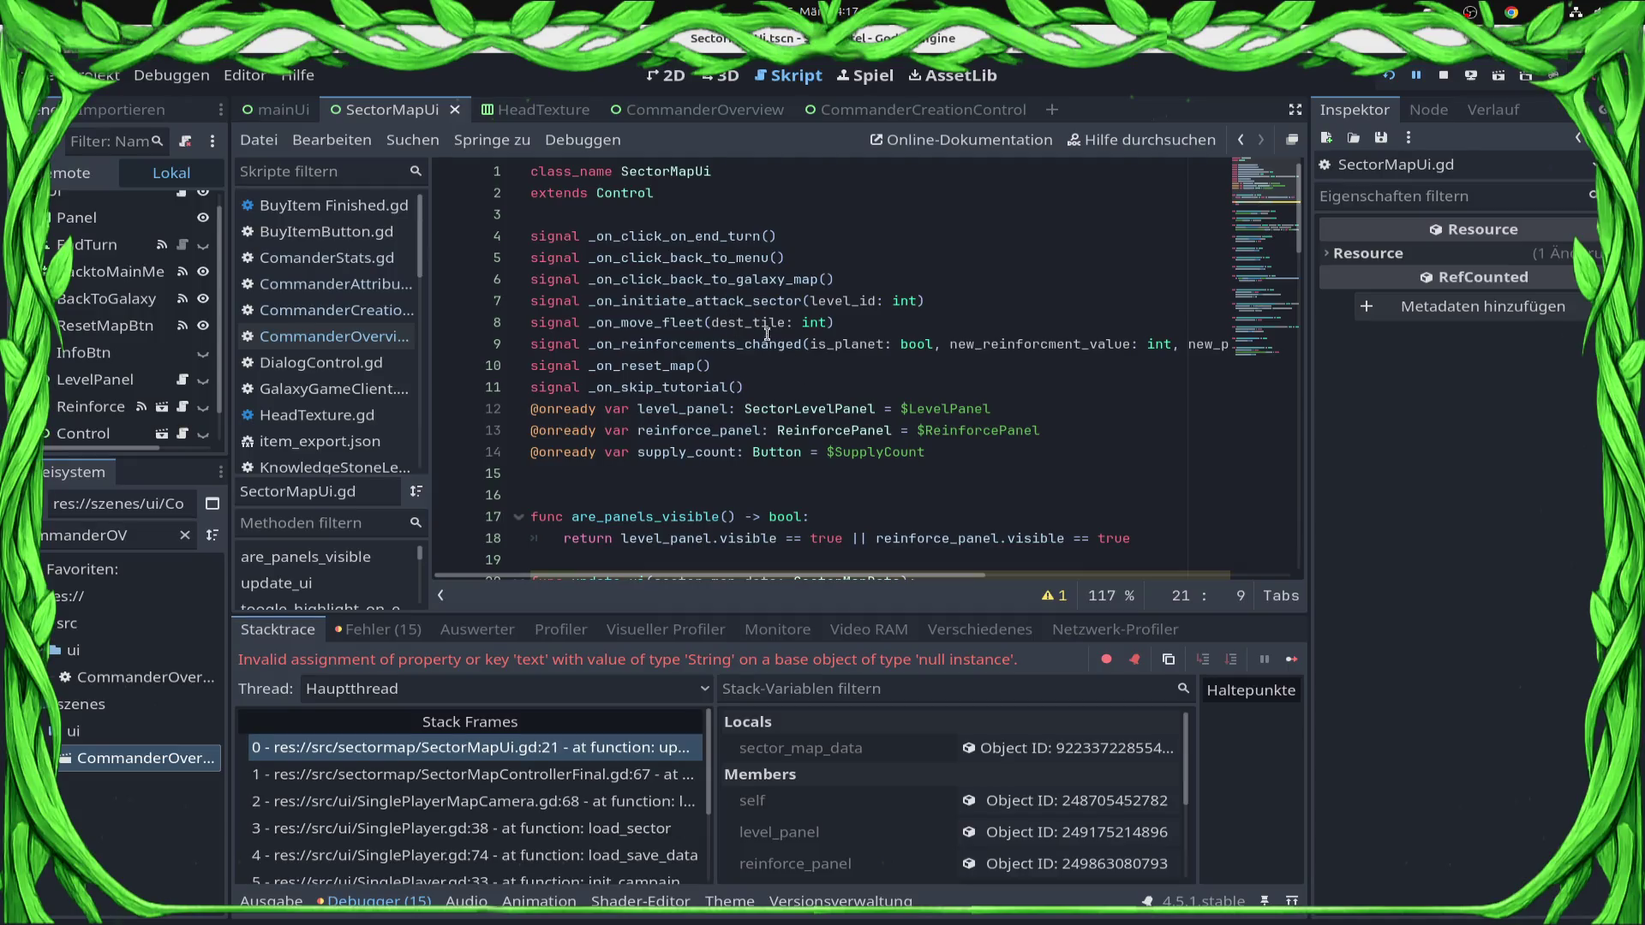
click(1068, 450)
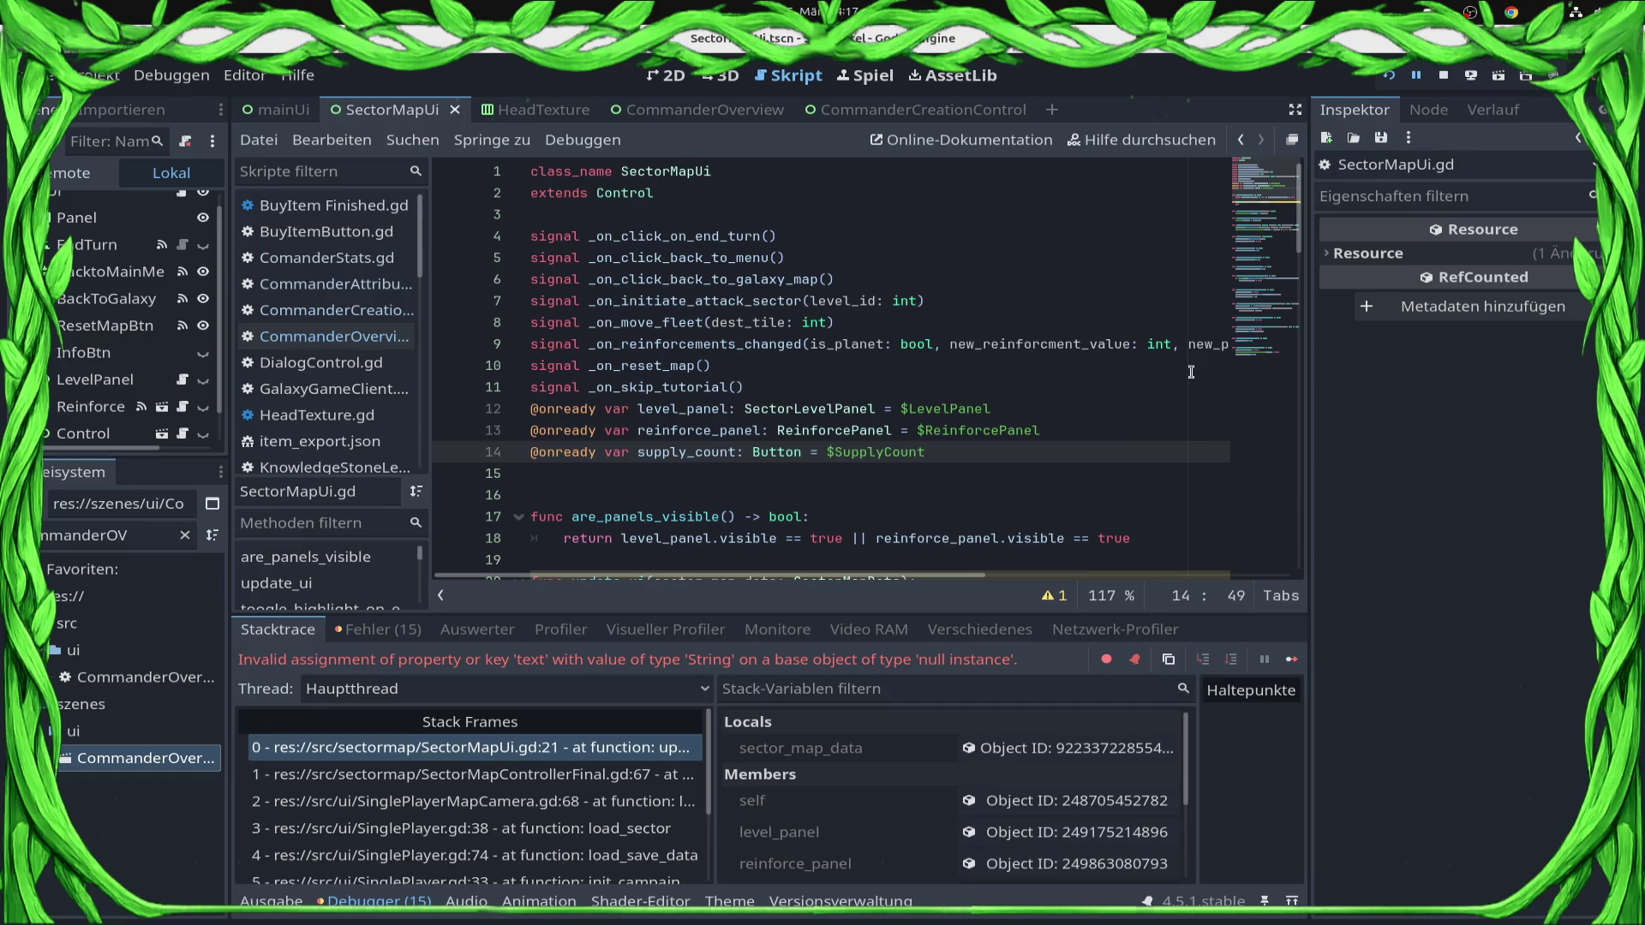
key(shift+Home)
key(BackSpace)
key(ctrl+s)
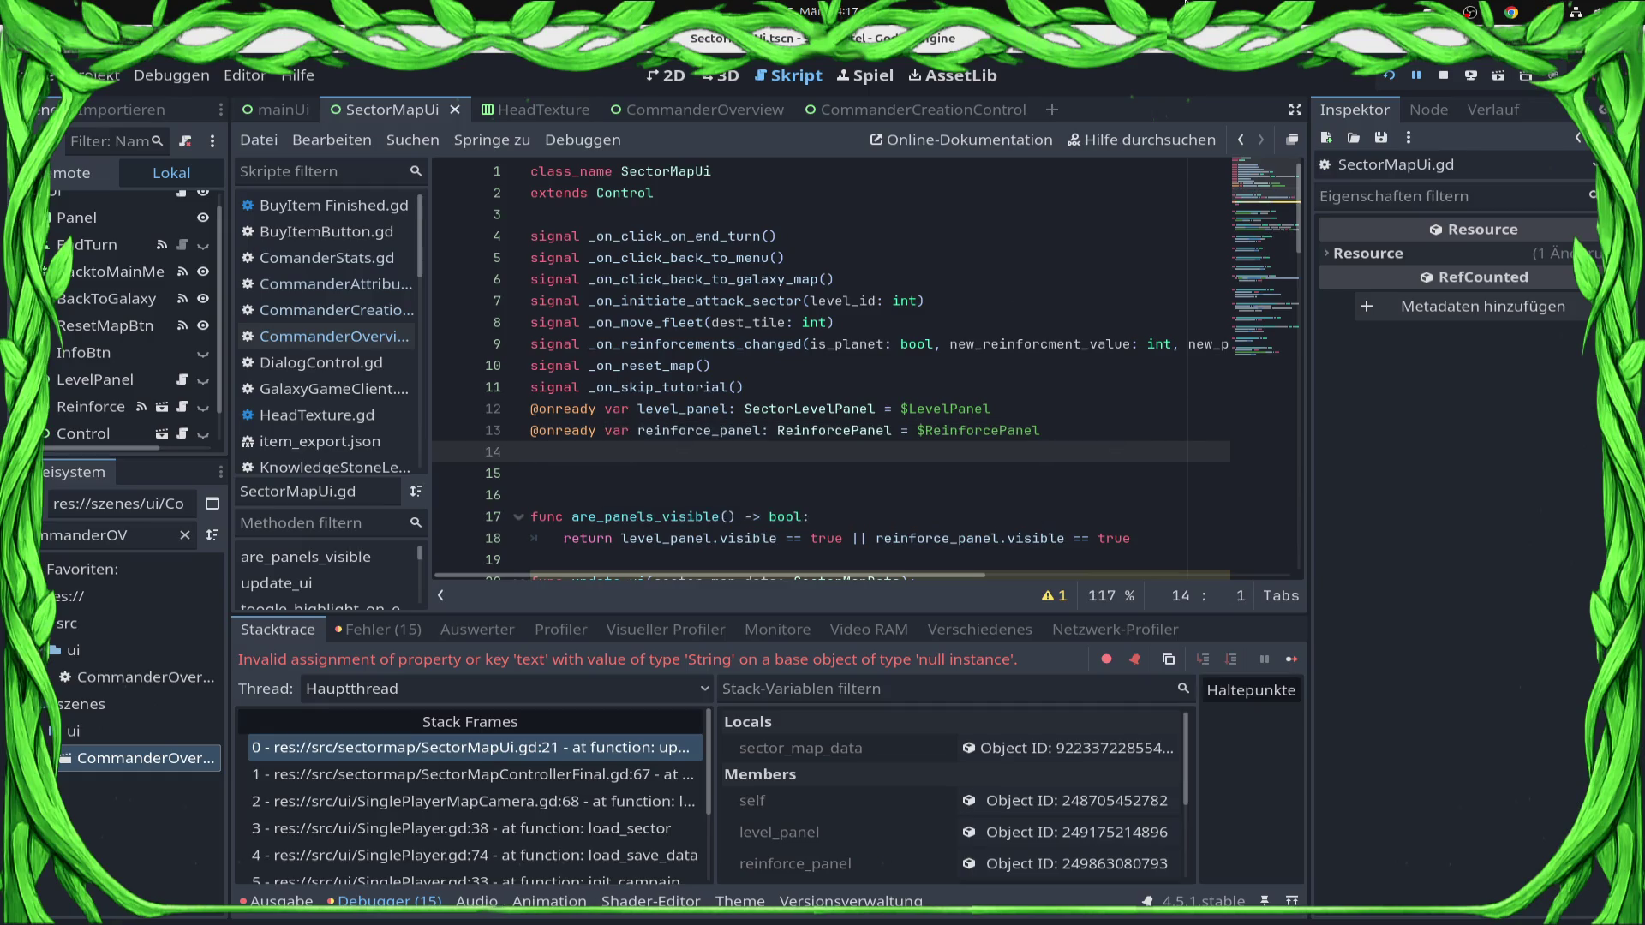
Stop the debugger, comment out the supply_count use on line 65, save, and relaunch the game.
click(1443, 75)
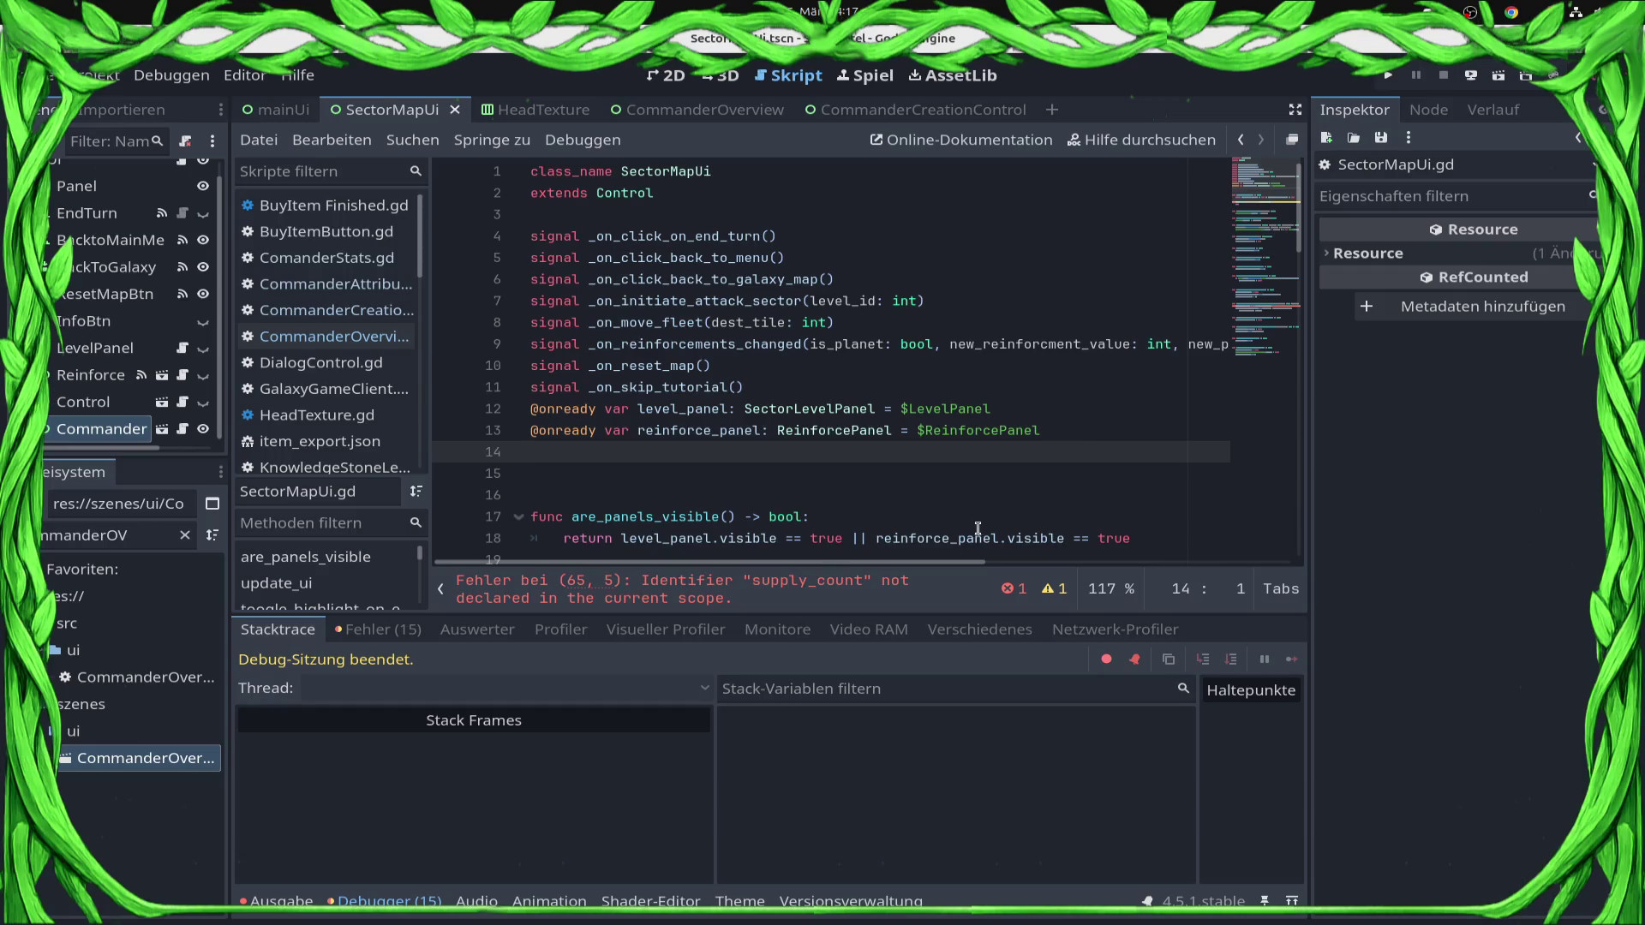
click(847, 588)
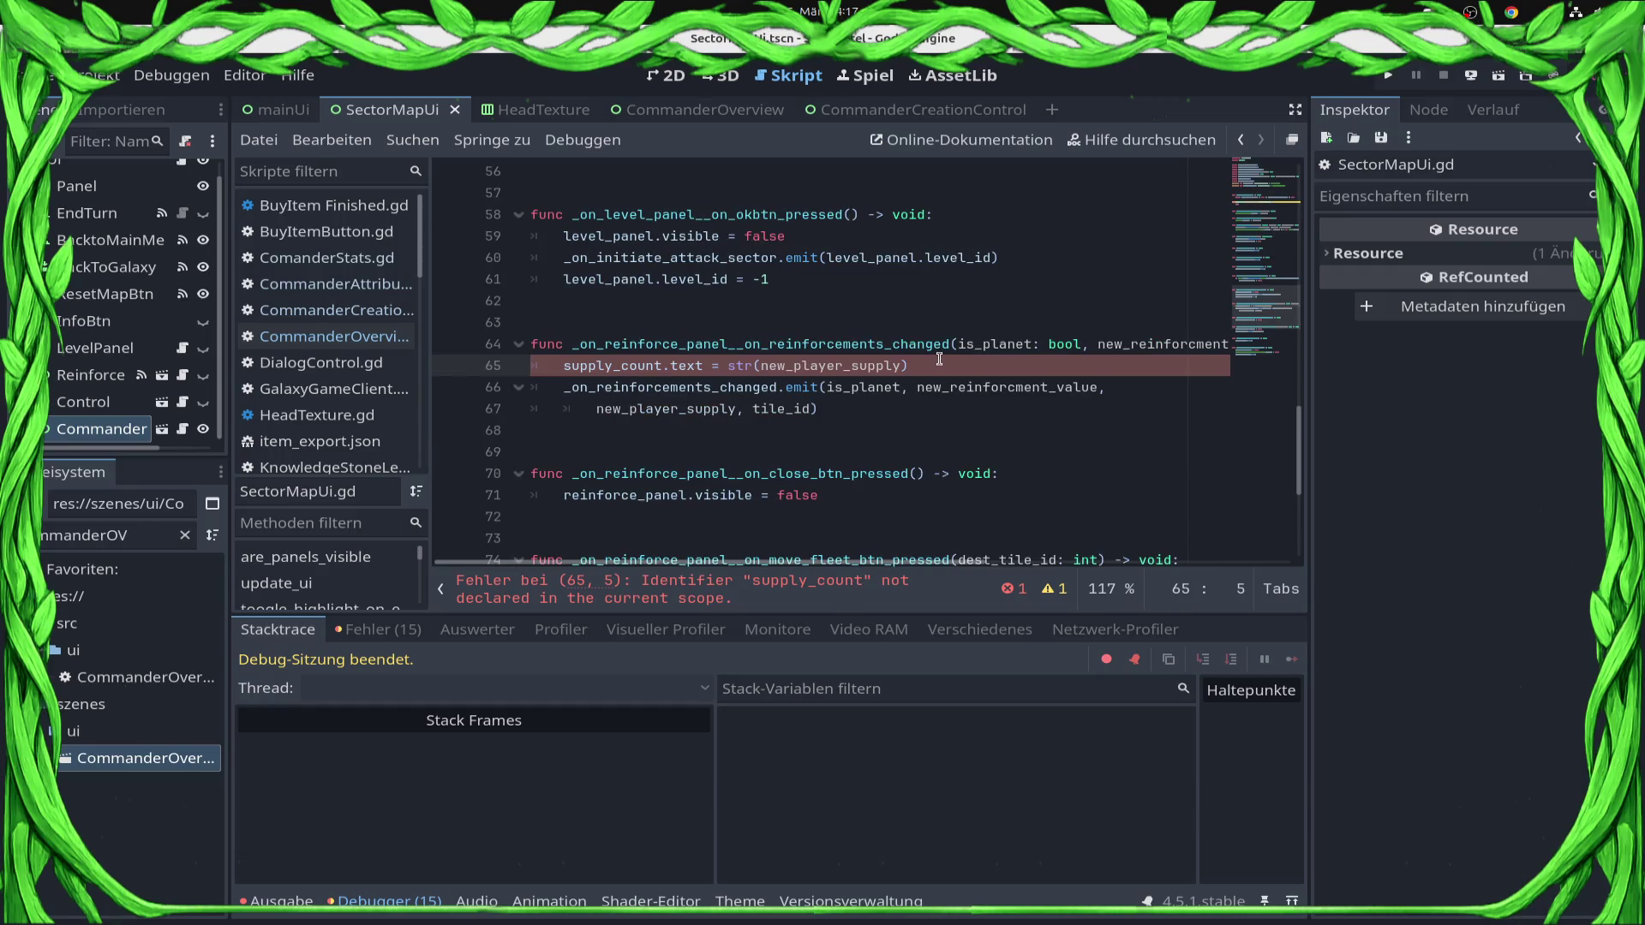
key(ctrl+k)
key(ctrl+s)
click(1387, 76)
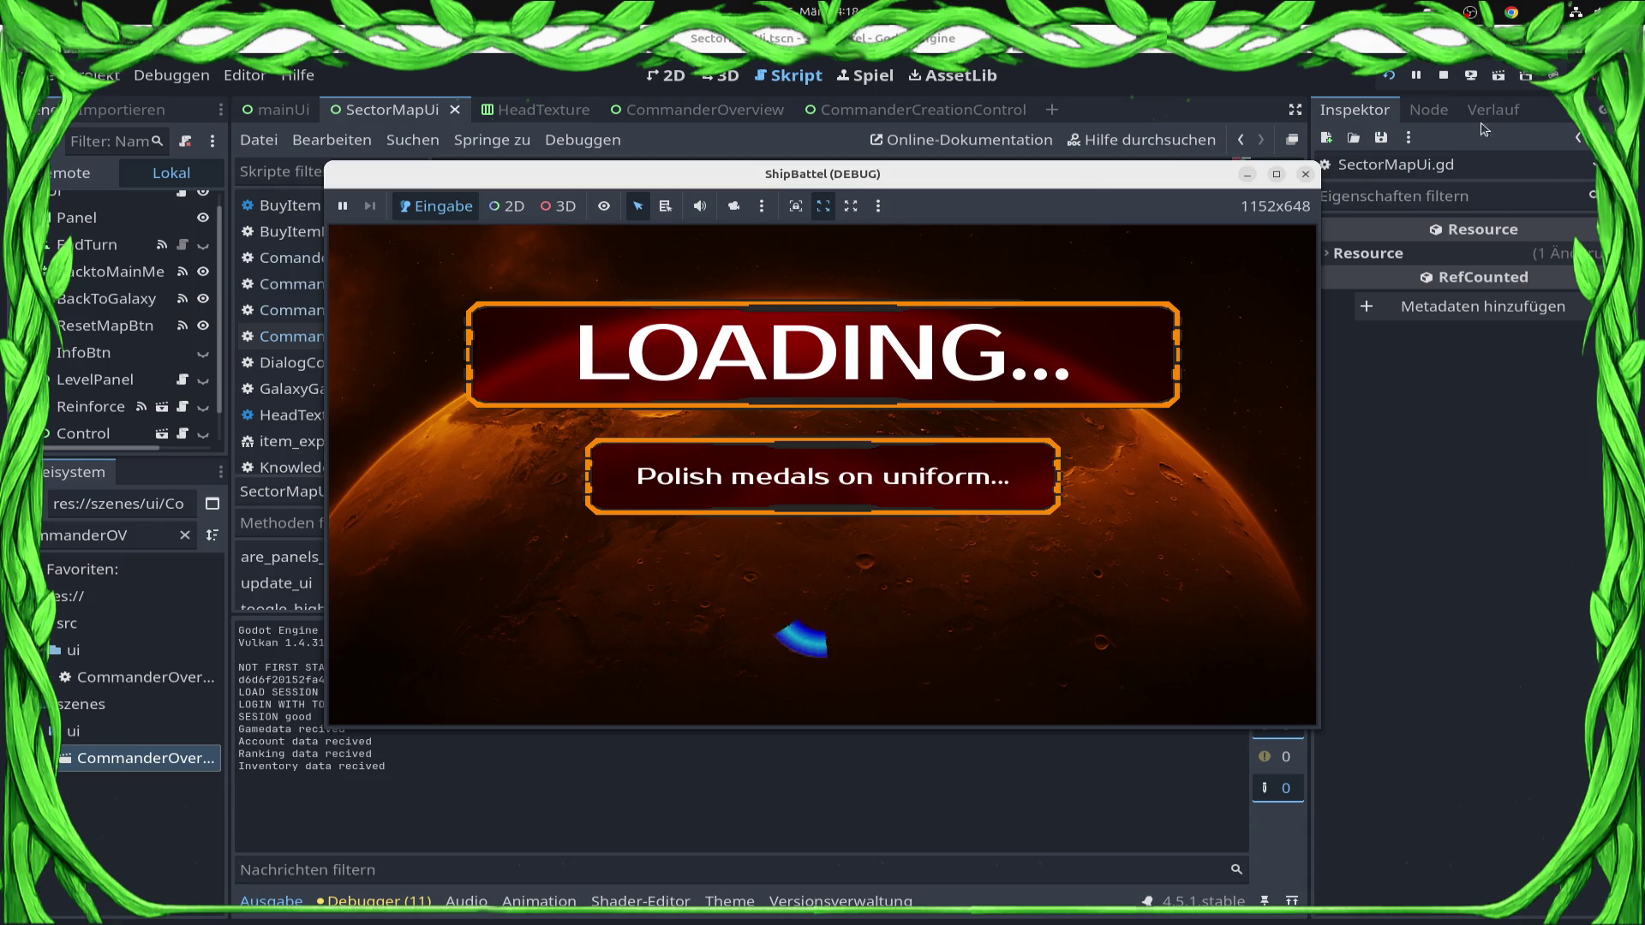
Create a campaign commander with Production Speed 3, Damage 2, Hitpoints 2, Speed 3, and confirm.
click(1070, 629)
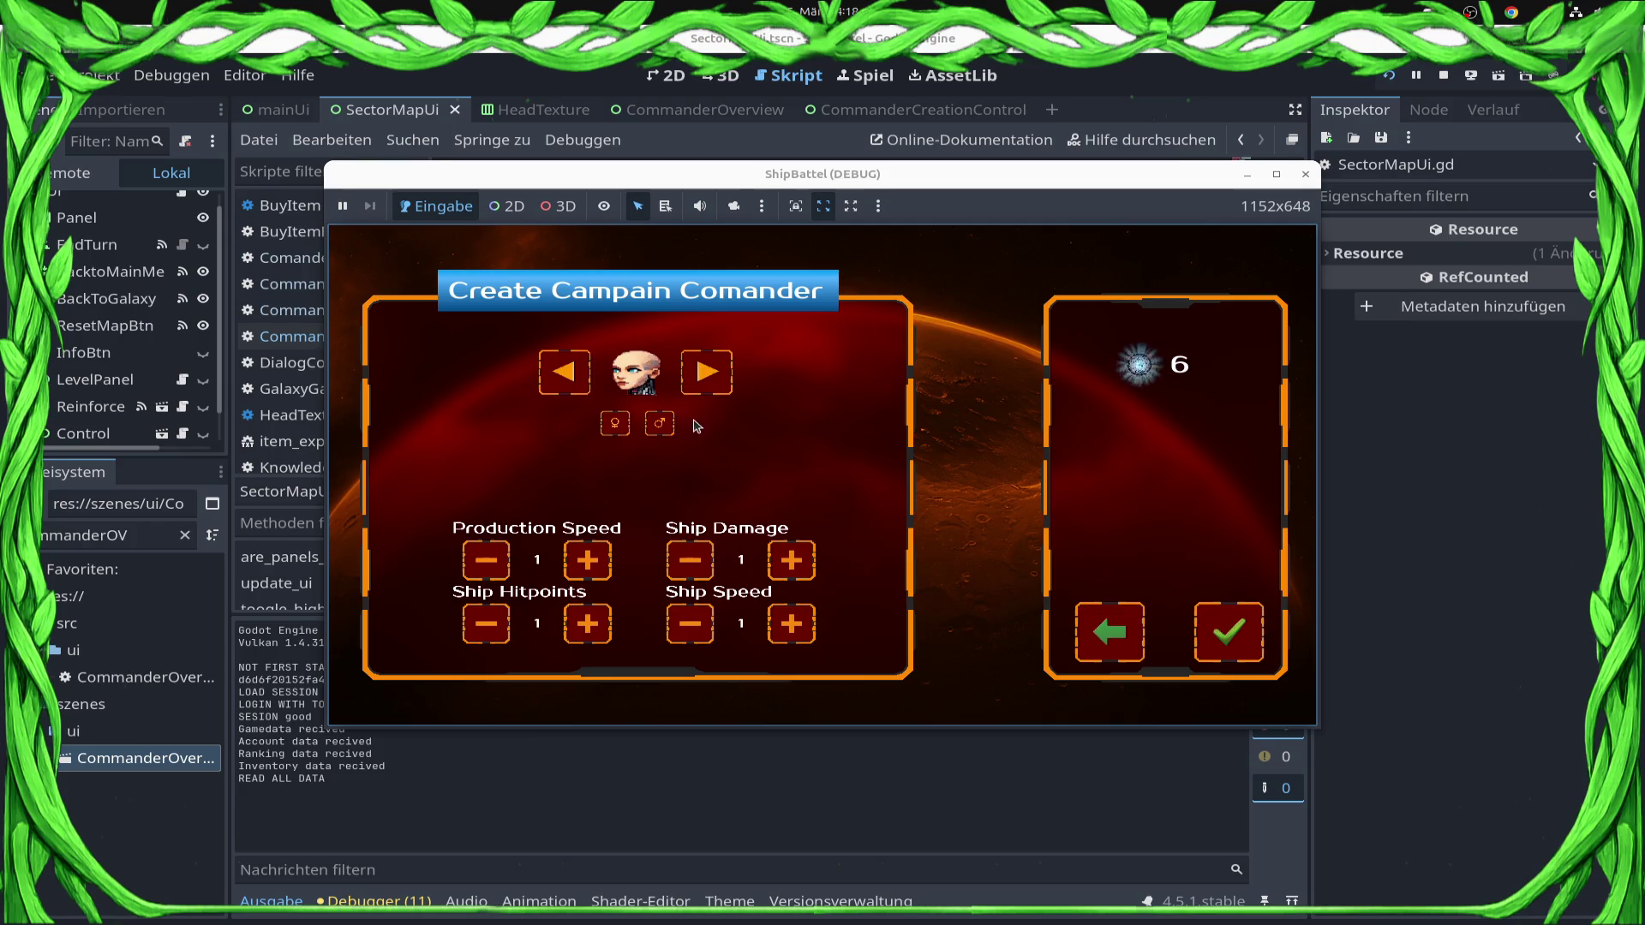
click(780, 561)
click(587, 561)
click(588, 559)
click(588, 624)
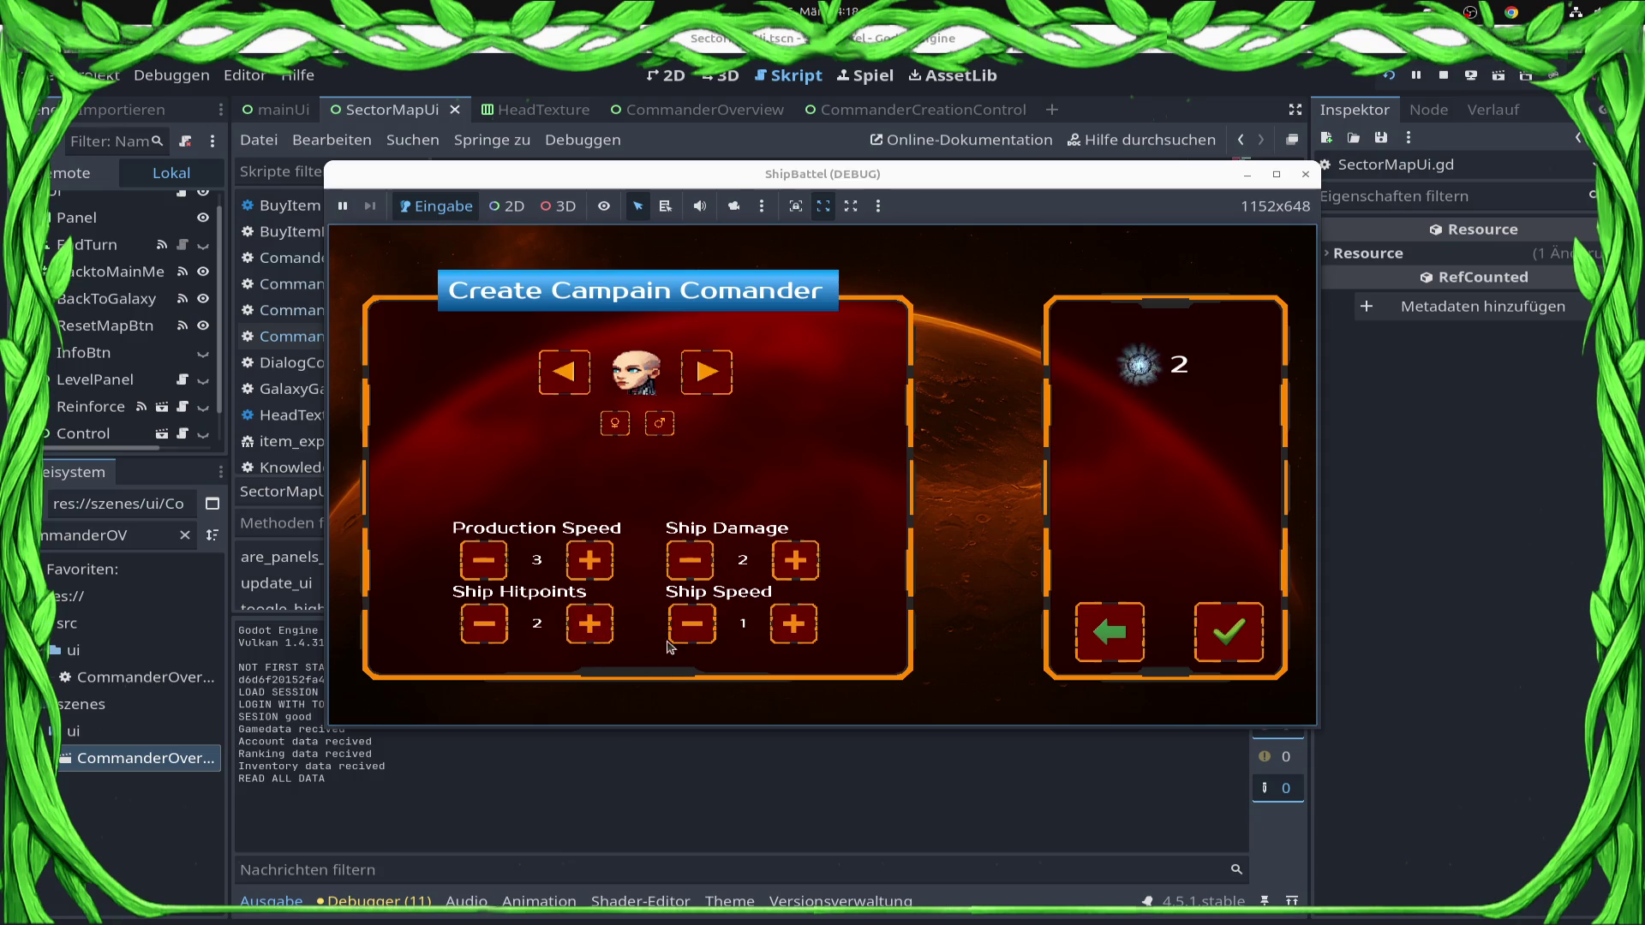
click(796, 624)
click(795, 624)
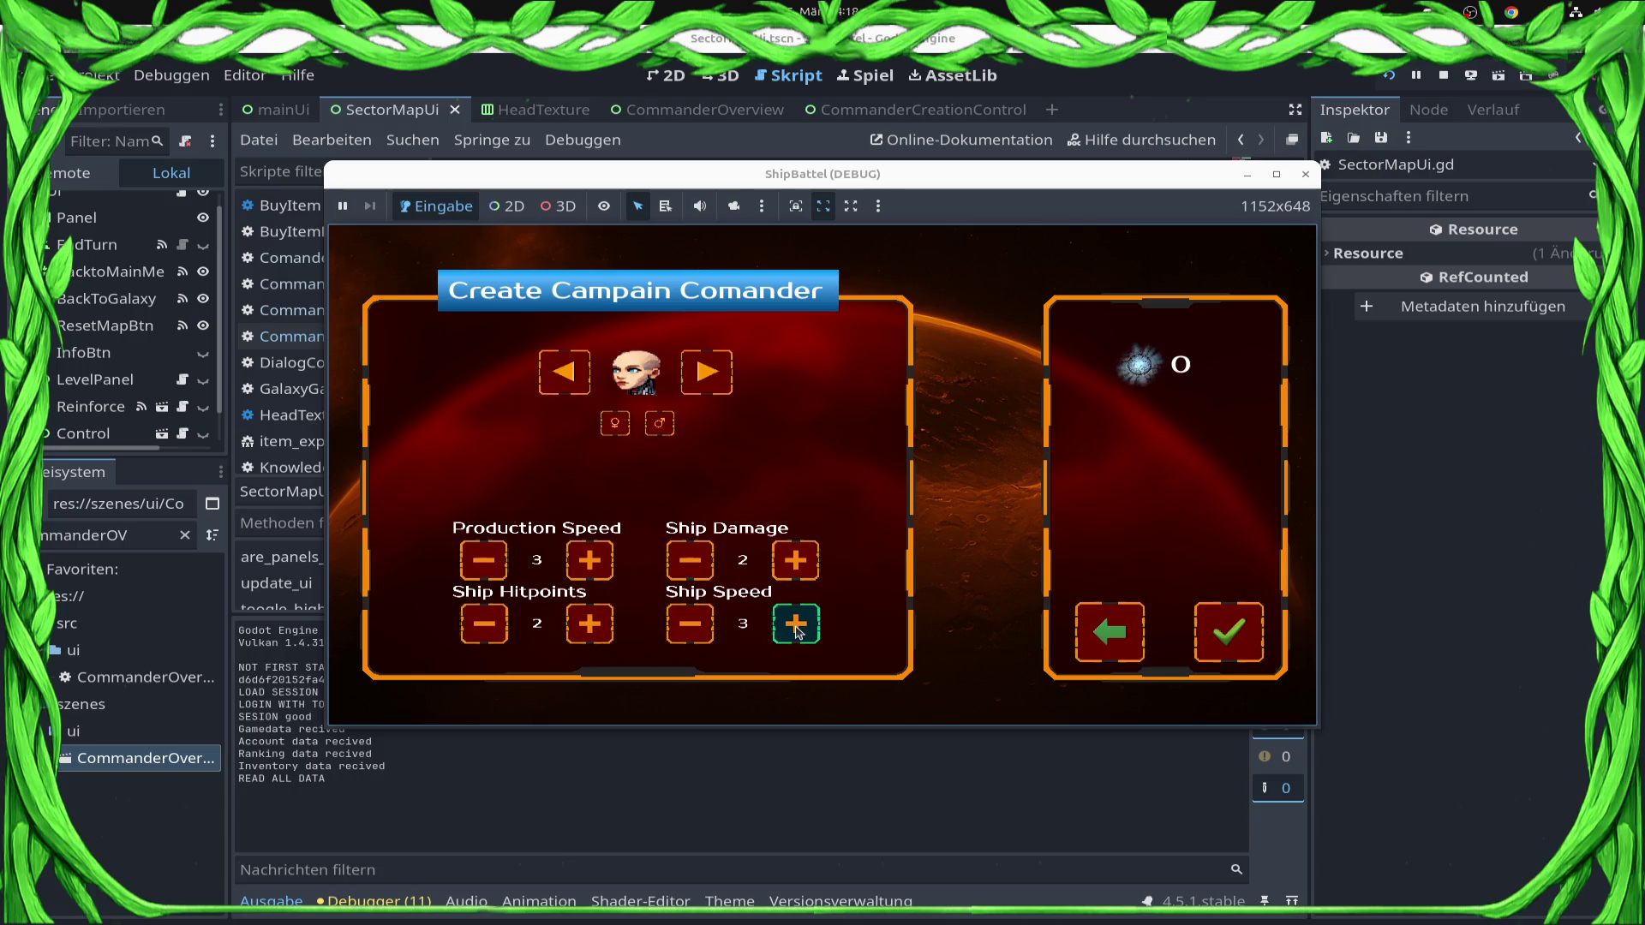
click(1242, 644)
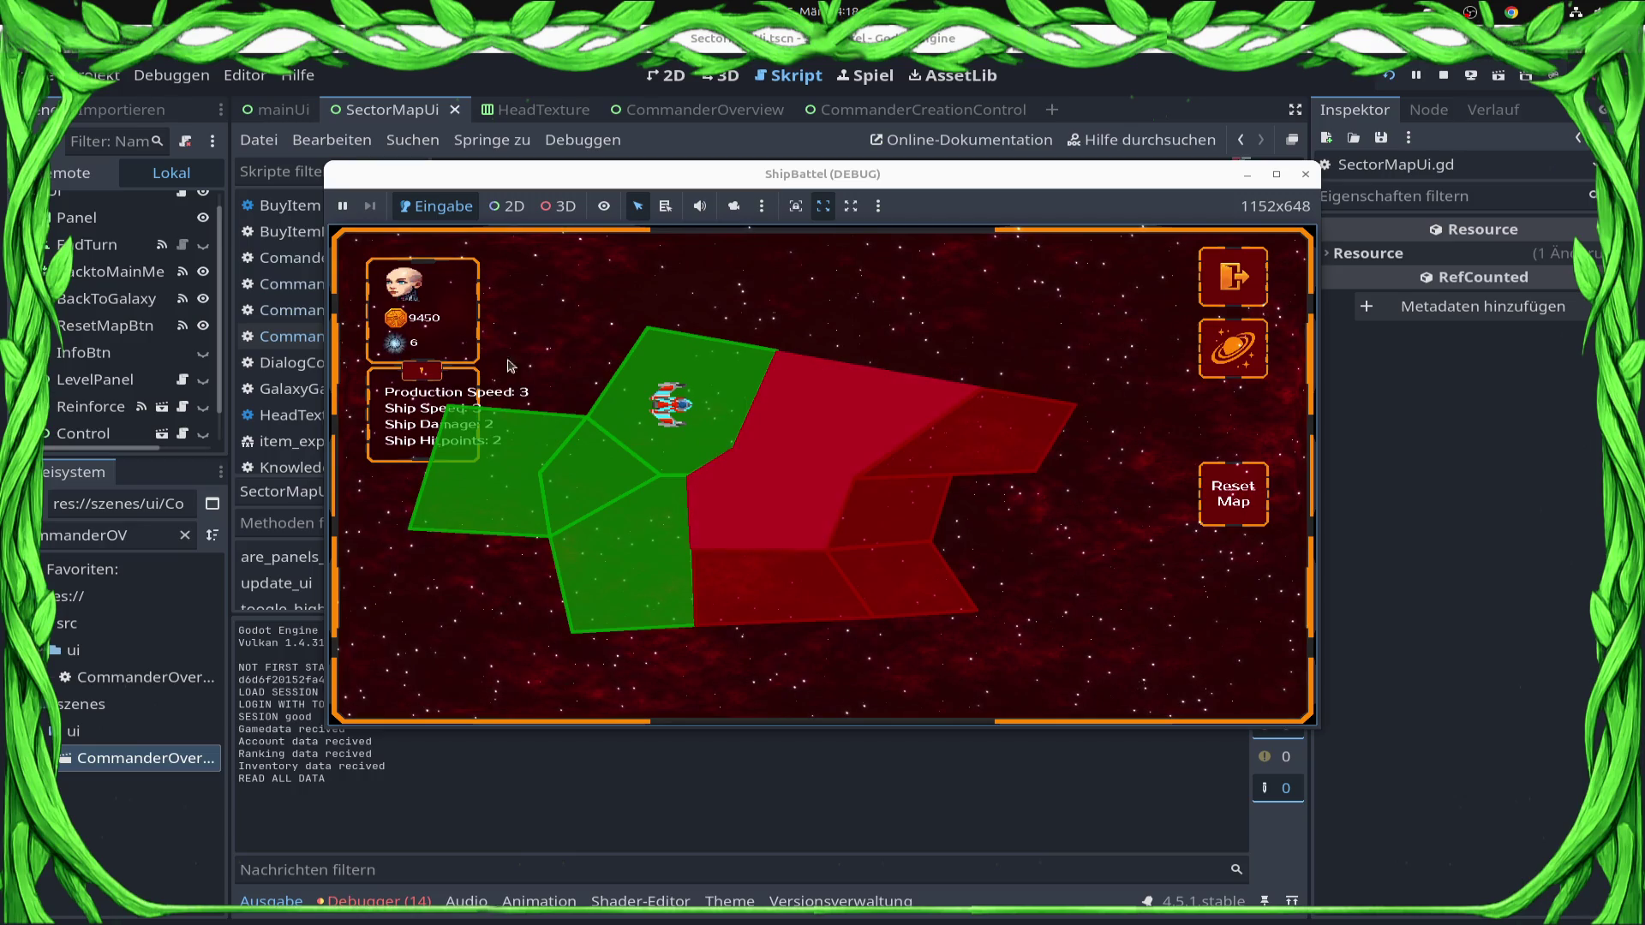
Maximize the game window to view the sector map, then stop the game.
click(1276, 177)
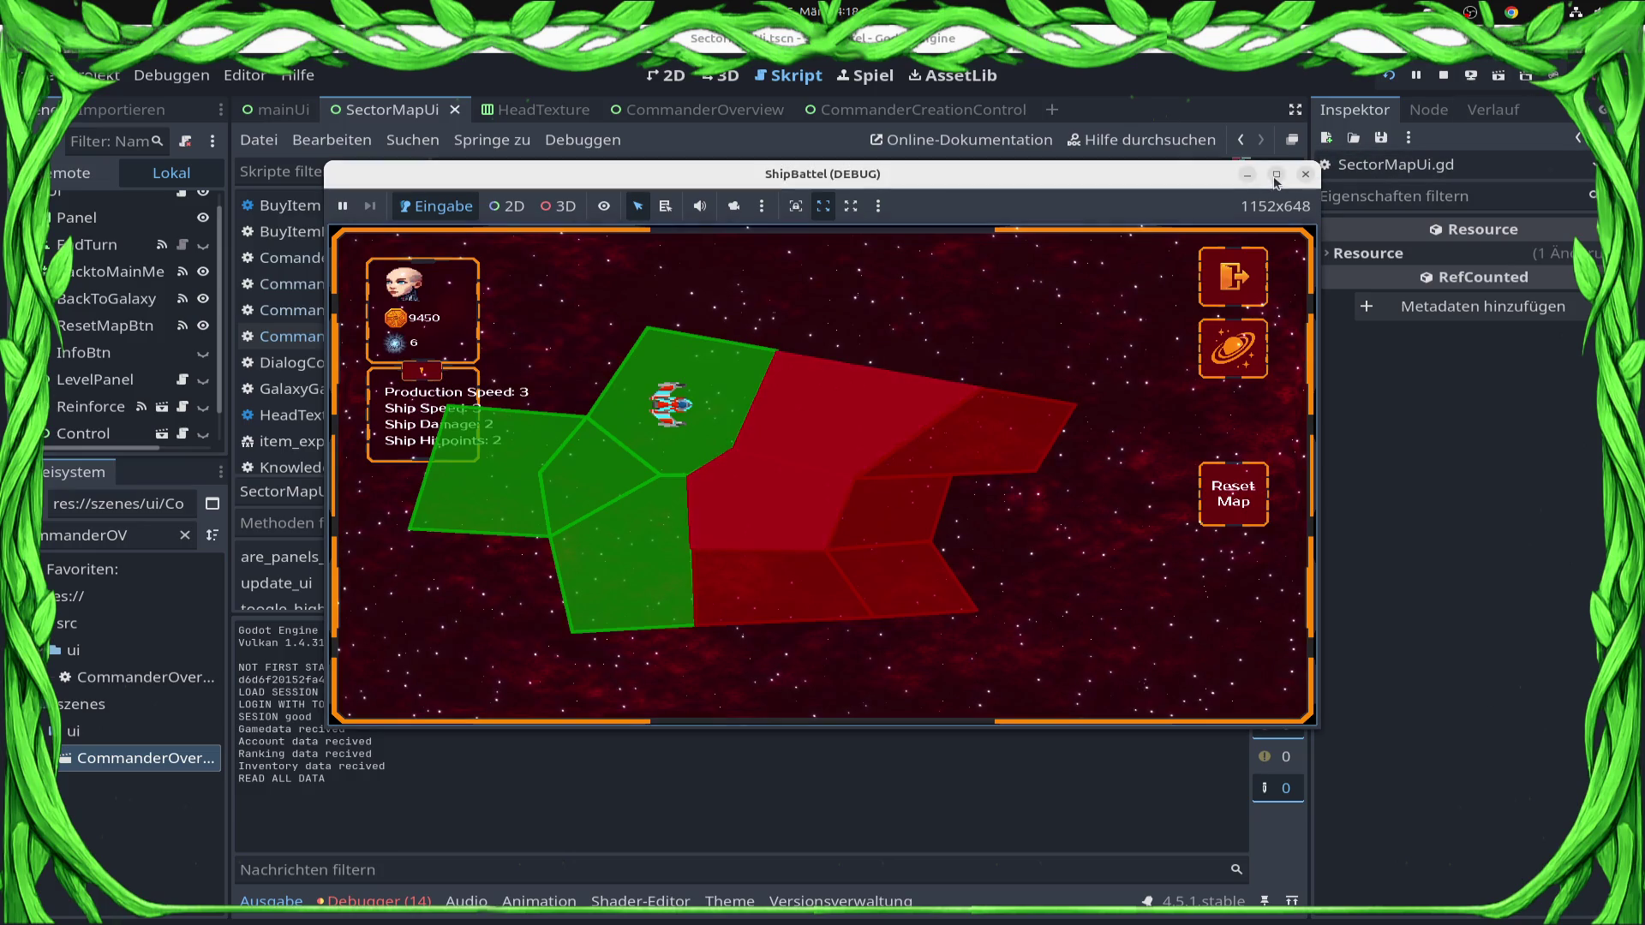
click(1276, 176)
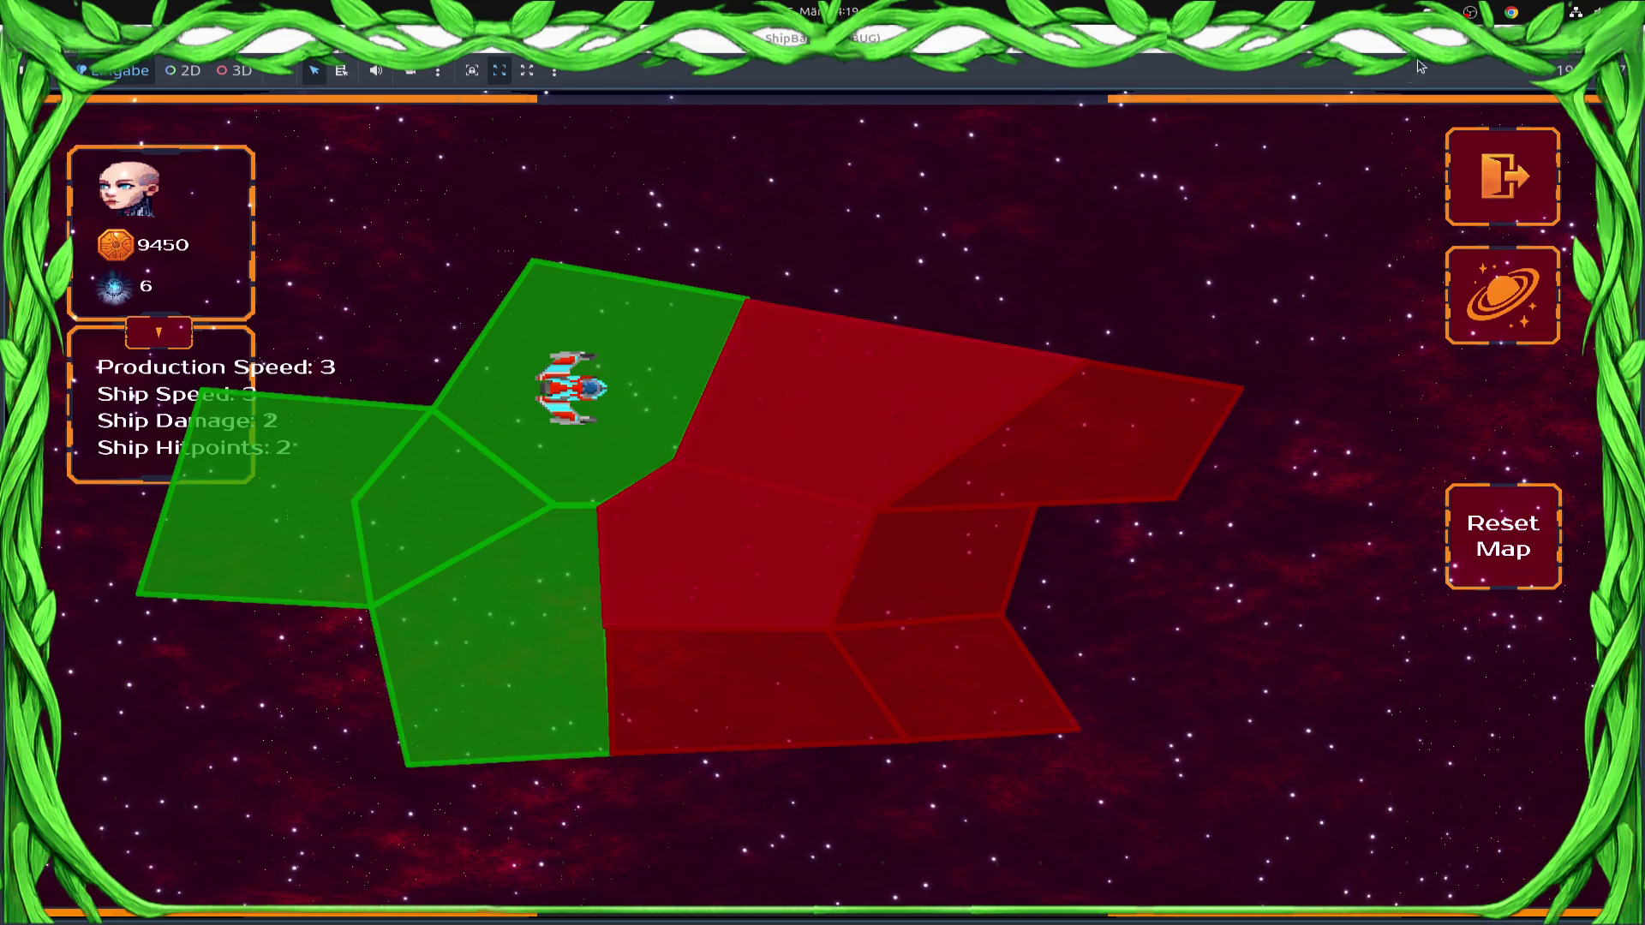
key(F8)
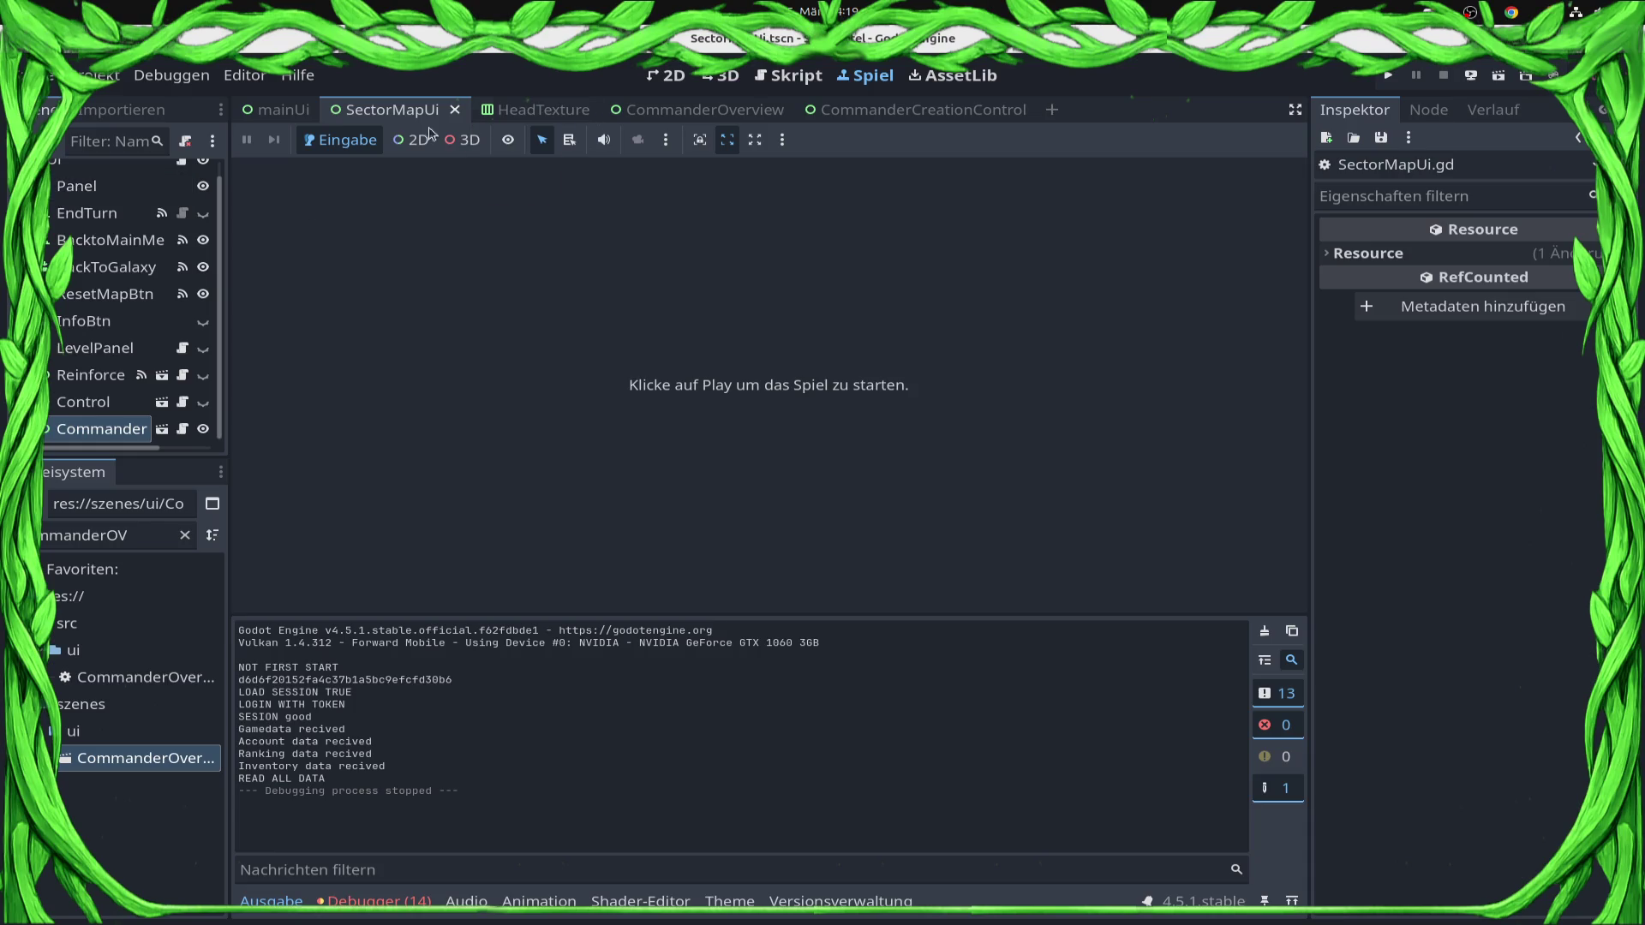
Filter the FileSystem dock for sector files and open OverviewSector0.tscn.
double_click(136, 535)
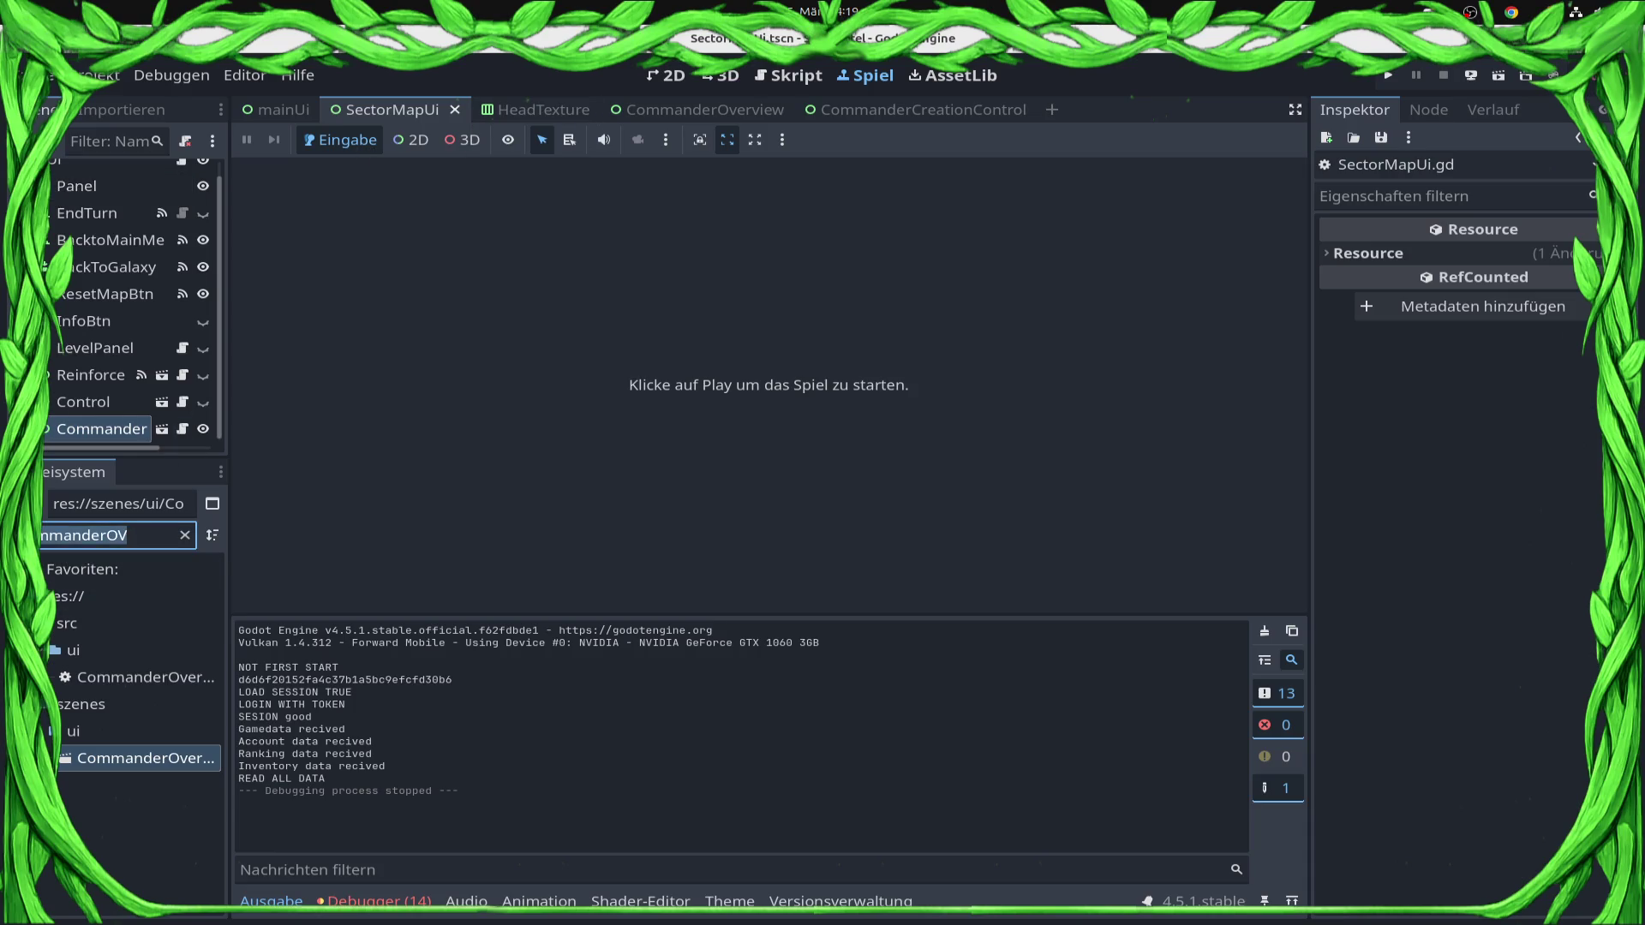
text(ect)
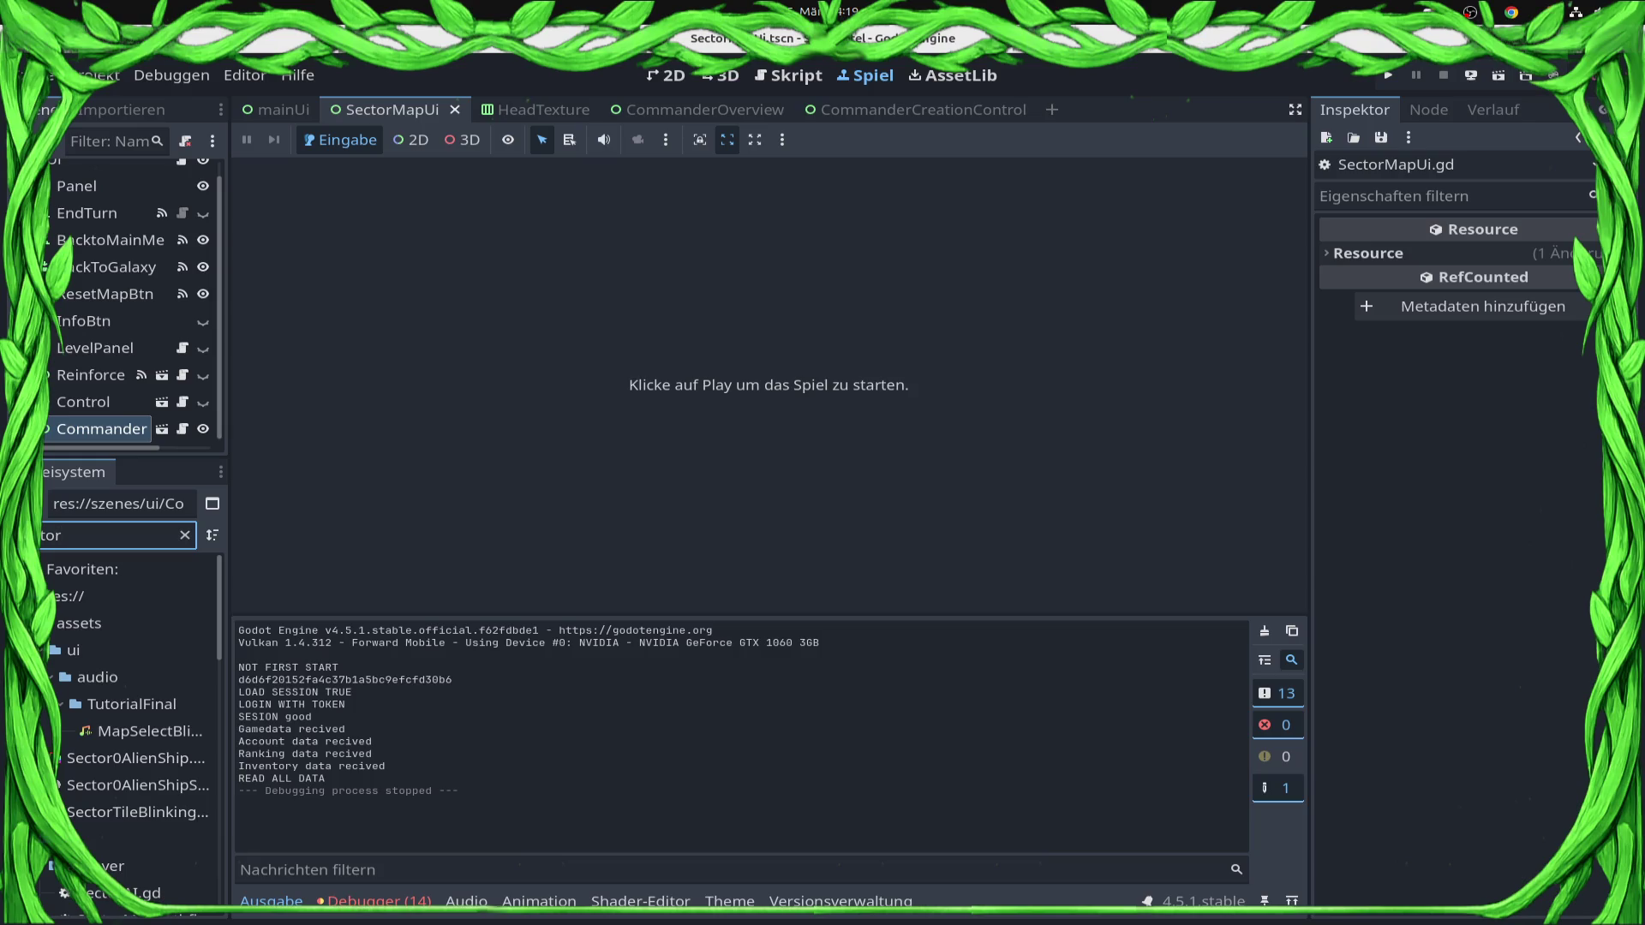
text(O)
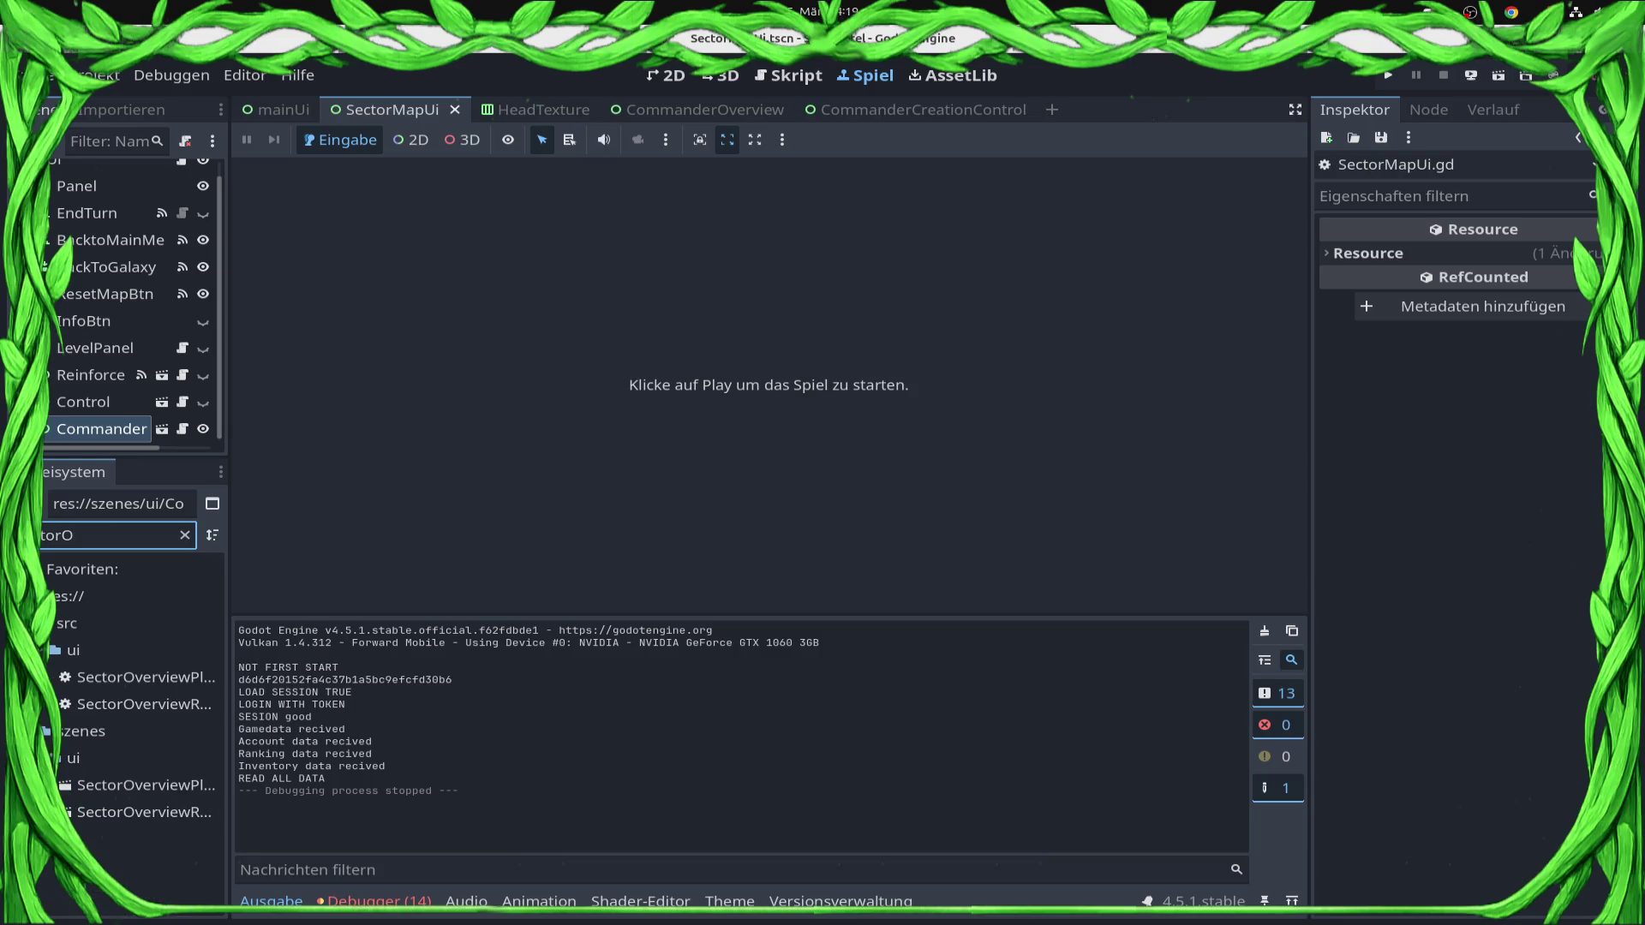
key(BackSpace)
scroll(92, 731, down, 3)
scroll(91, 731, down, 3)
double_click(137, 787)
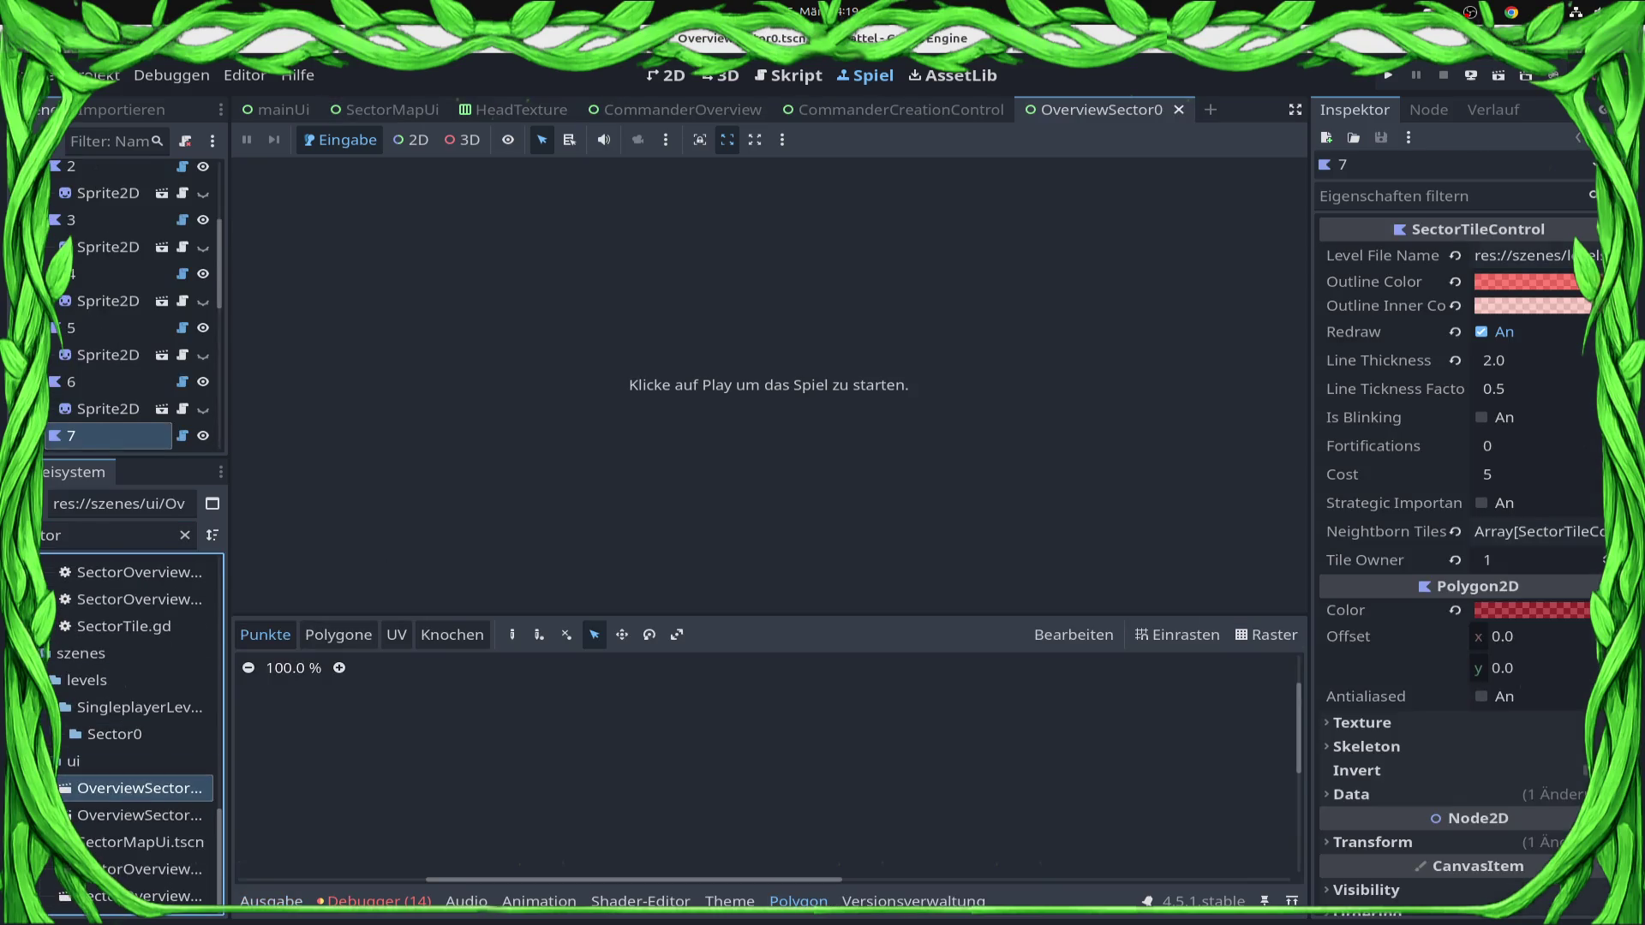
Switch to the 2D view and select all the OverviewSector0 sector tiles together.
click(666, 75)
scroll(683, 323, down, 3)
scroll(795, 514, up, 2)
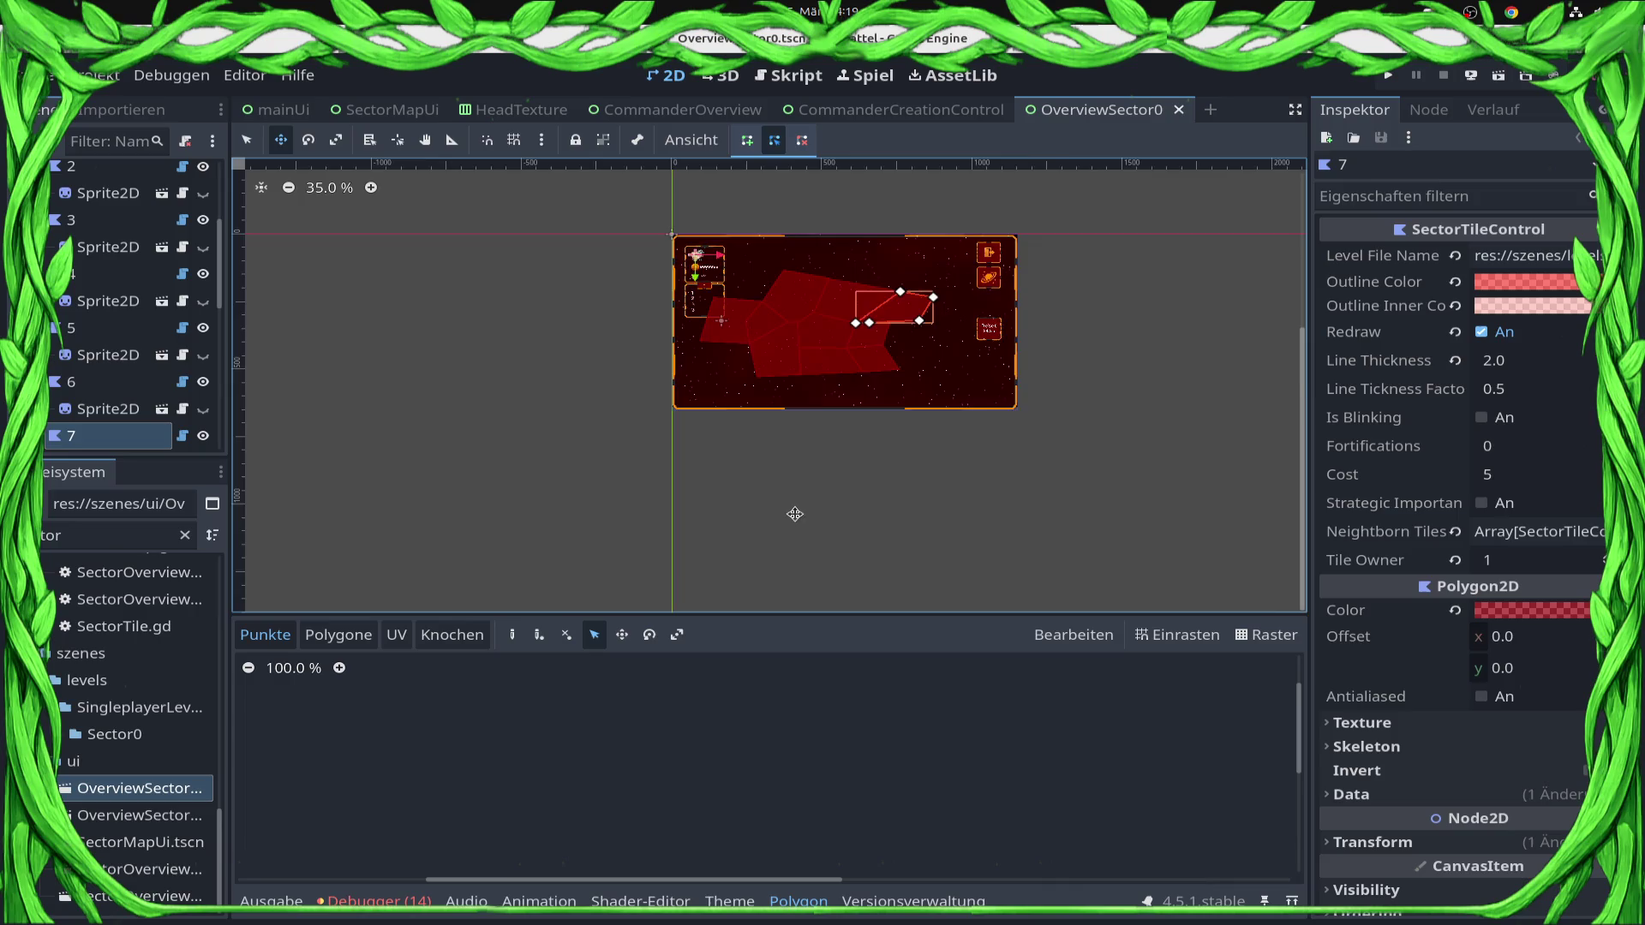
scroll(795, 514, up, 4)
scroll(973, 426, up, 3)
scroll(128, 343, up, 5)
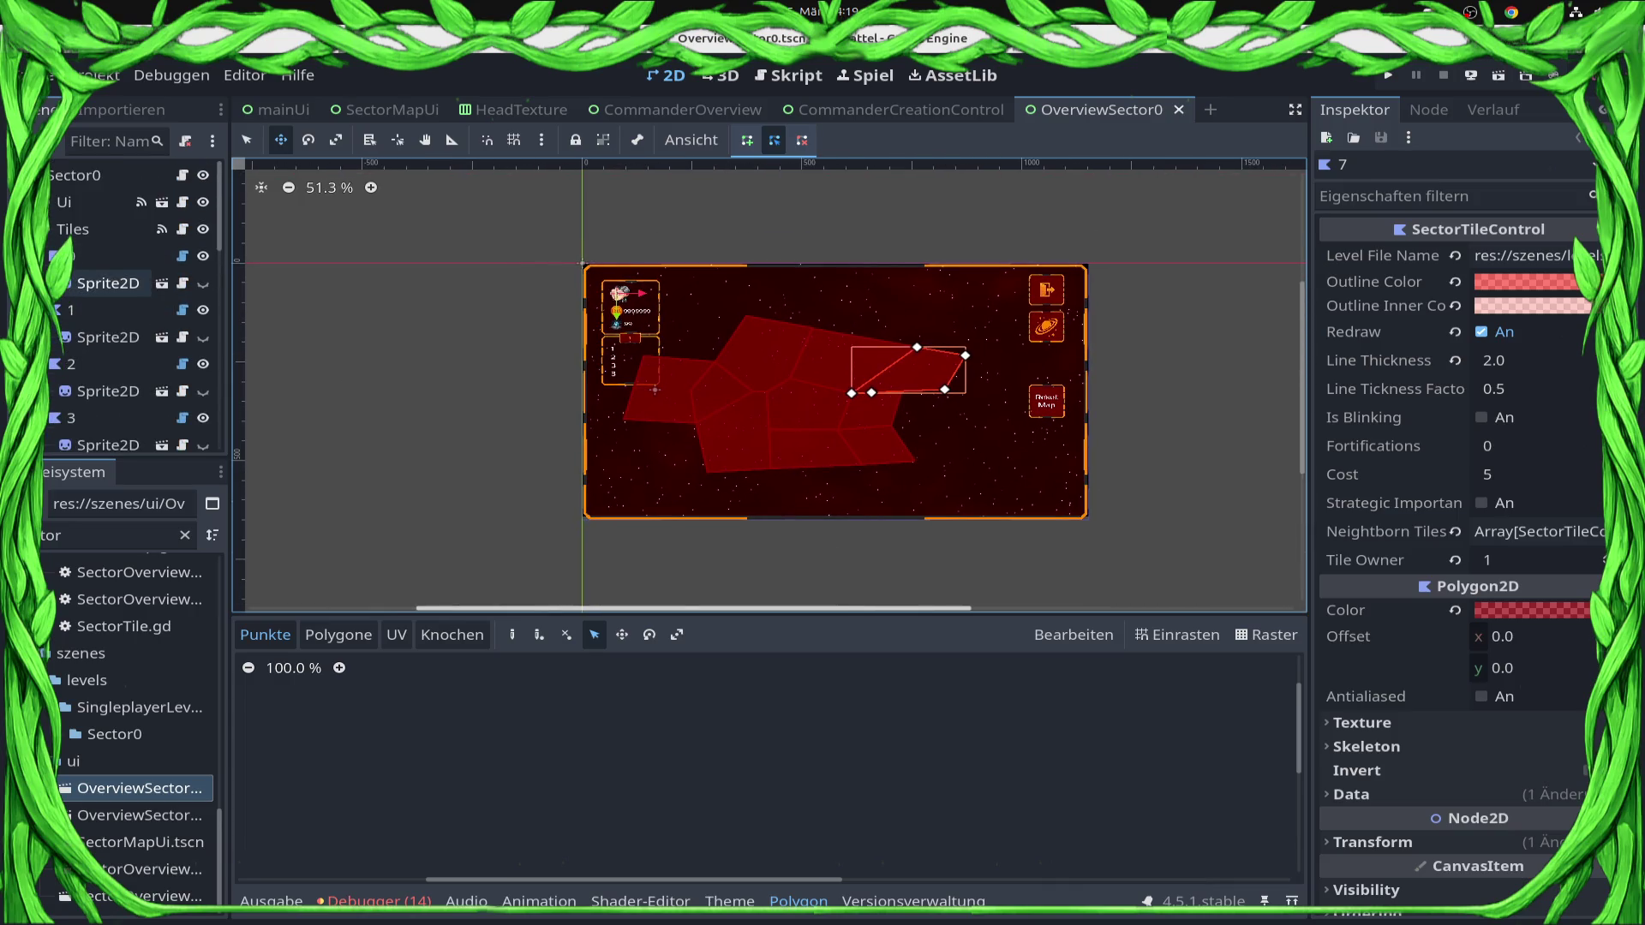
click(73, 228)
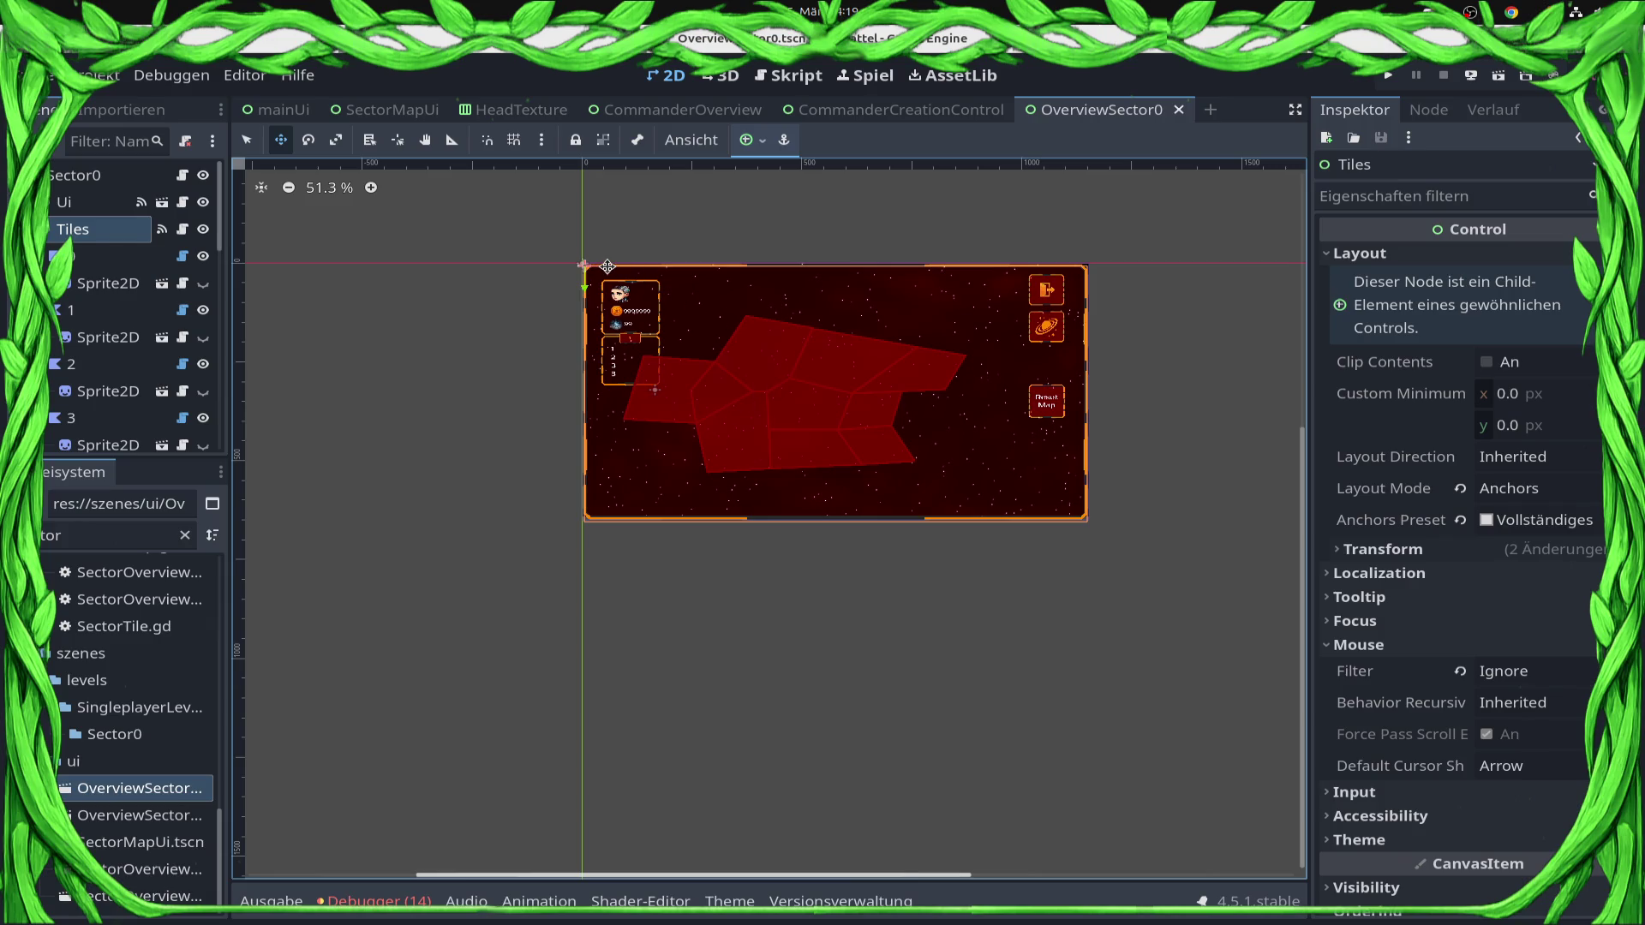
click(123, 256)
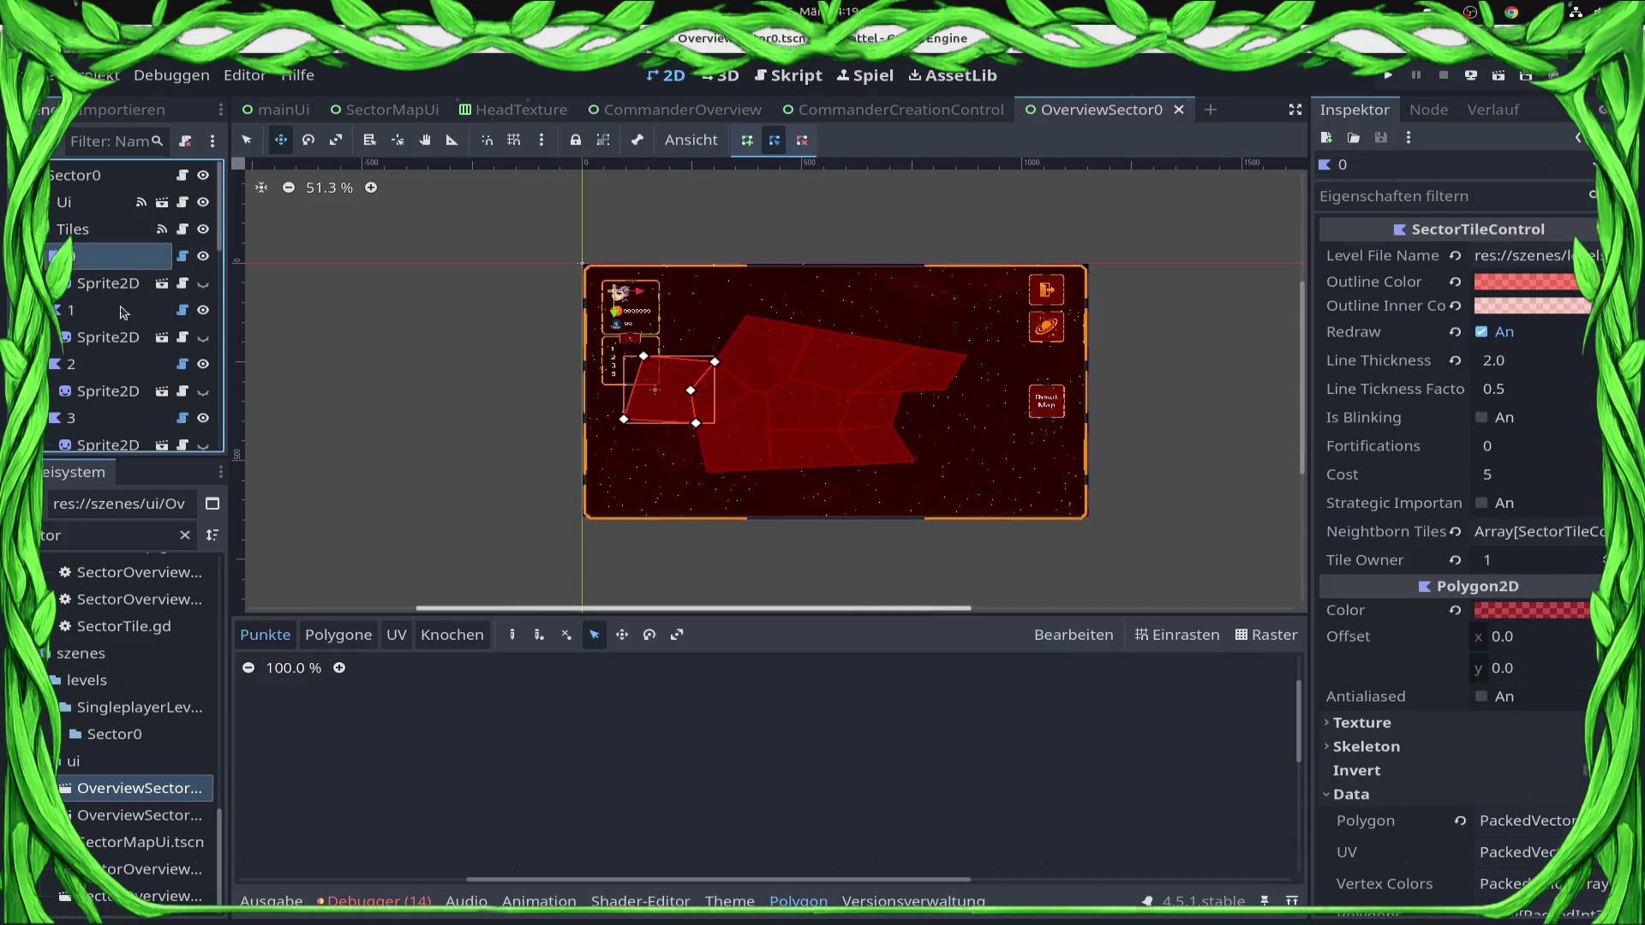
scroll(101, 377, down, 5)
shift+click(103, 244)
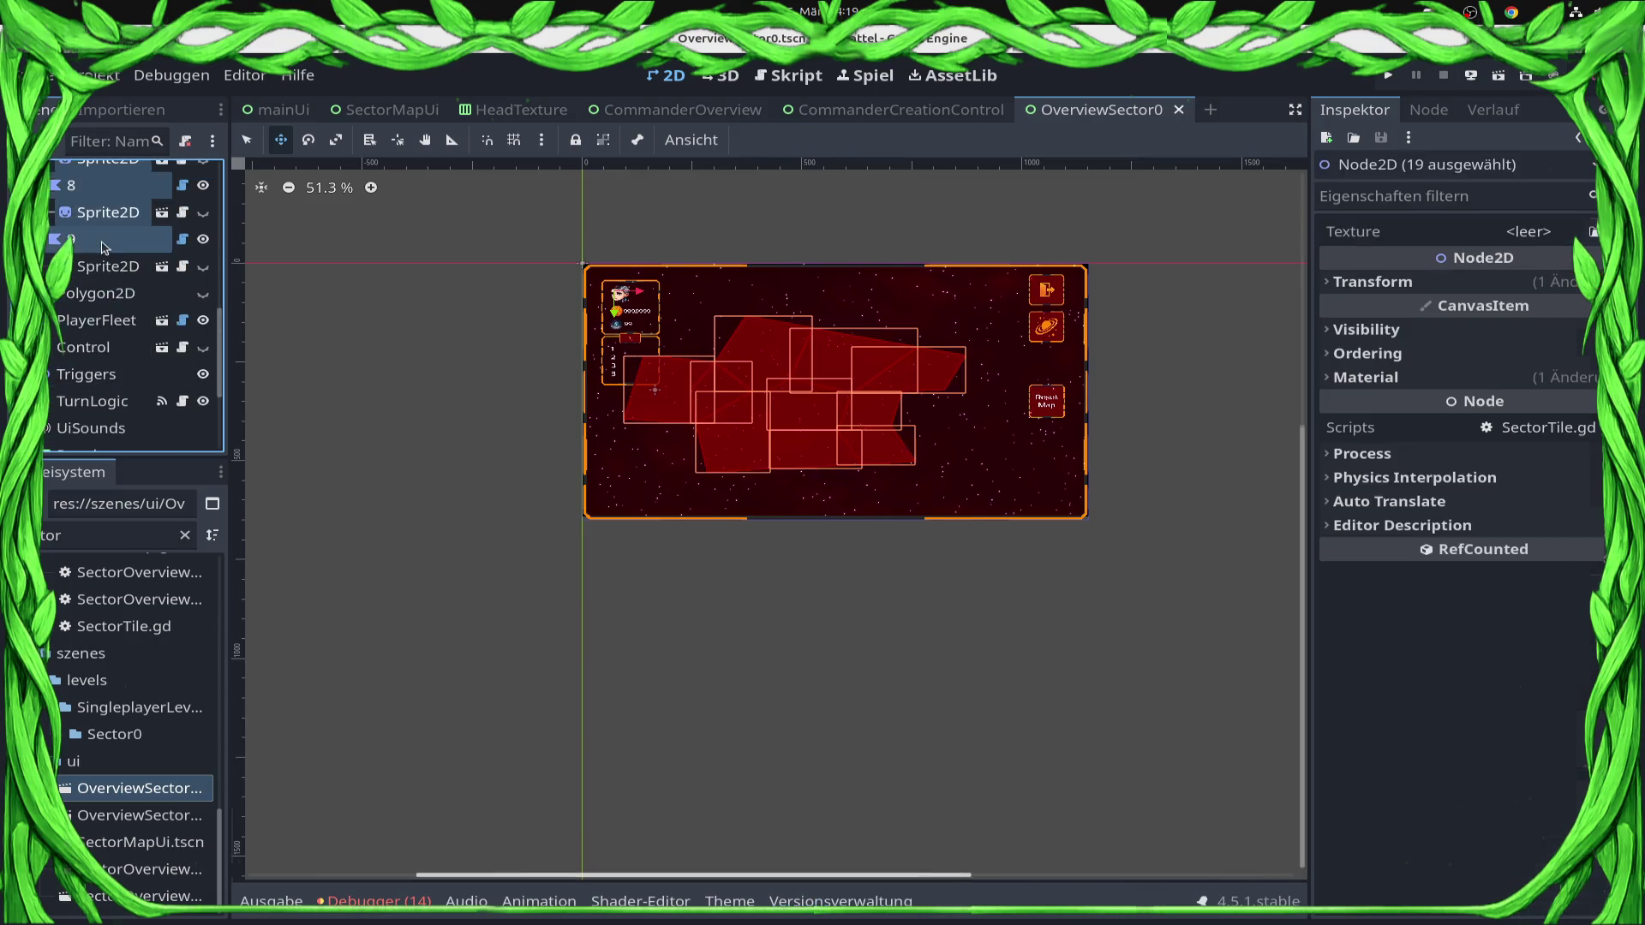
Nudge the selected tiles two pixels right and save OverviewSector0.
scroll(931, 436, up, 2)
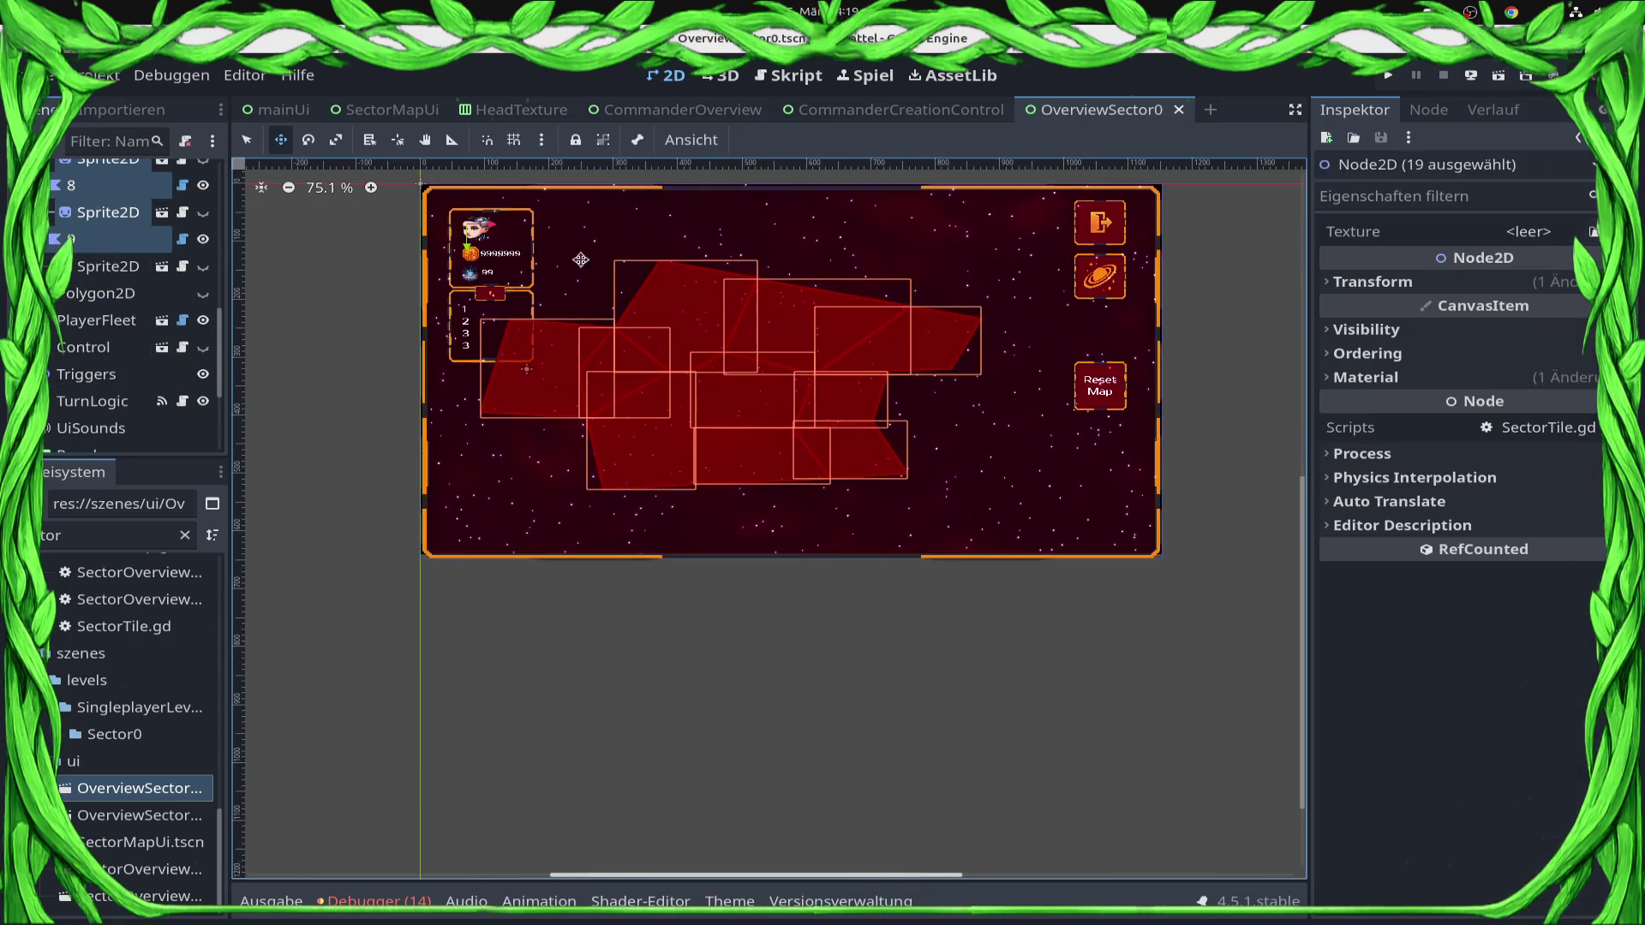
key(Right)
key(Right)
key(Right)
key(Right)
key(Right)
key(Right)
key(Right)
key(Right)
key(Right)
key(Right)
key(Right)
key(Right)
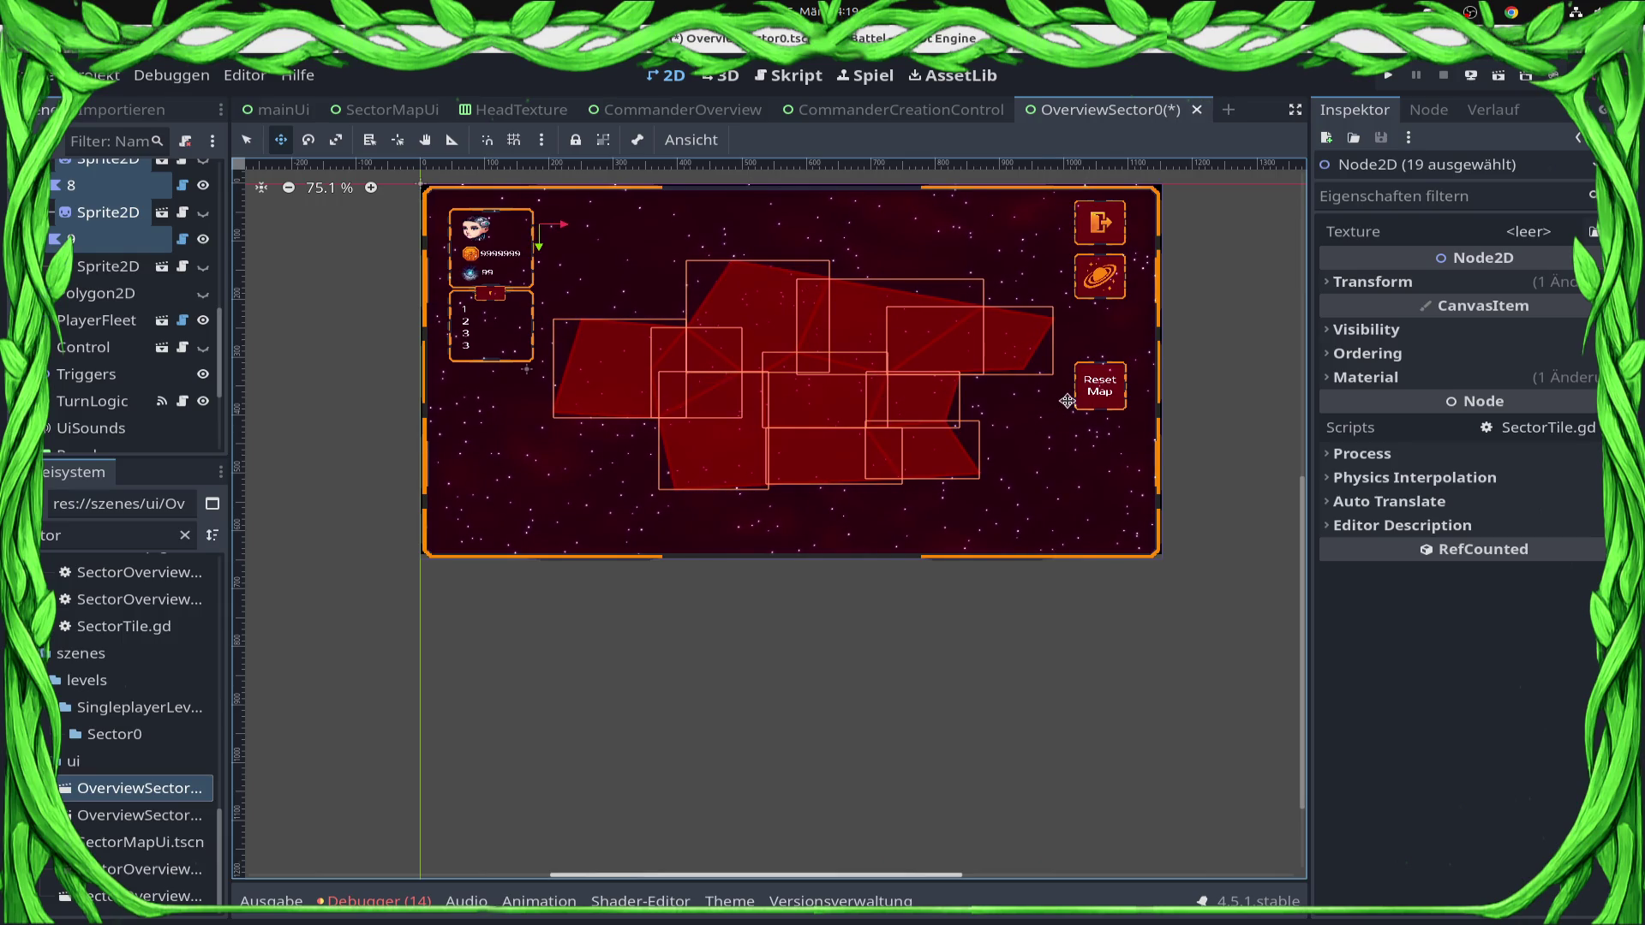
key(ctrl+s)
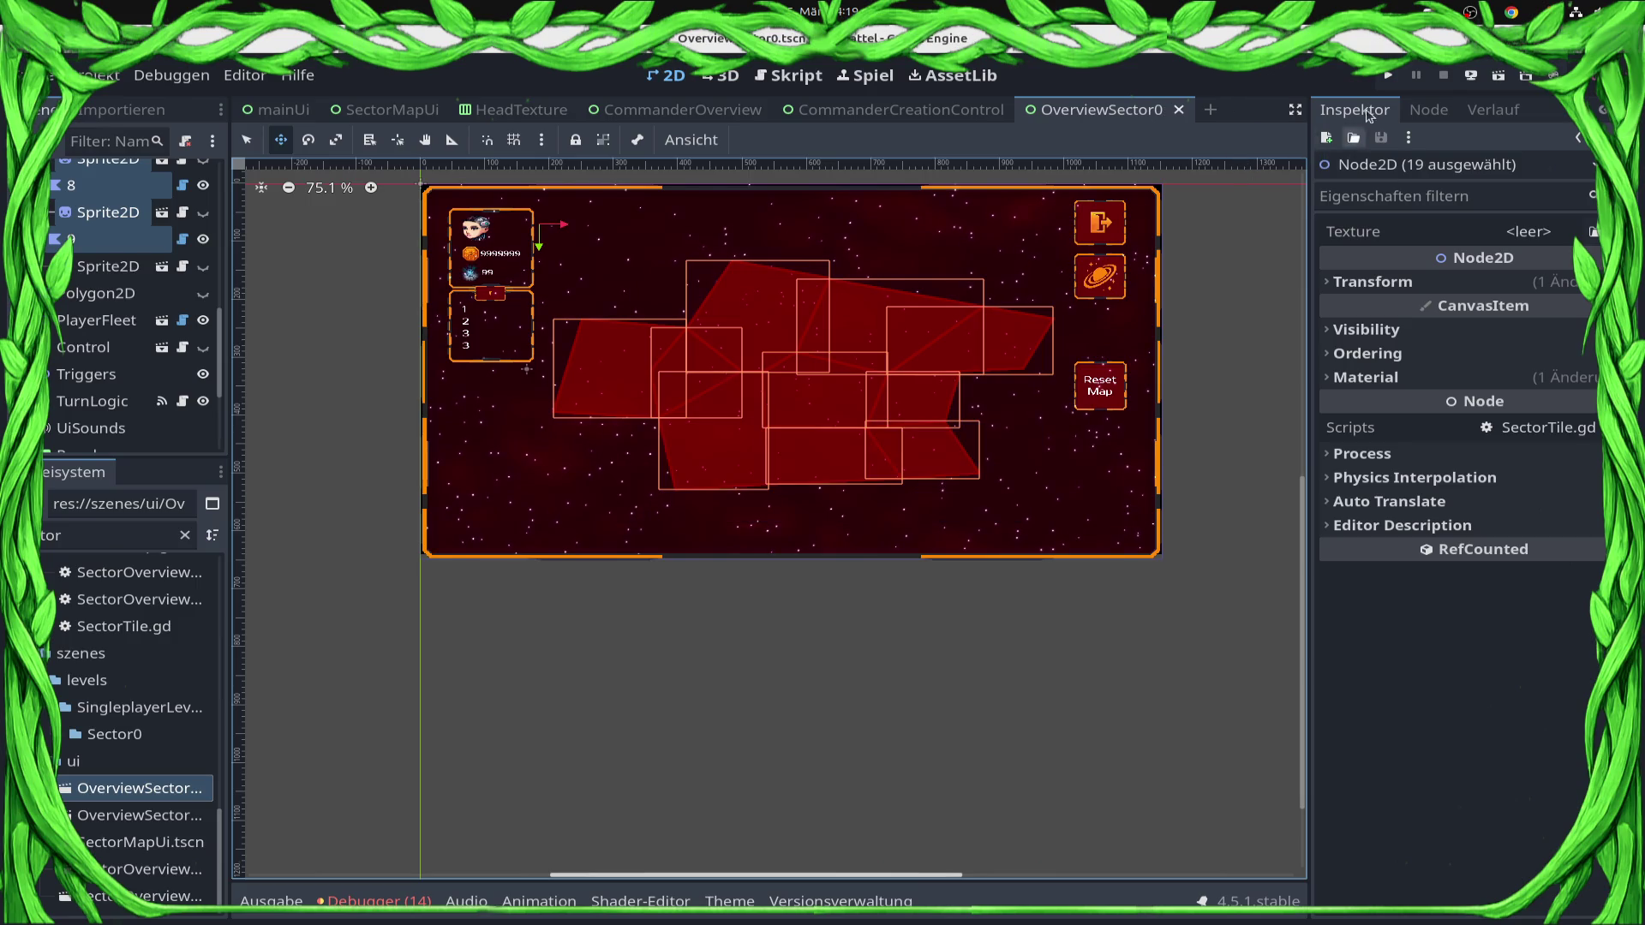
key(Right)
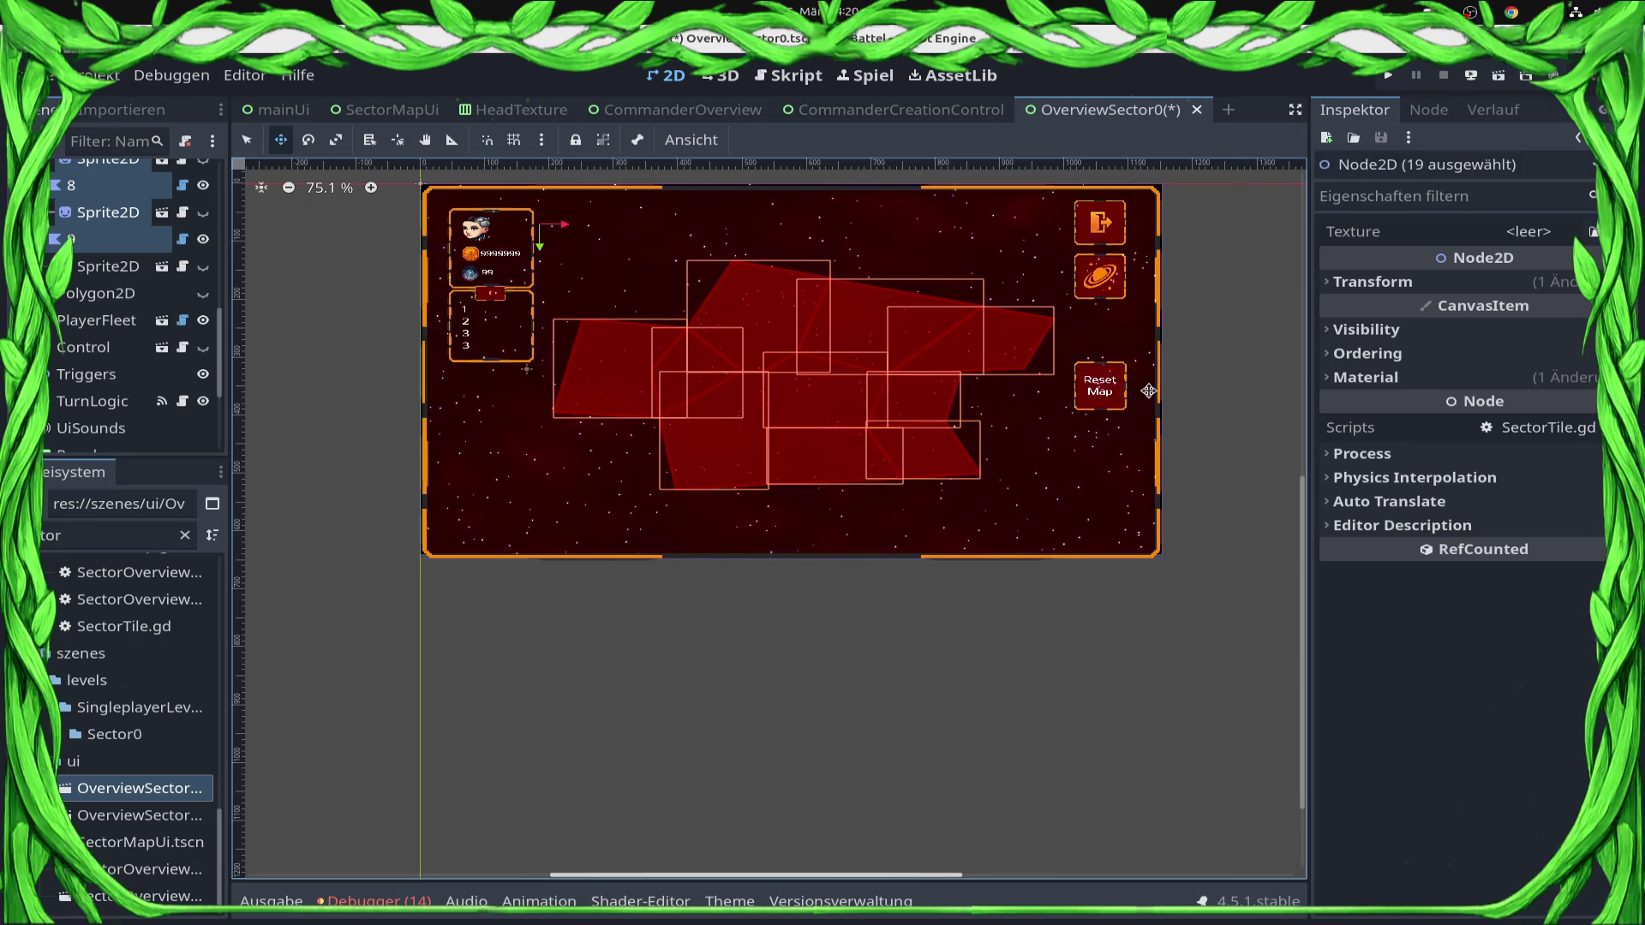
key(q)
Save the SectorMapUi scene, then return to OverviewSector0 and CommanderCreationControl tabs.
click(1105, 392)
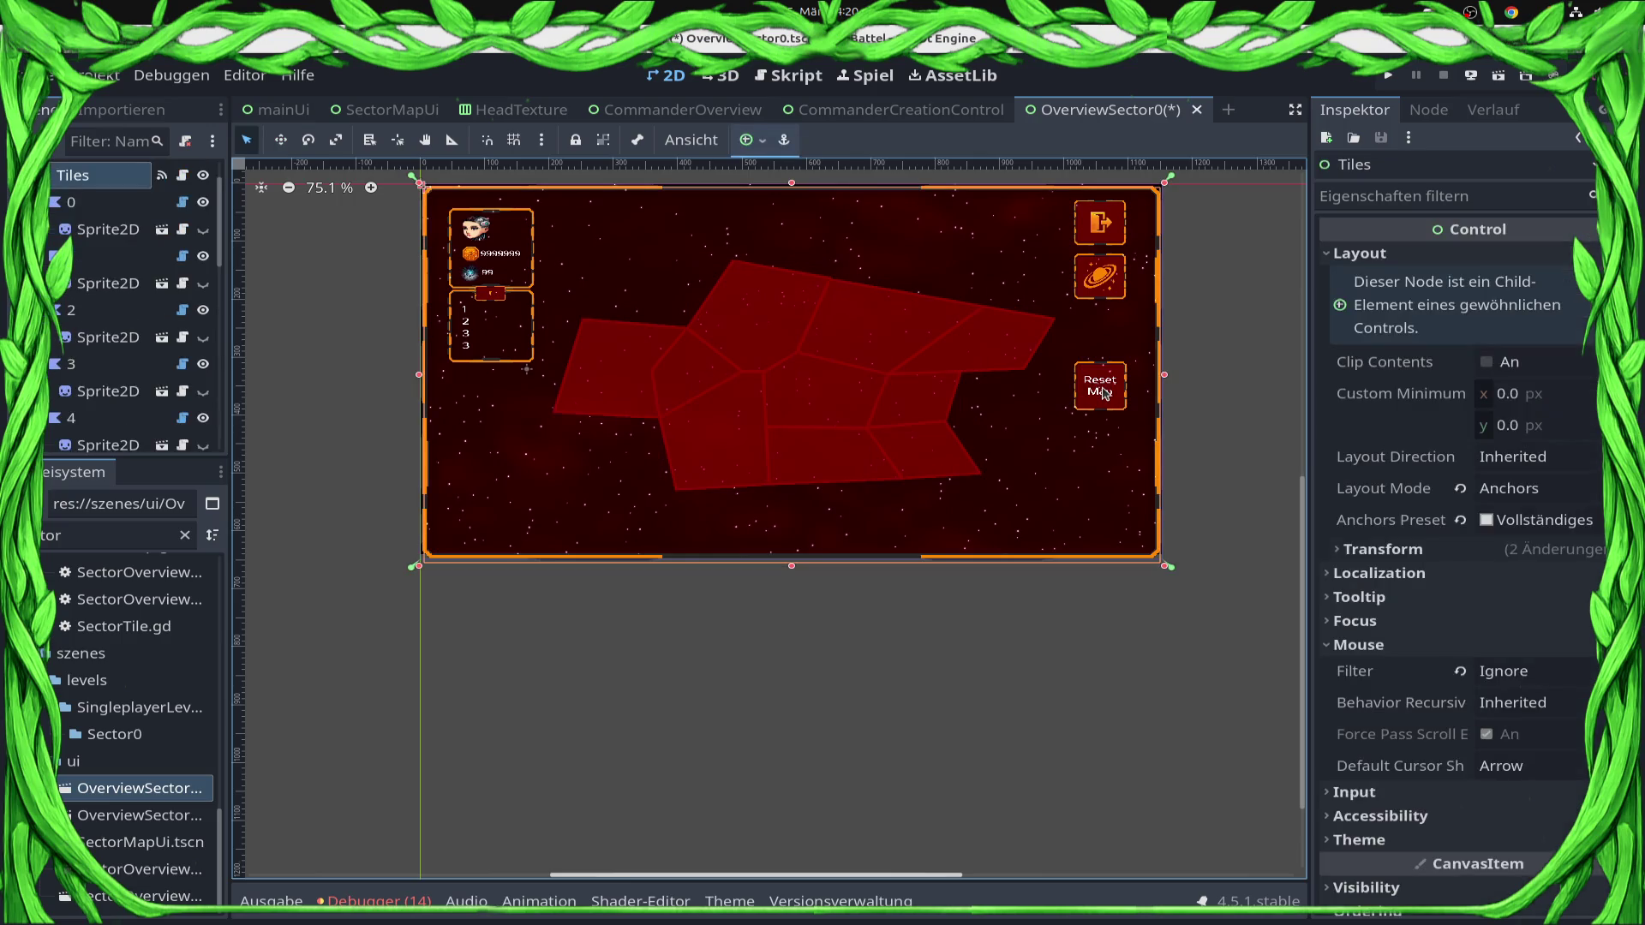
scroll(107, 225, up, 2)
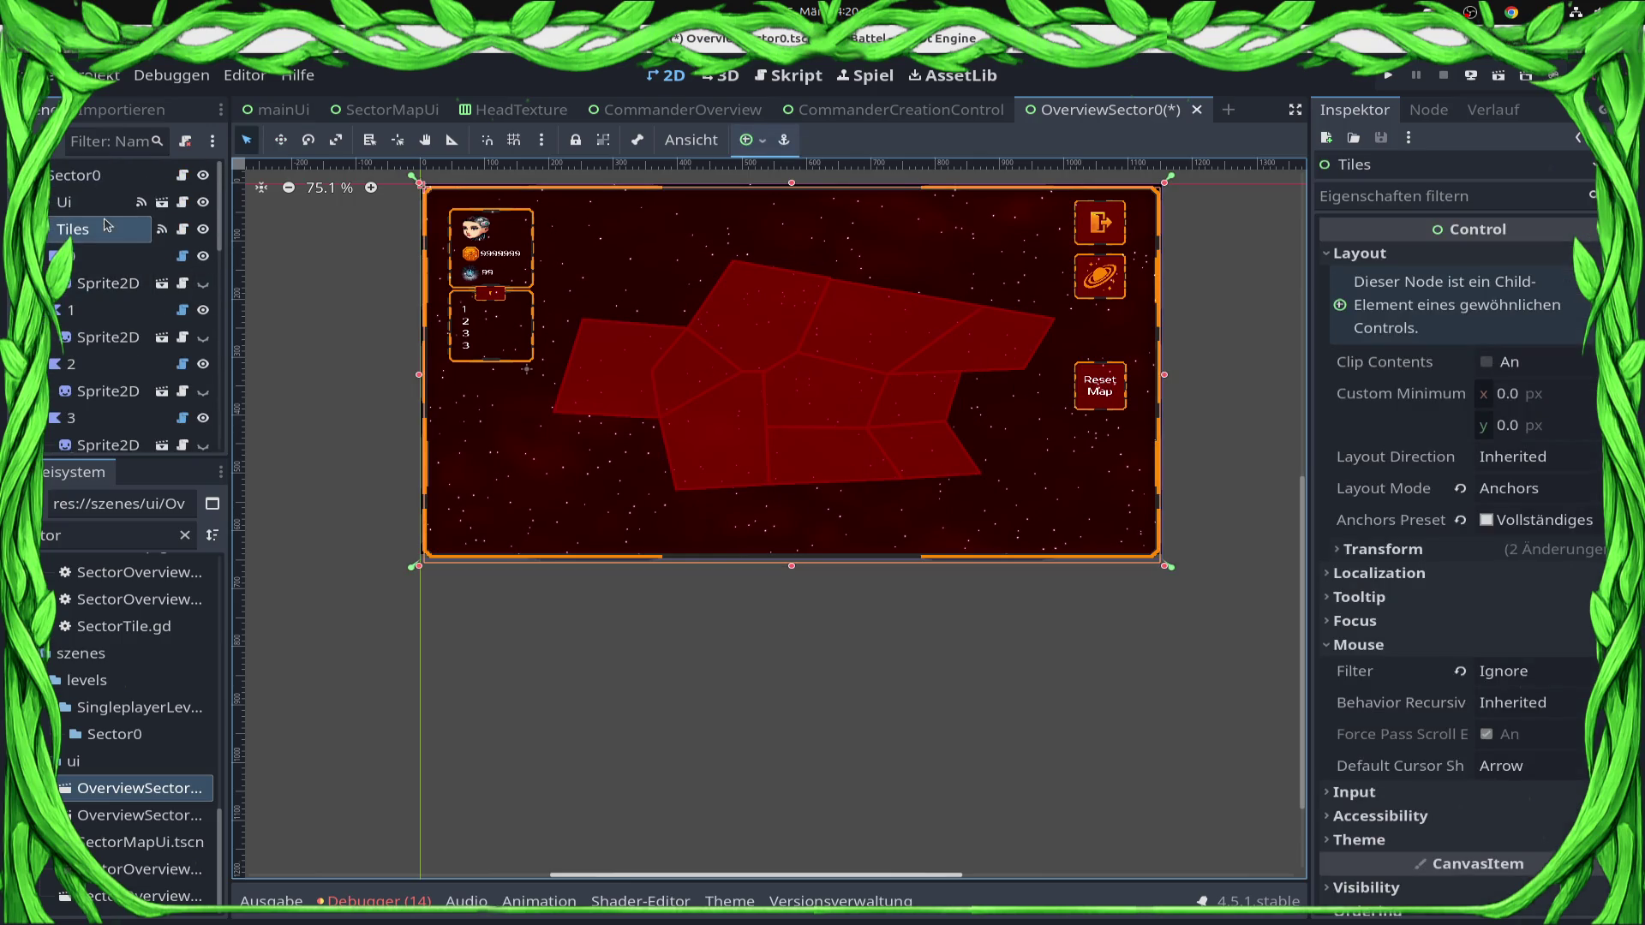
click(161, 202)
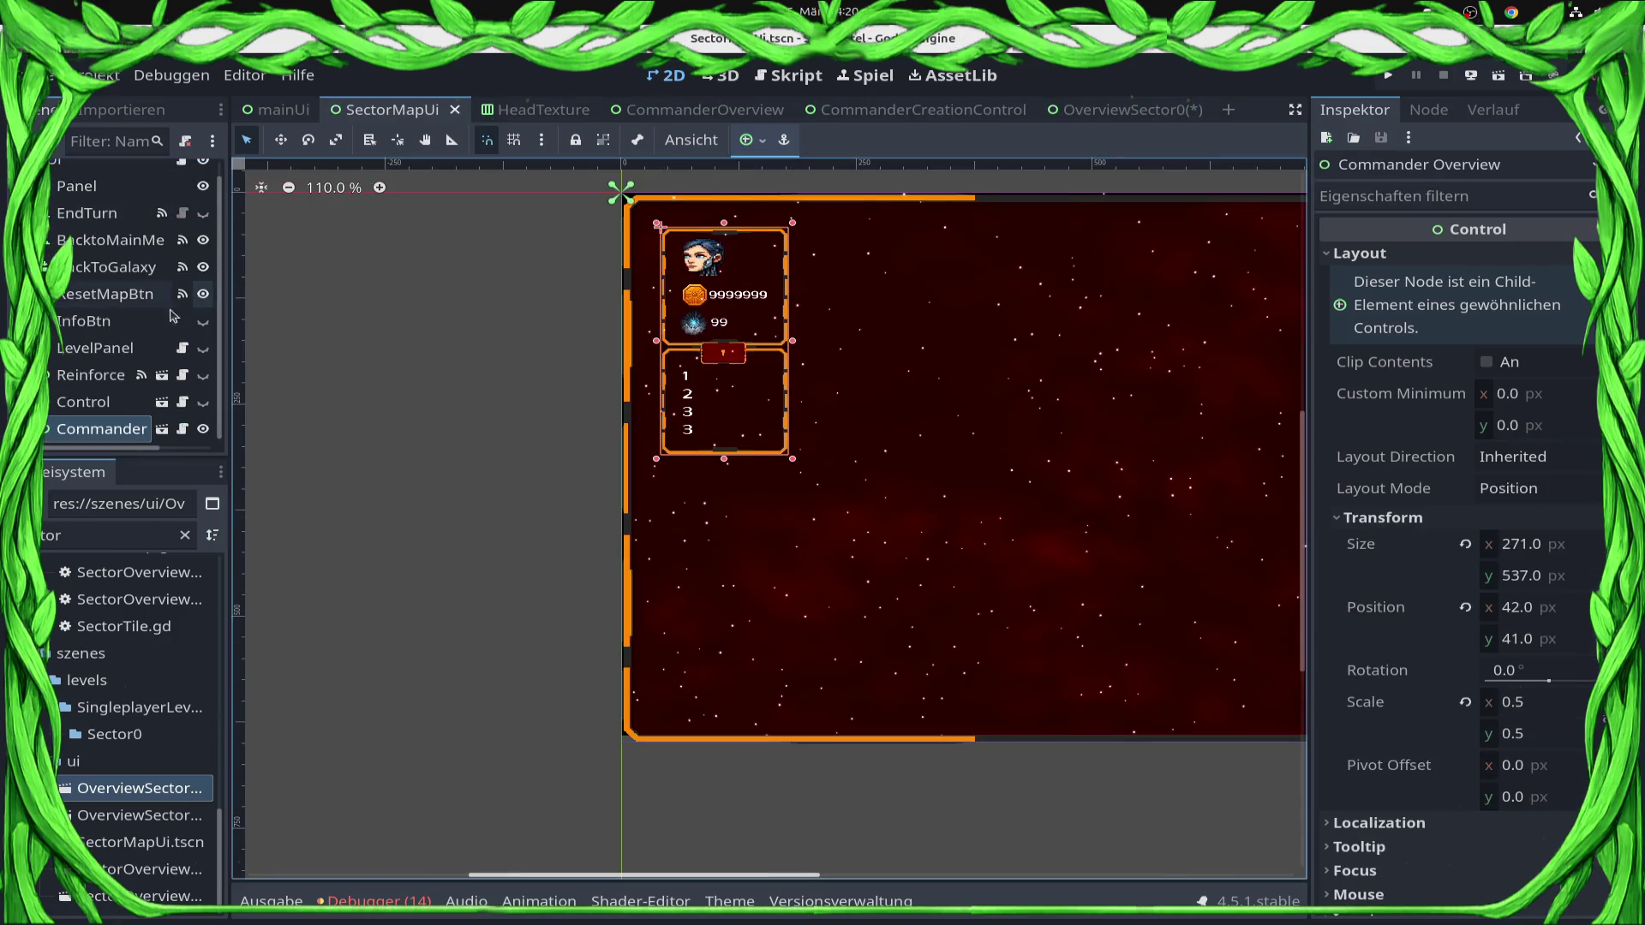
key(ctrl+s)
click(1113, 110)
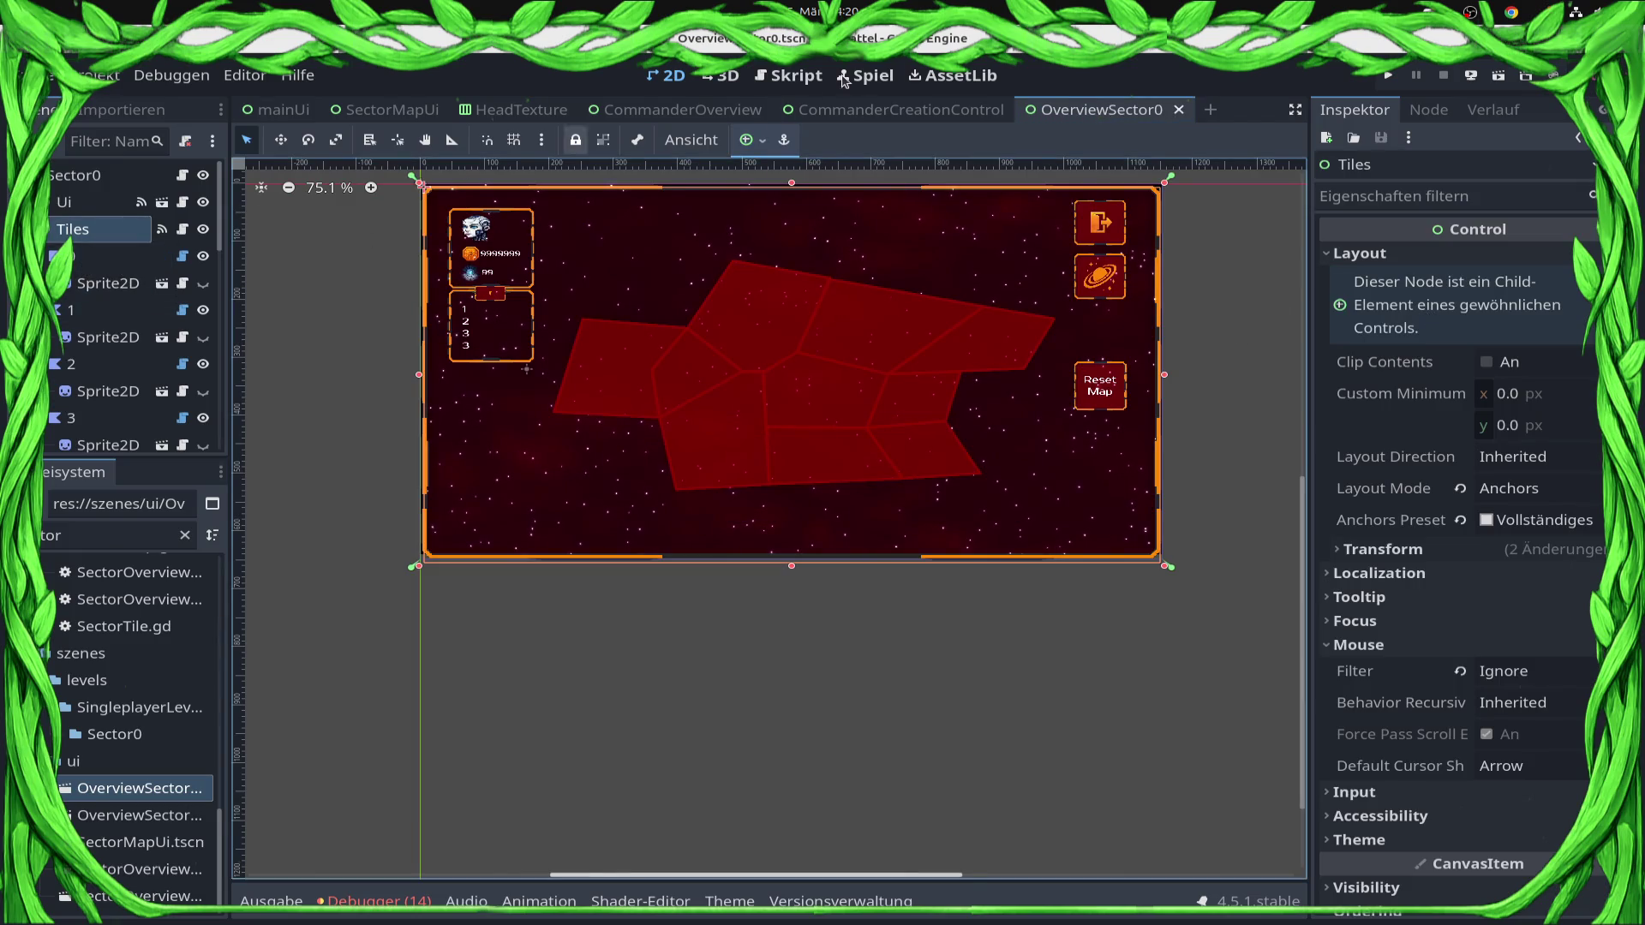
click(823, 110)
In CommanderOverview, change the Prod label's text to 'Ship Production: 1000'.
click(623, 114)
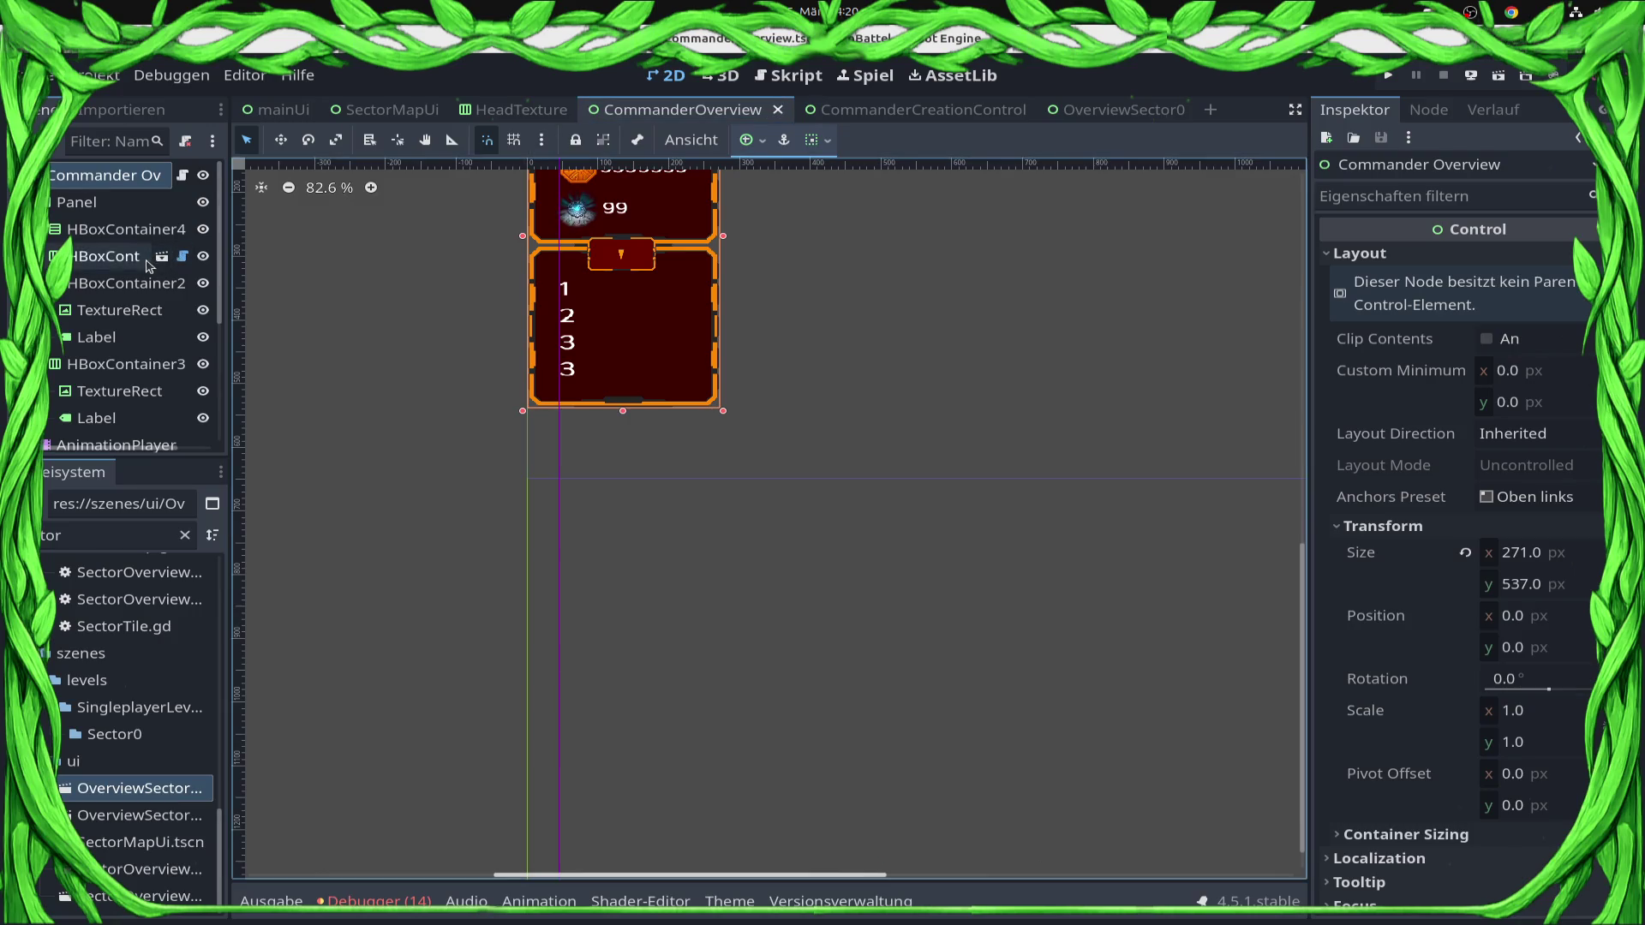
scroll(133, 360, down, 3)
scroll(133, 359, down, 3)
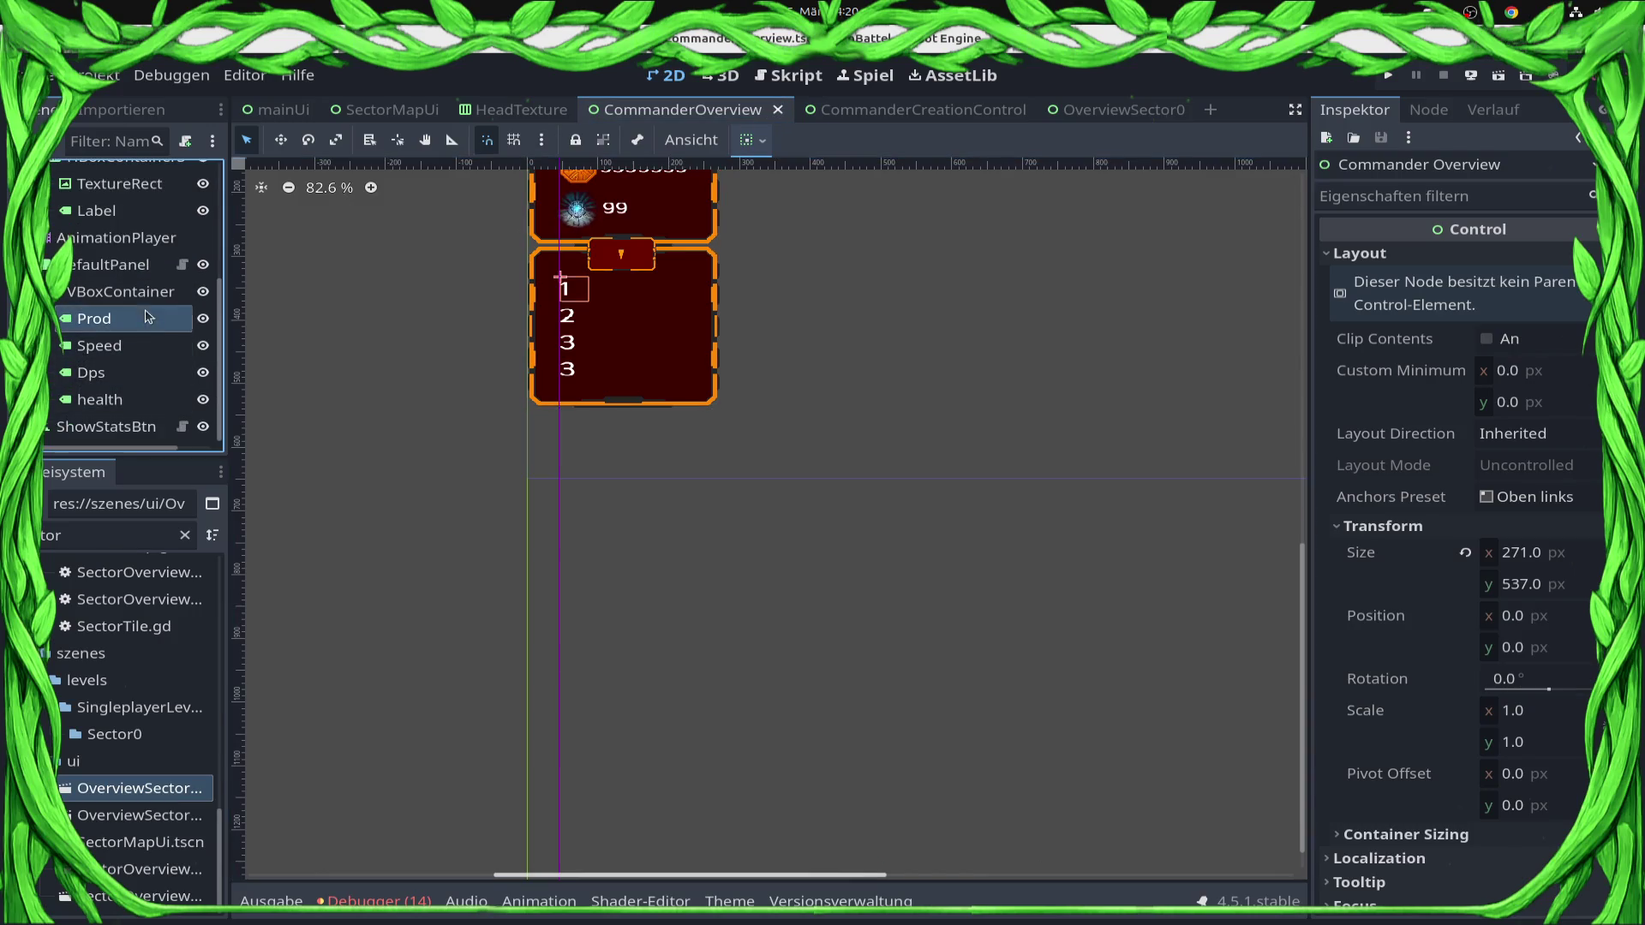
click(111, 318)
click(1424, 277)
key(Home)
text(Ship)
text( Produc)
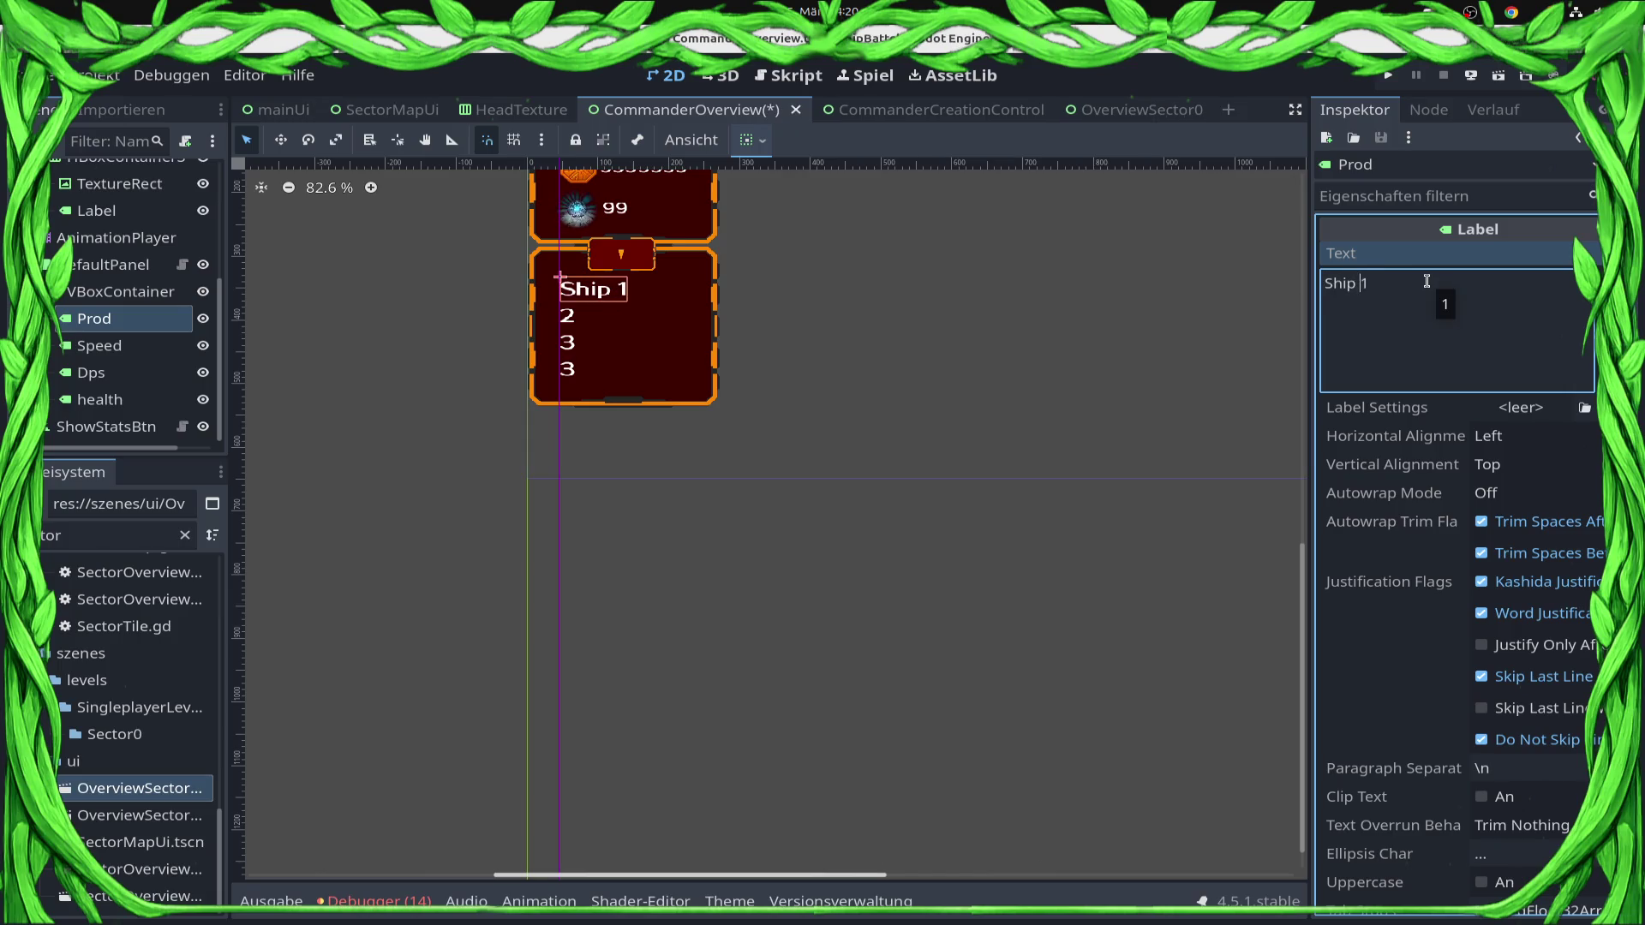
text(tion)
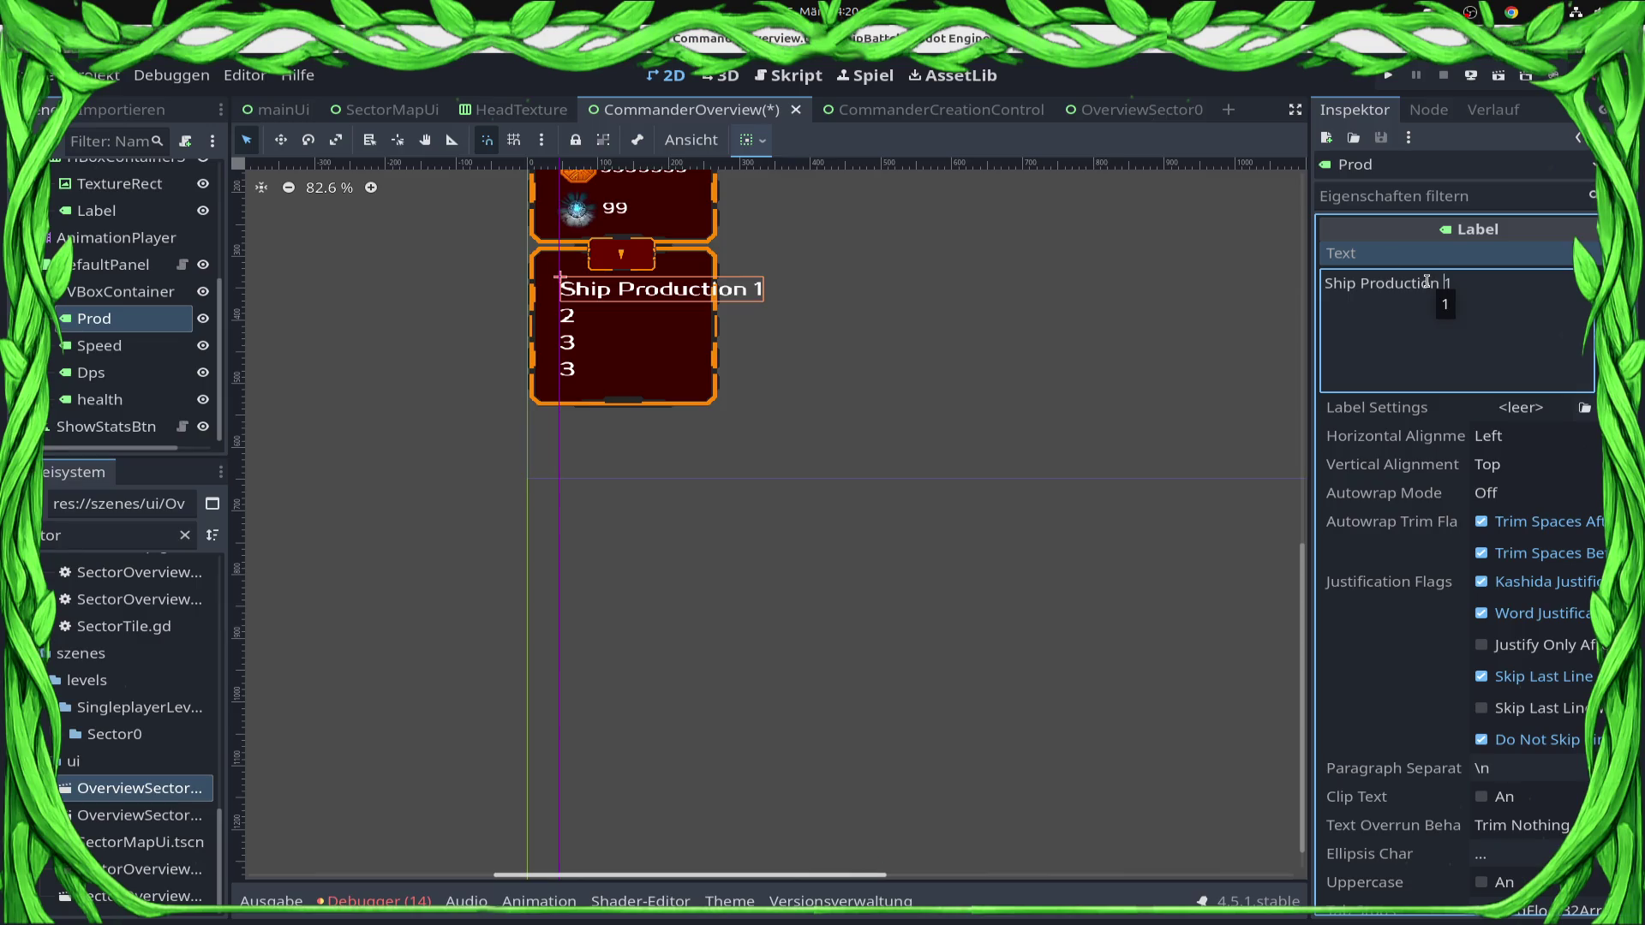
key(BackSpace)
text(;)
key(BackSpace)
key(BackSpace)
text(:)
key(End)
text(000)
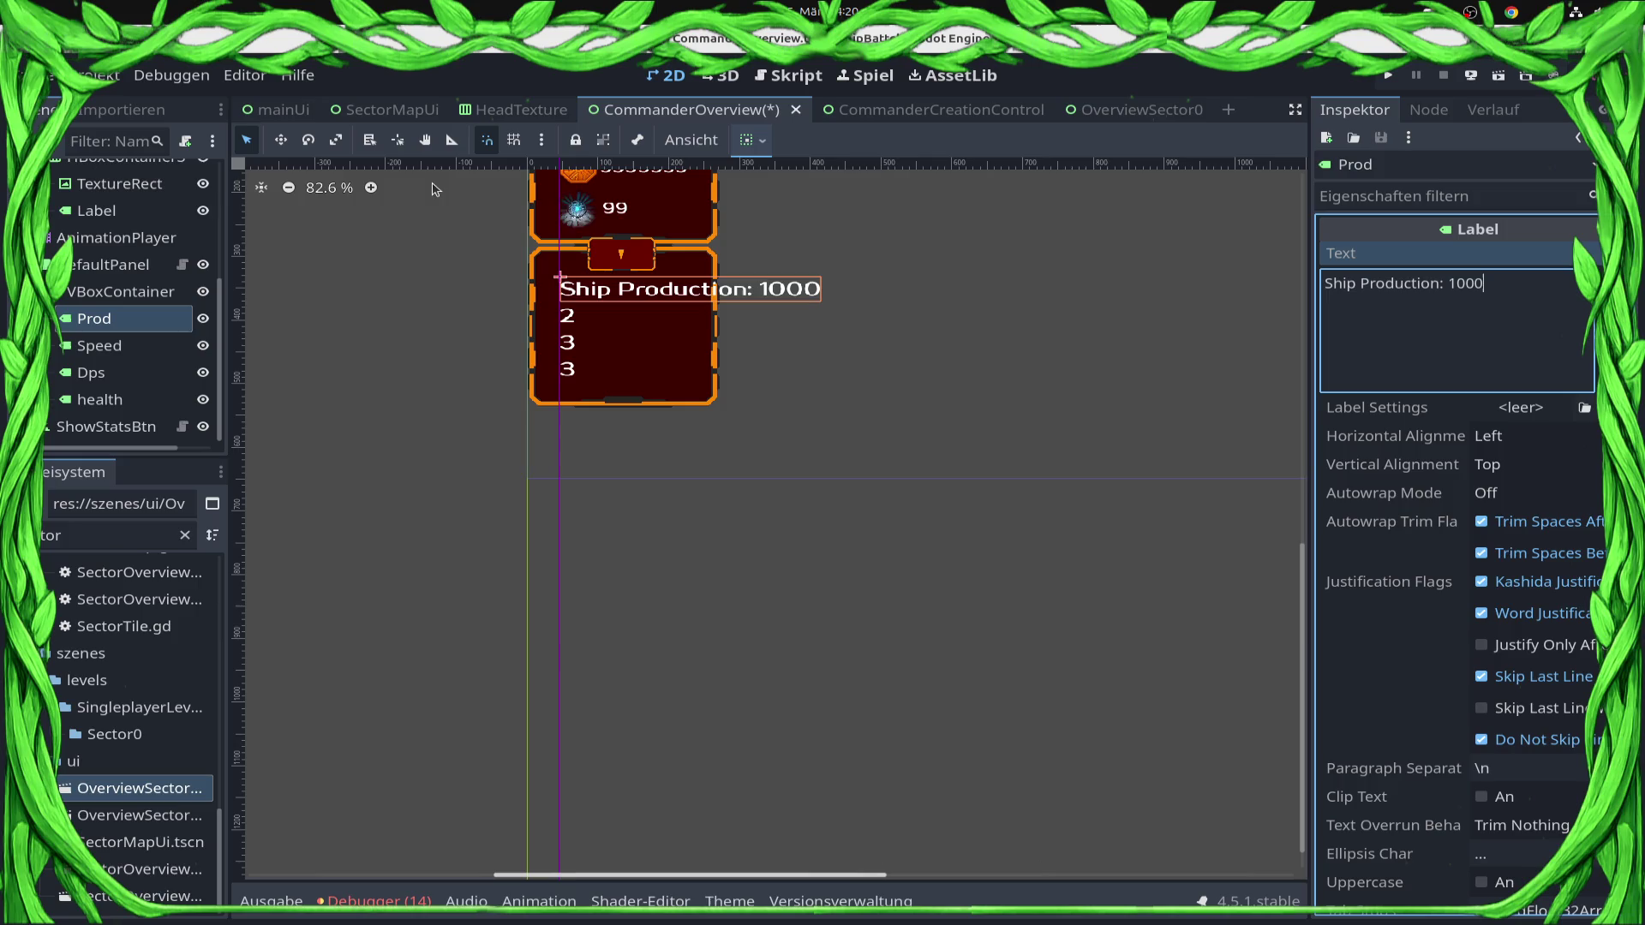
Select the root Commander Overview node and then the card's top Panel.
scroll(900, 326, up, 2)
click(692, 250)
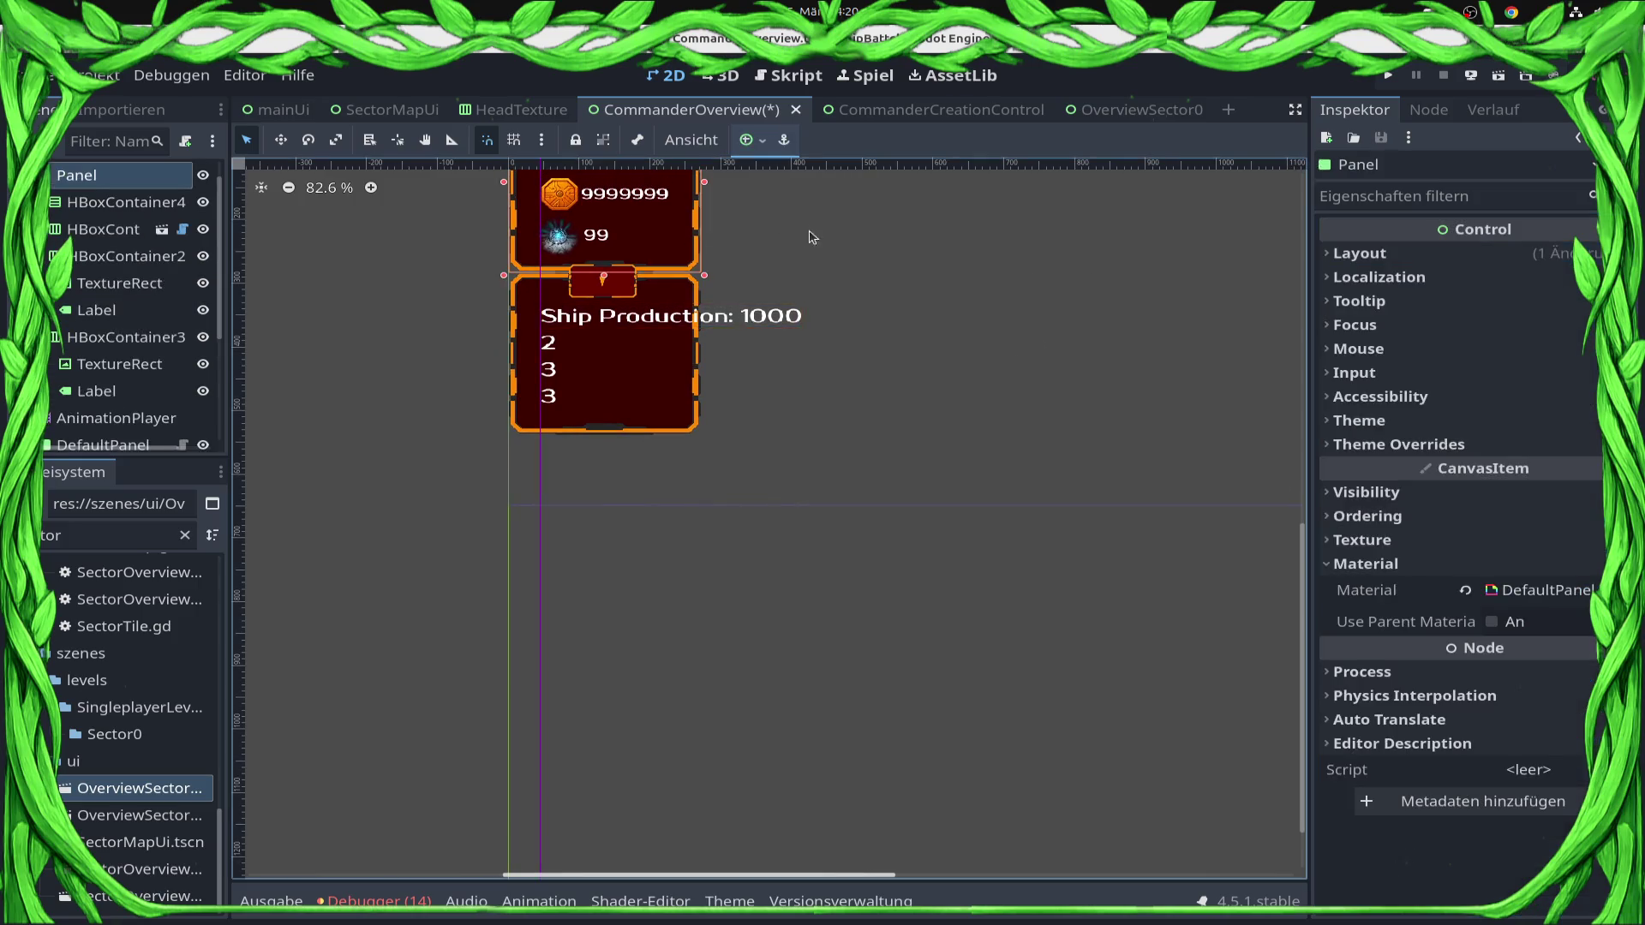
scroll(745, 300, up, 2)
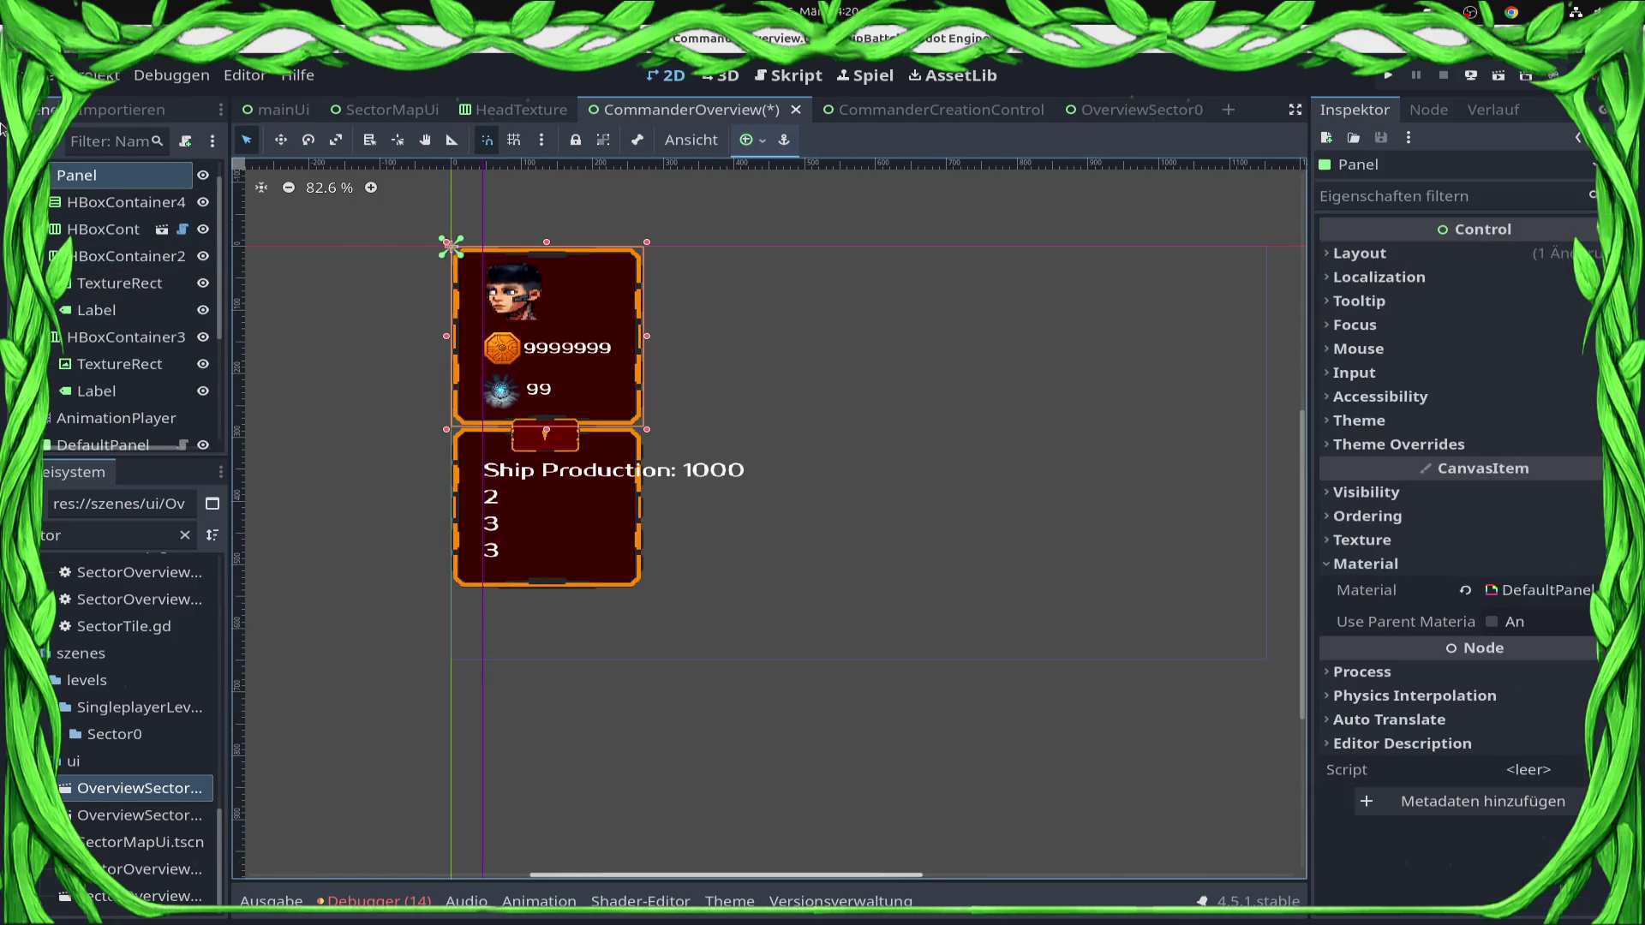
scroll(120, 257, up, 1)
click(103, 174)
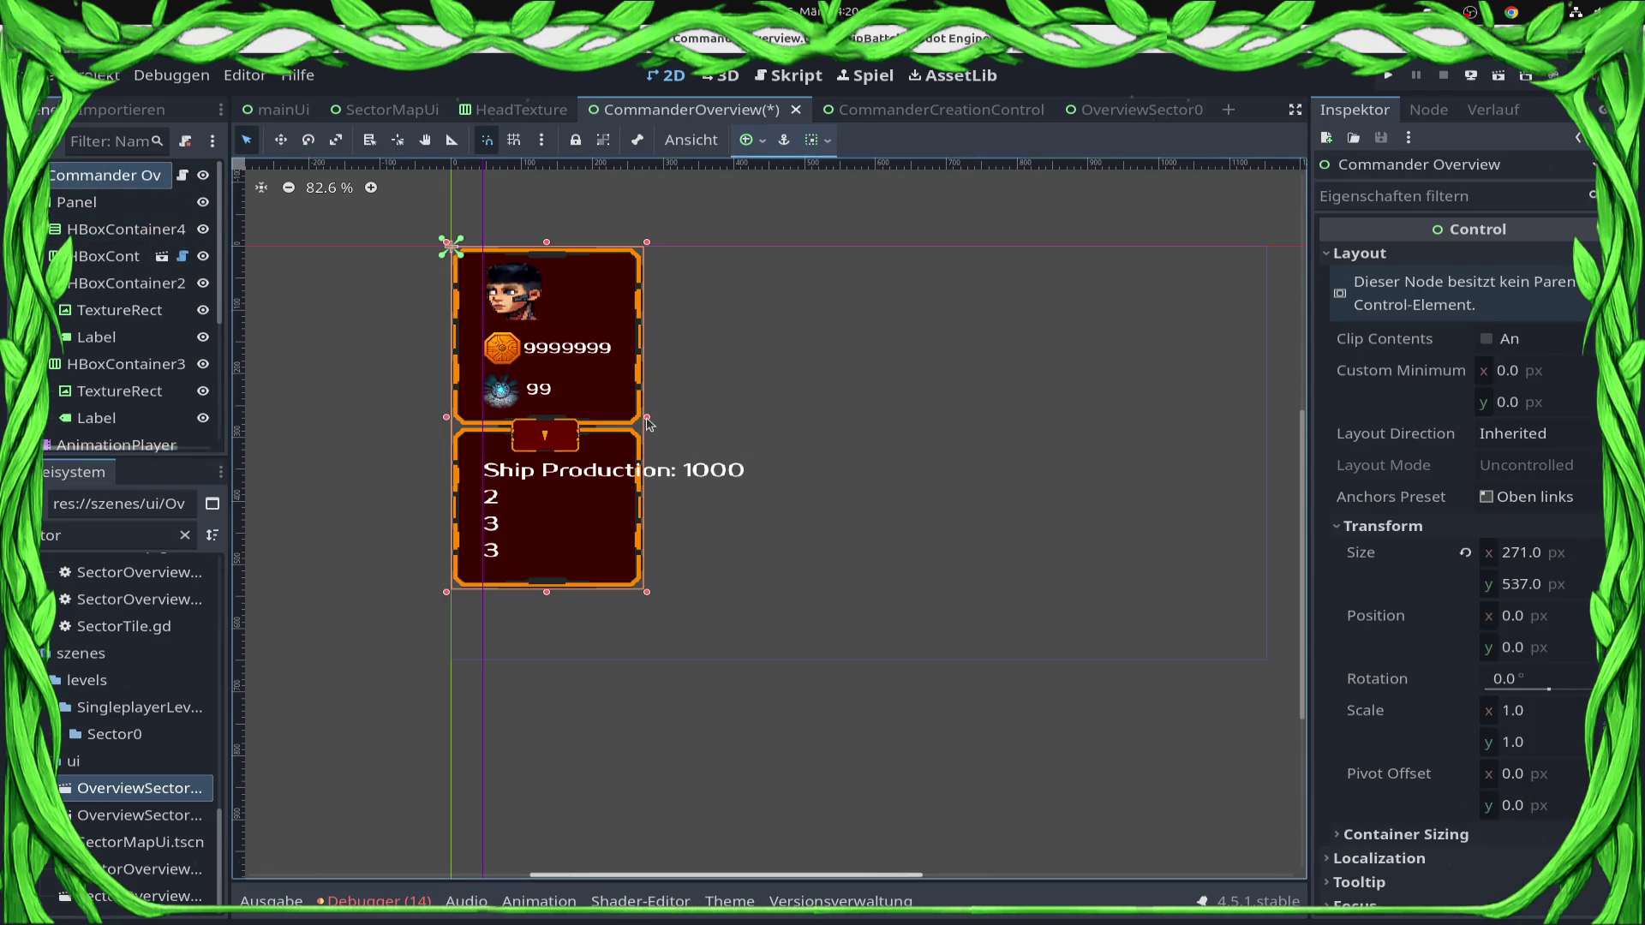
click(632, 391)
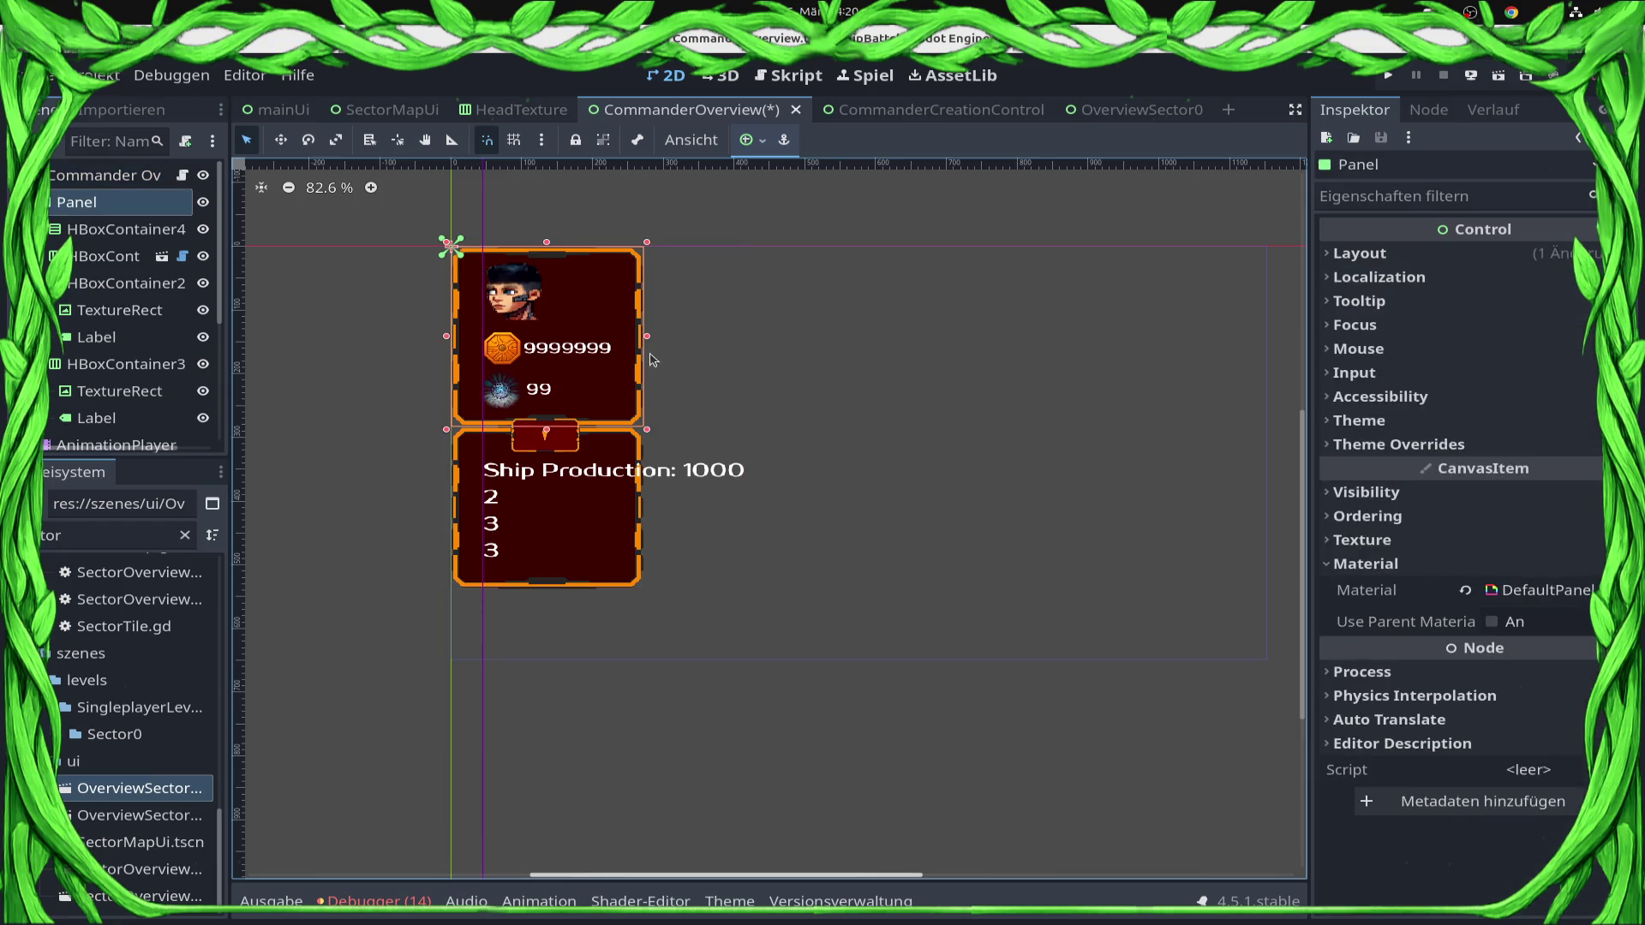
Widen the top Panel and the lower DefaultPanel to the same width.
drag(658, 346, 747, 353)
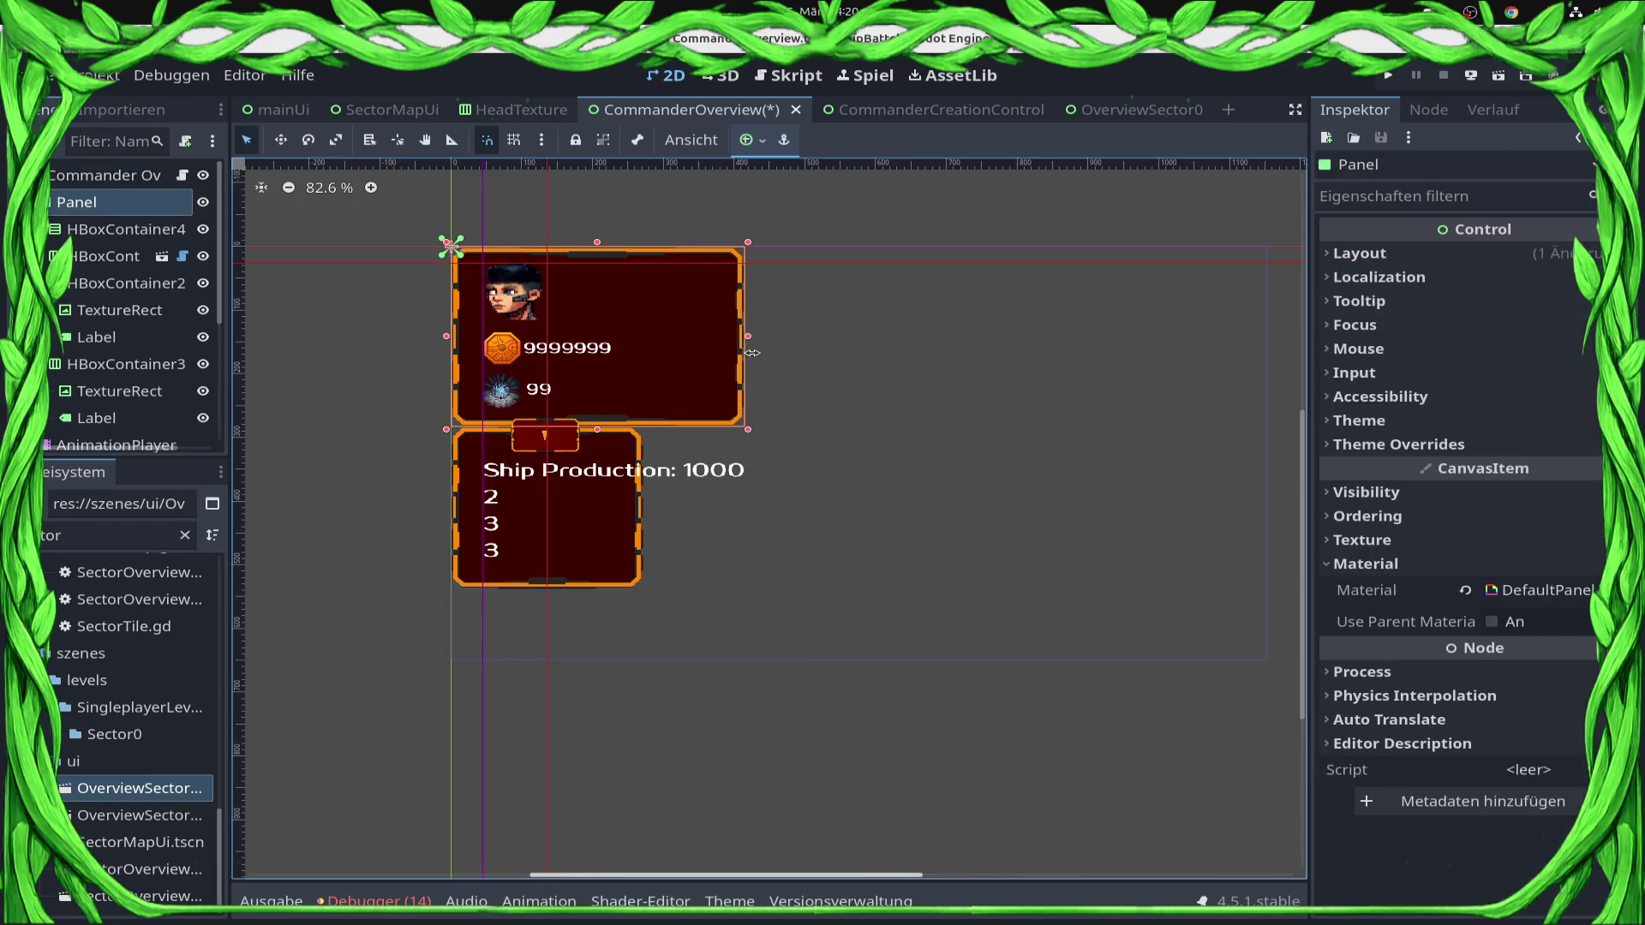
click(591, 552)
click(613, 505)
click(634, 555)
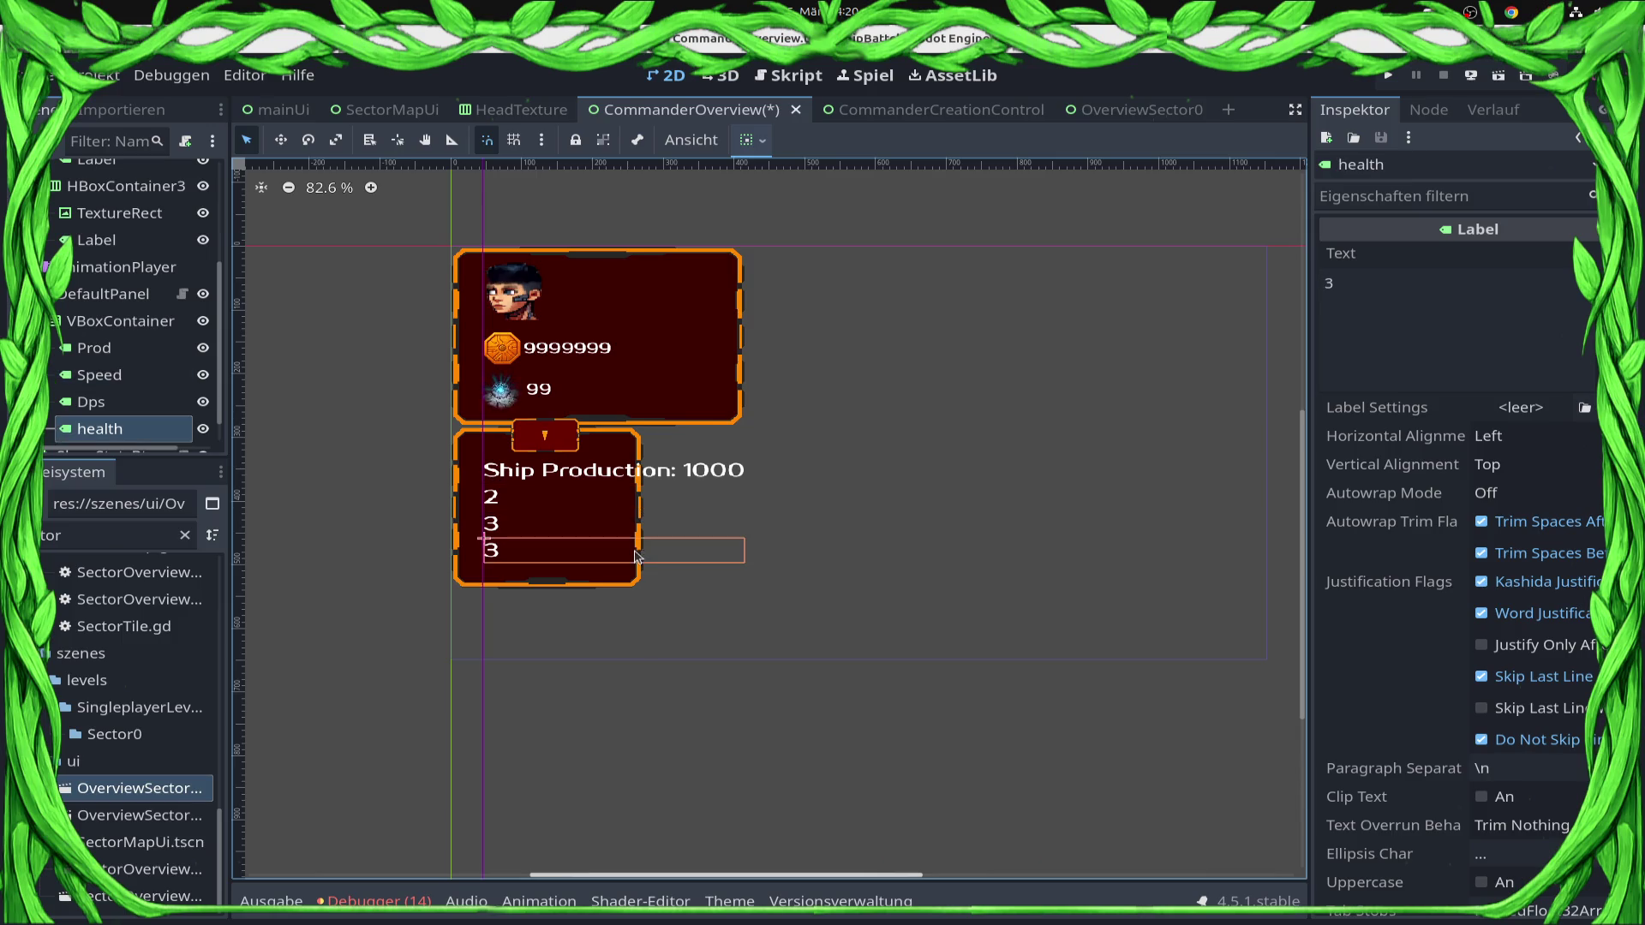
click(641, 586)
drag(649, 512, 750, 511)
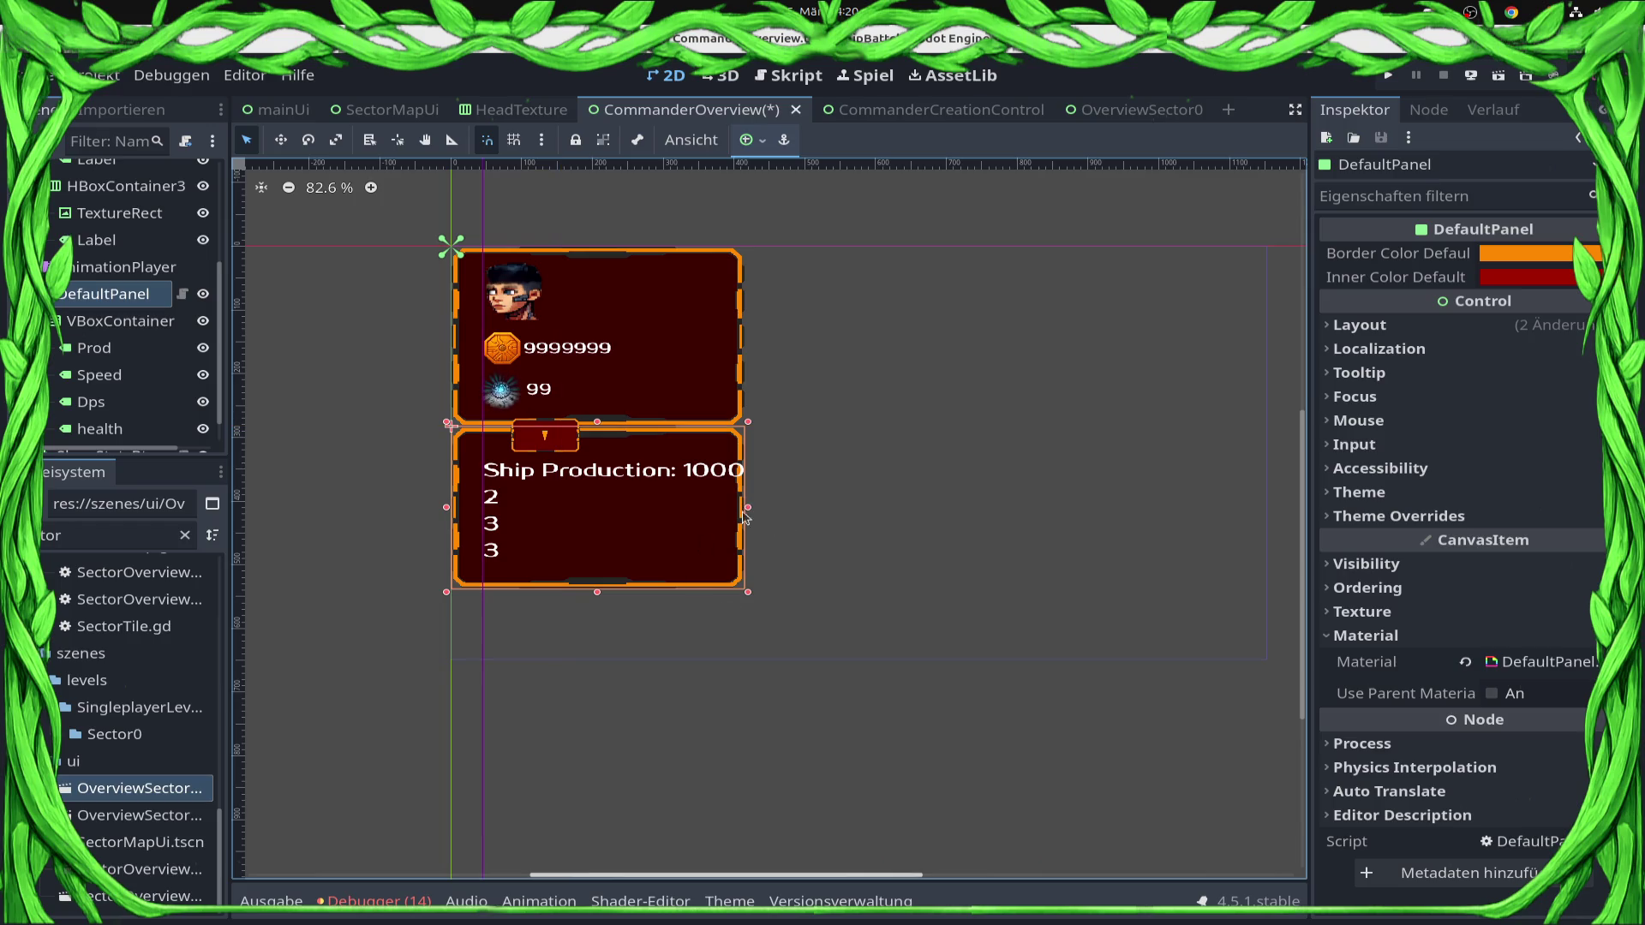
Change the Ship Production label's value from 1000 to 999.
click(754, 512)
click(710, 533)
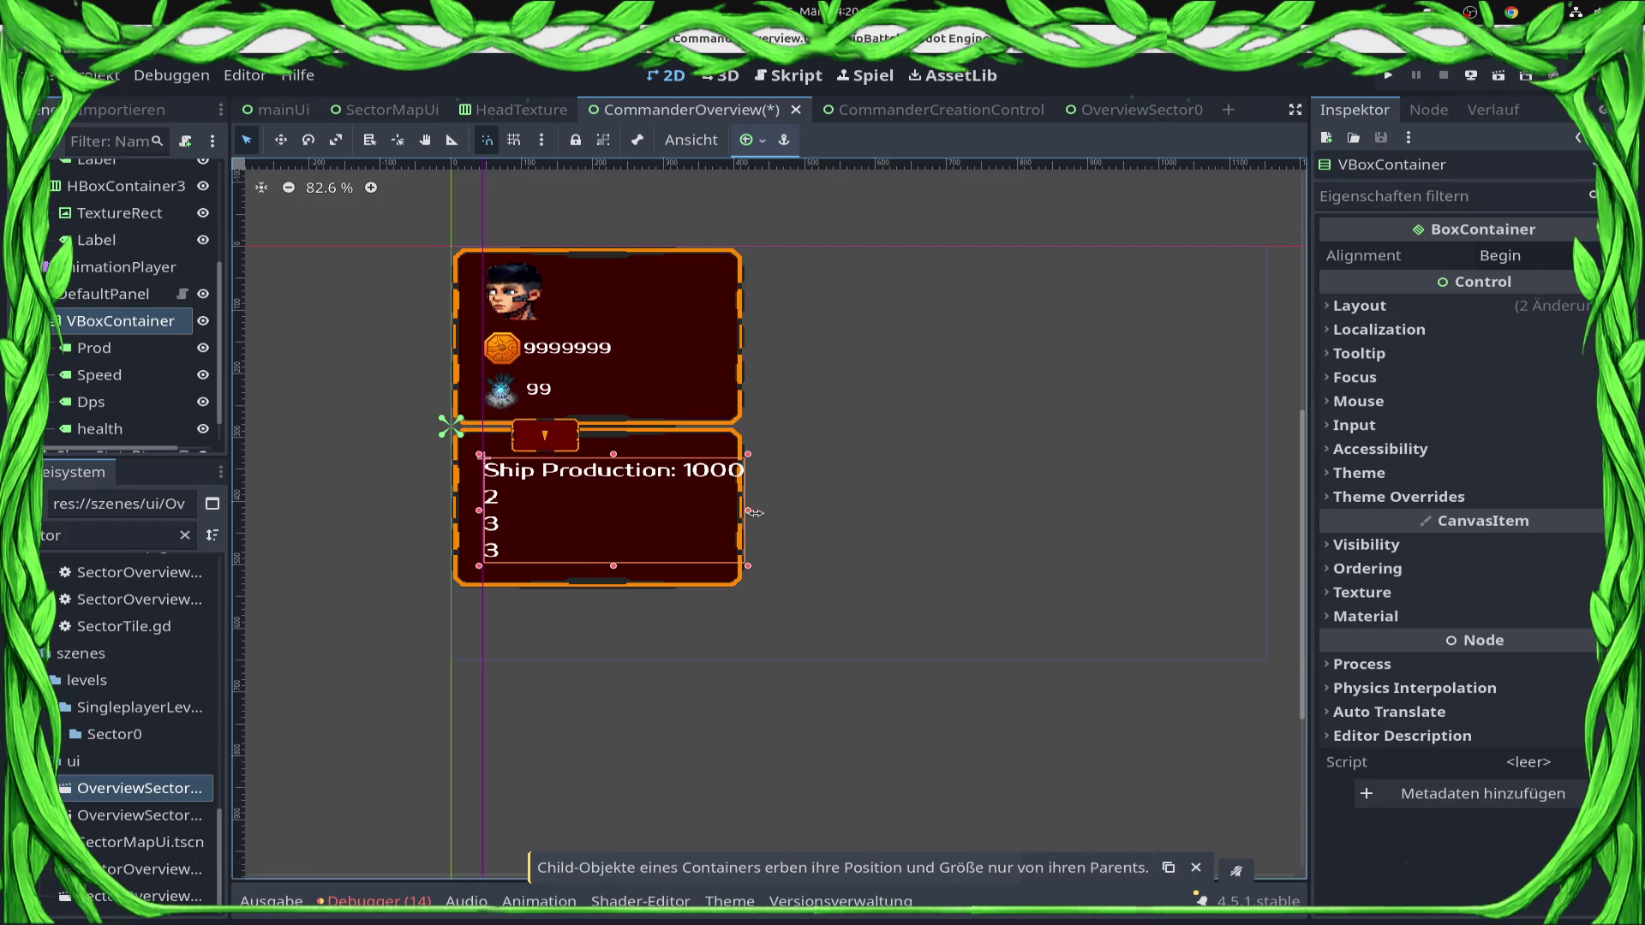
click(711, 477)
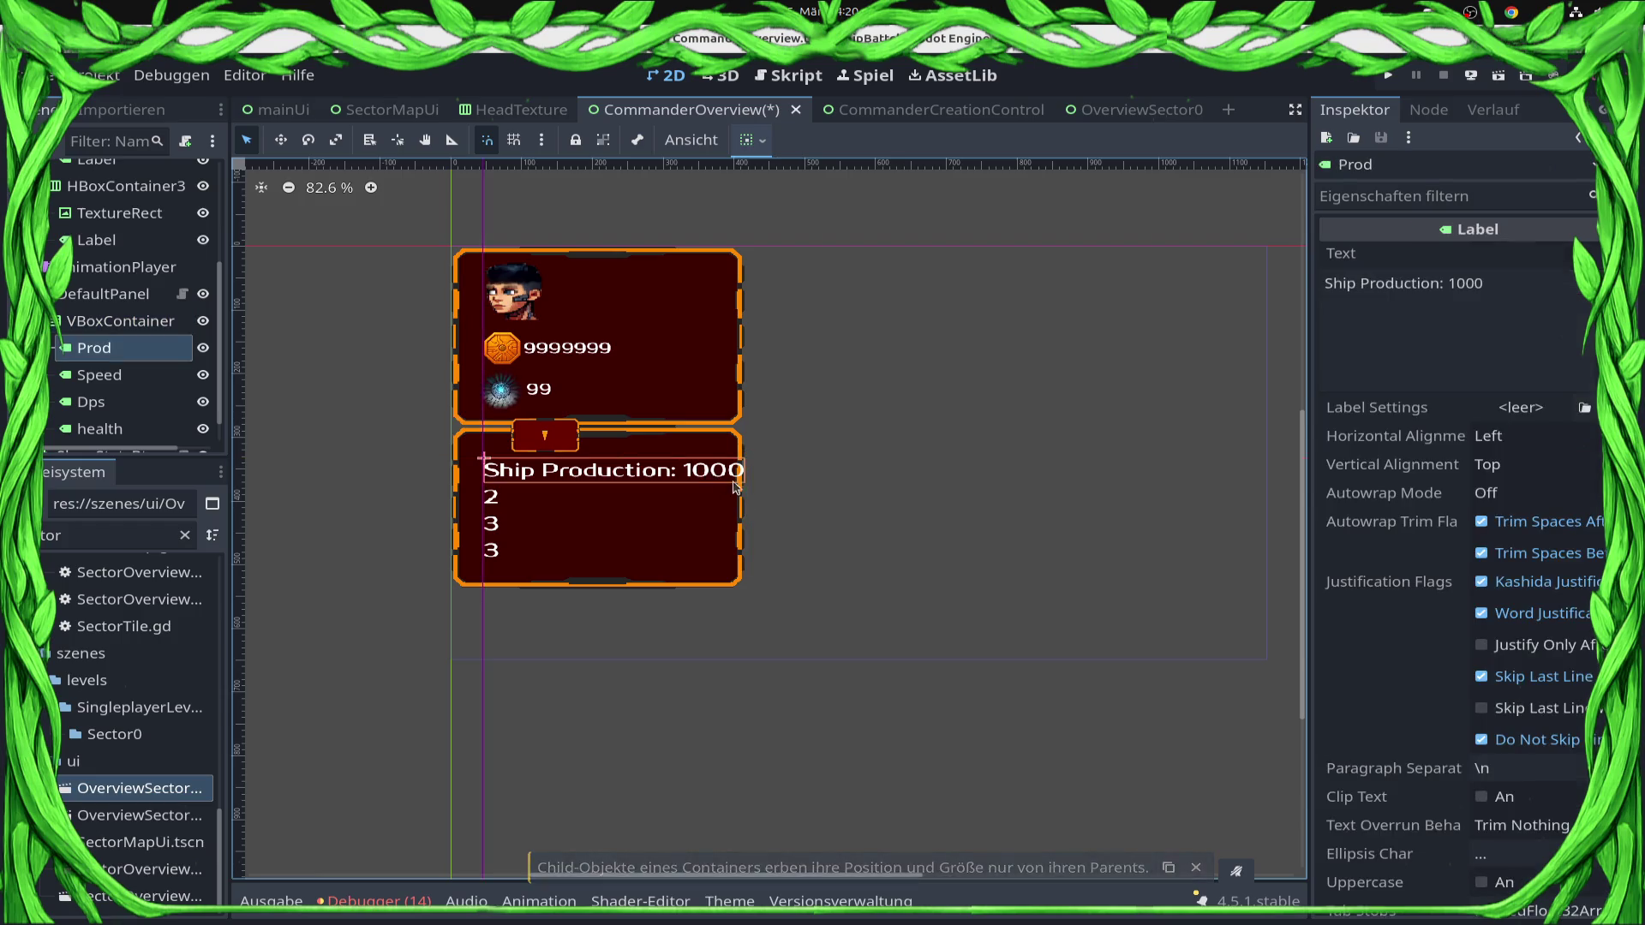
click(1466, 283)
double_click(1466, 284)
text(999)
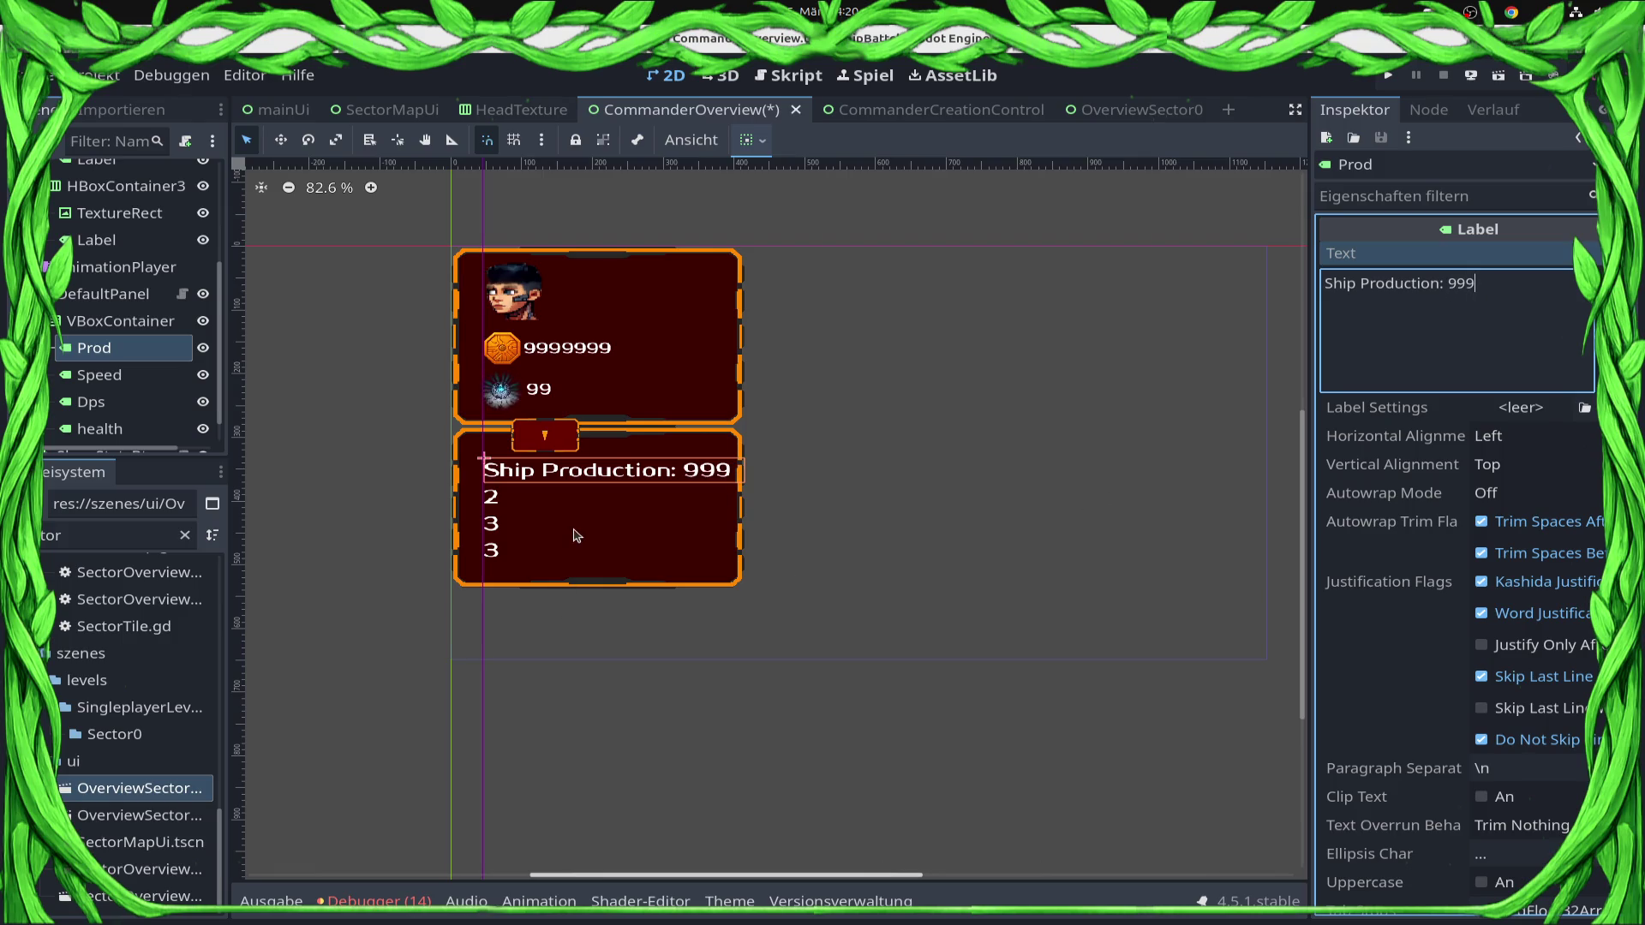
click(119, 321)
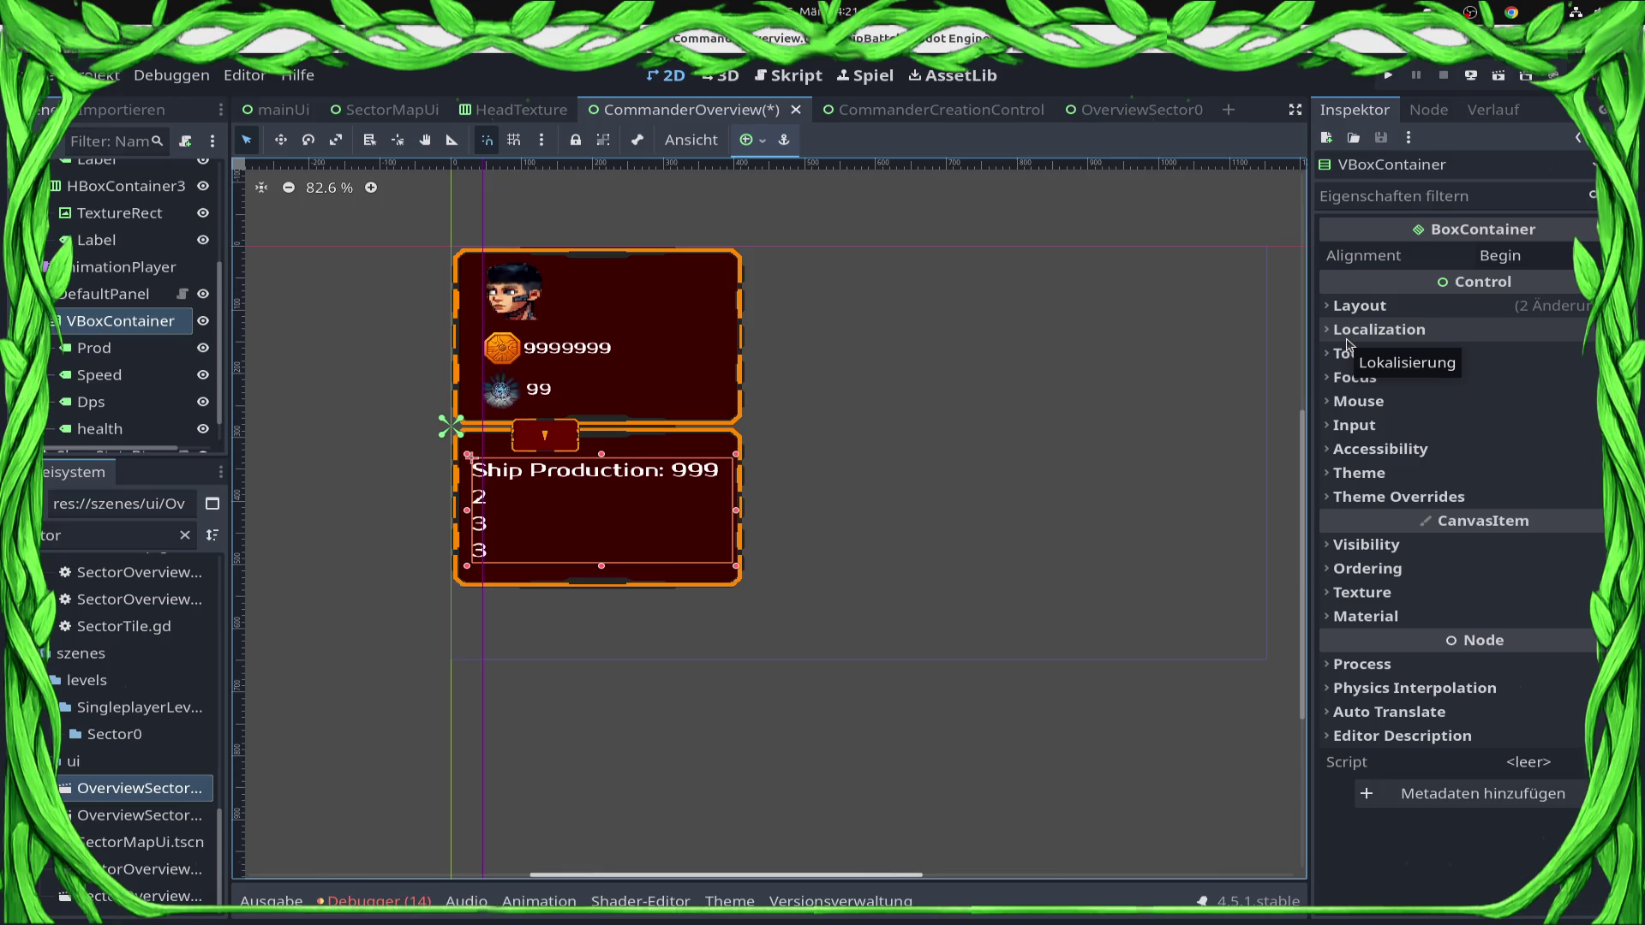
click(520, 315)
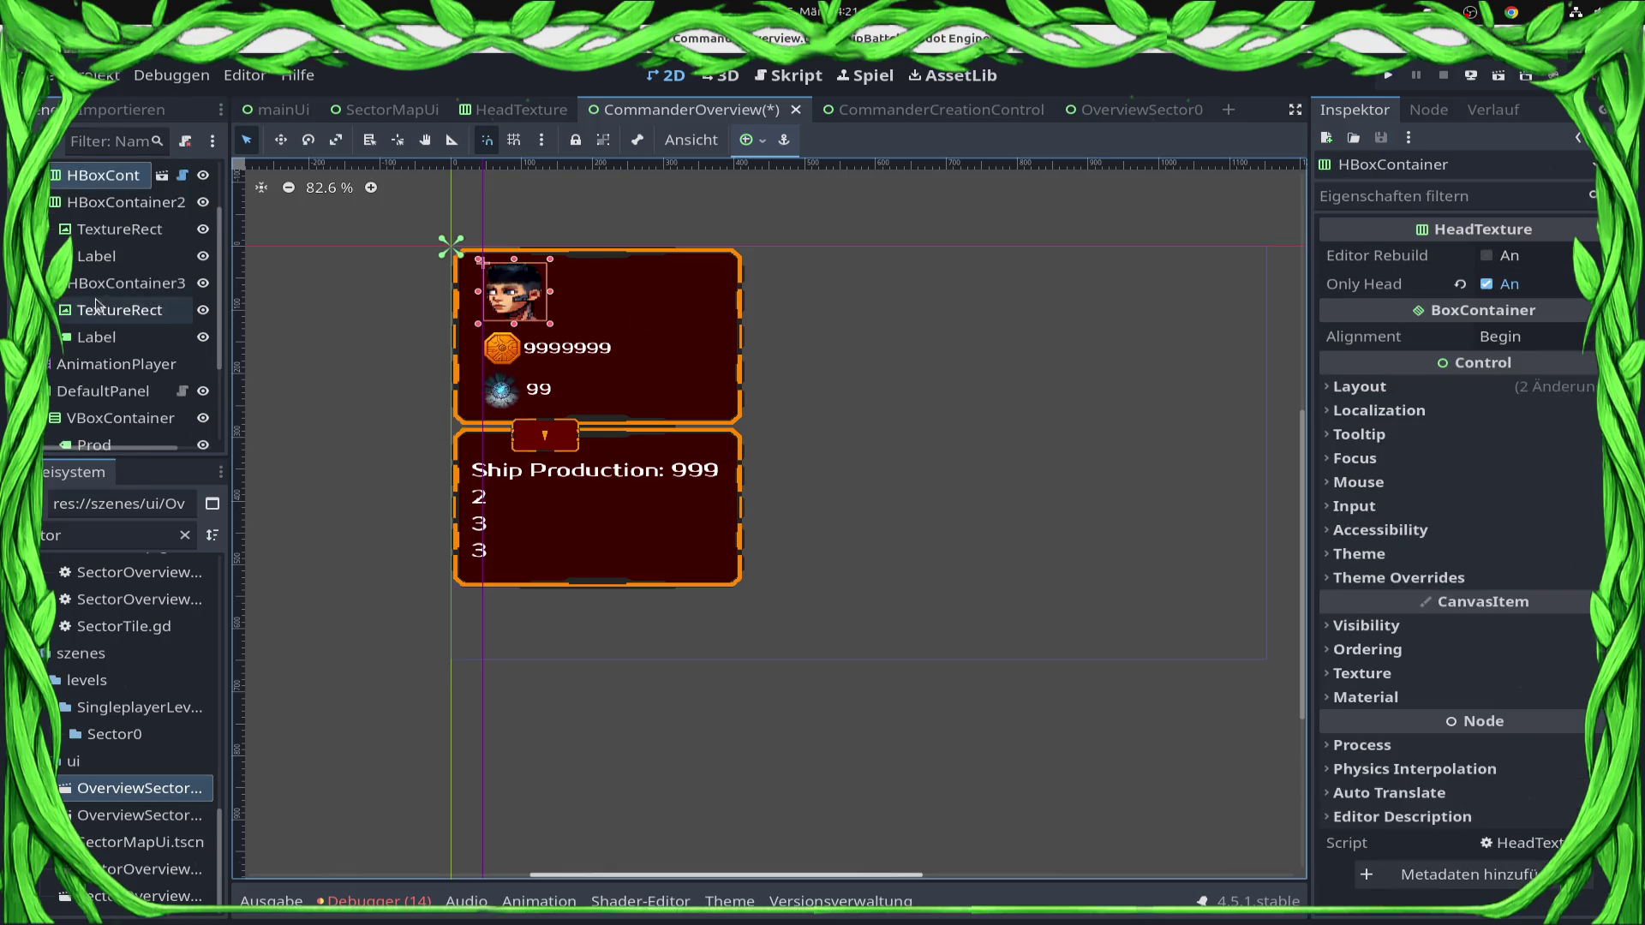
Delete the HBoxContainer4 node from the CommanderOverview card.
ctrl+click(117, 366)
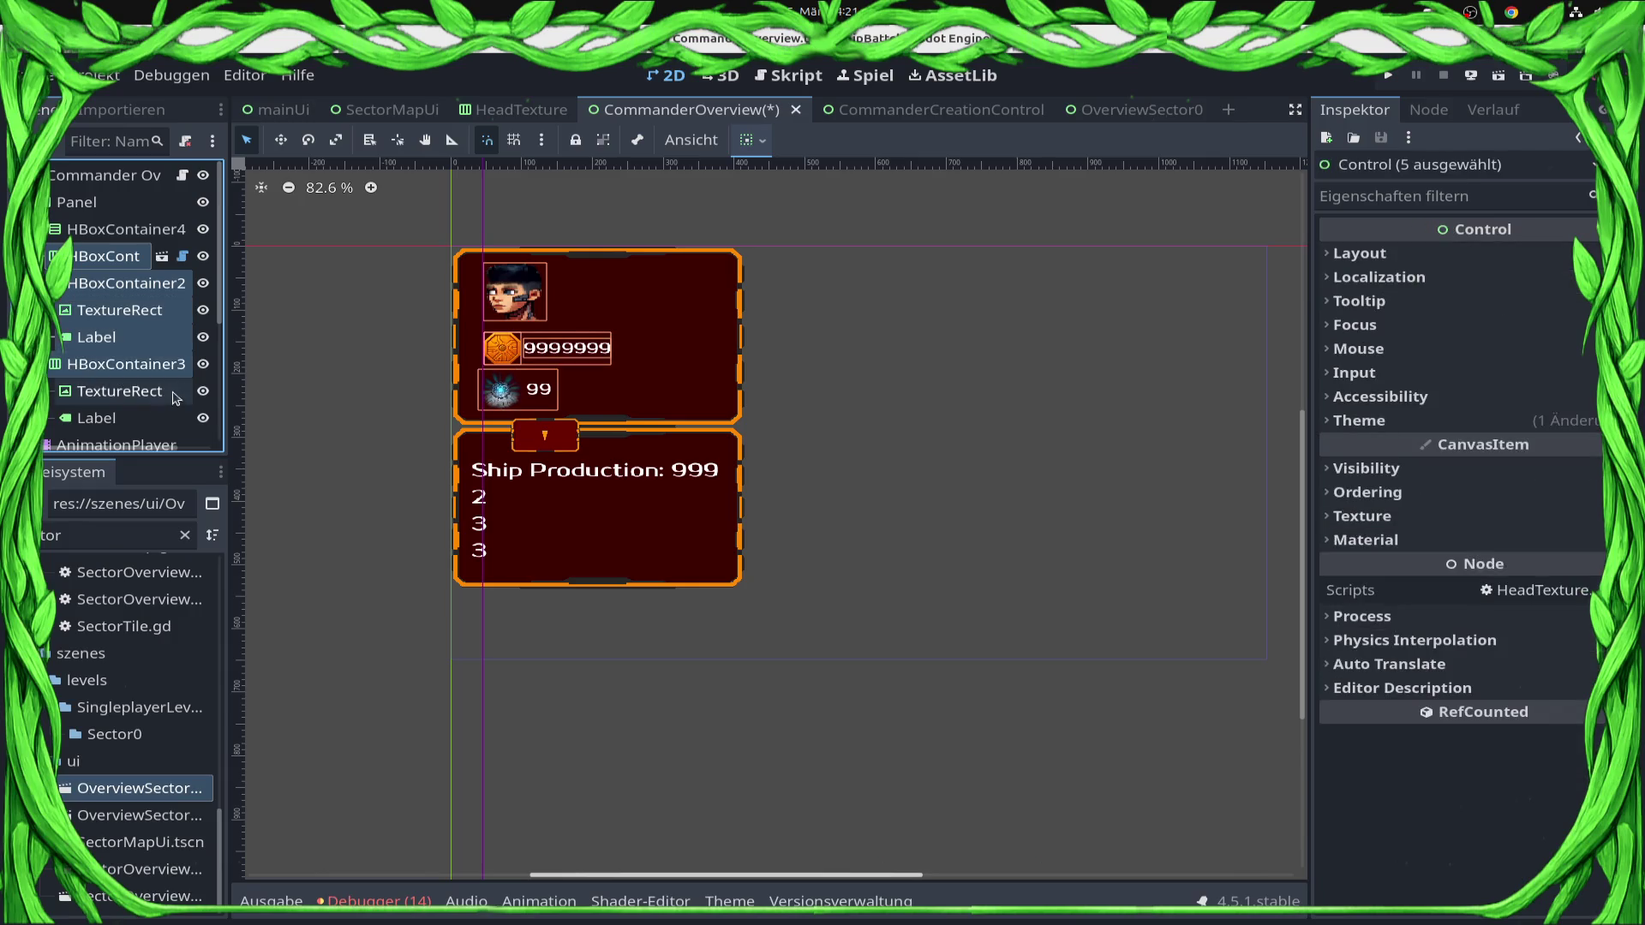
ctrl+click(126, 229)
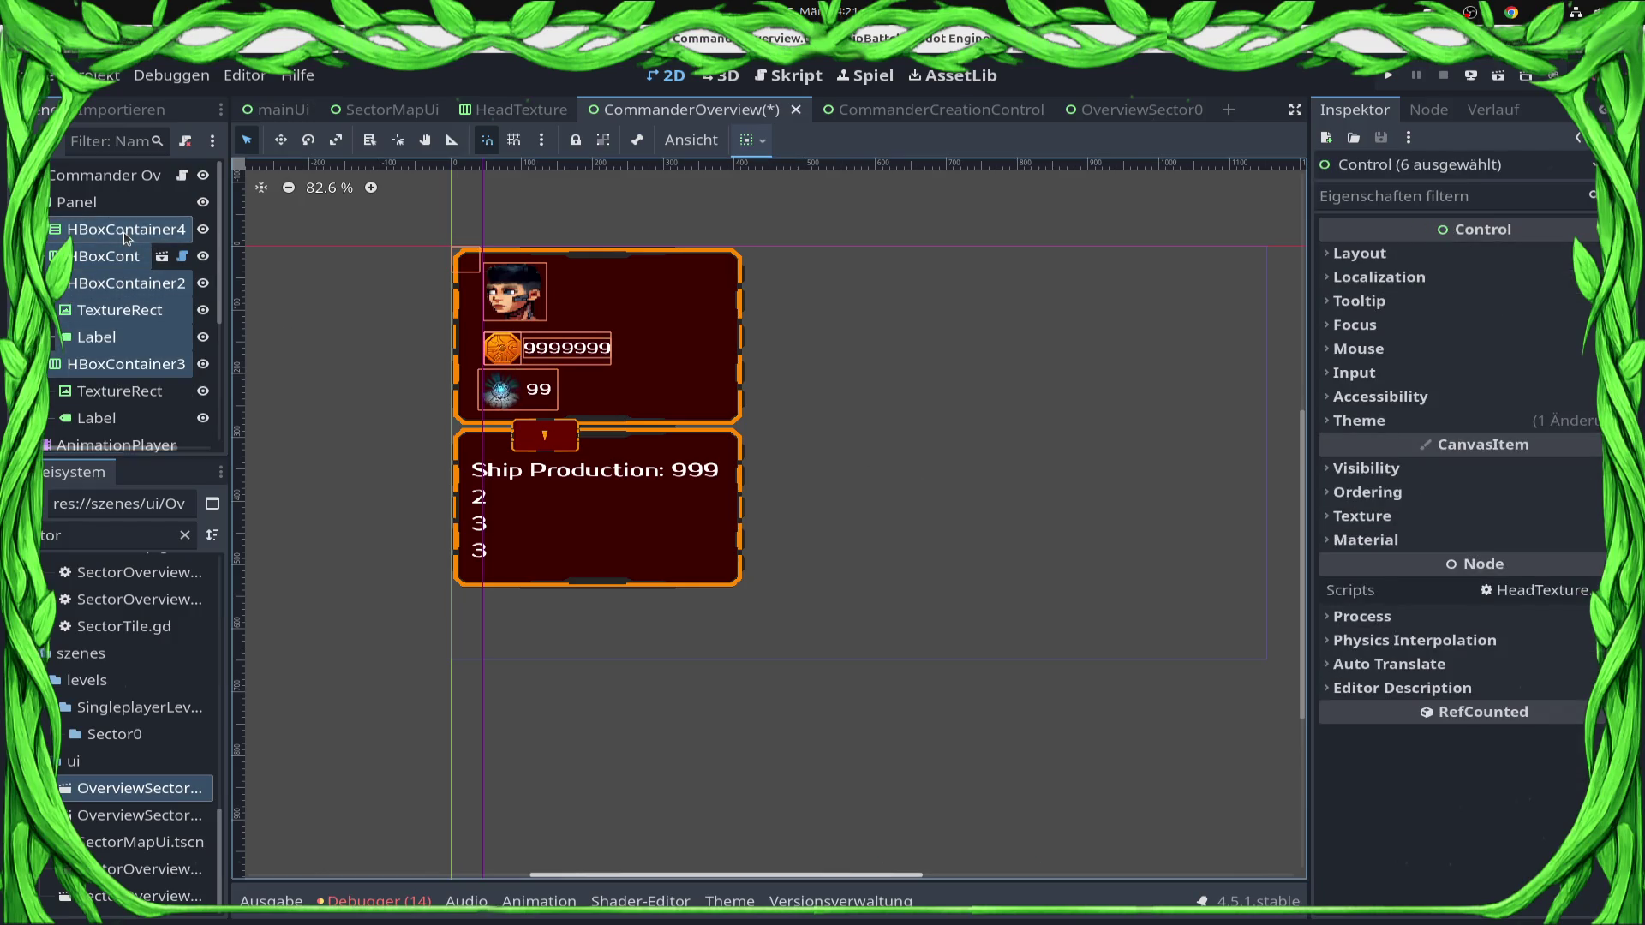
click(127, 231)
right_click(129, 232)
click(685, 653)
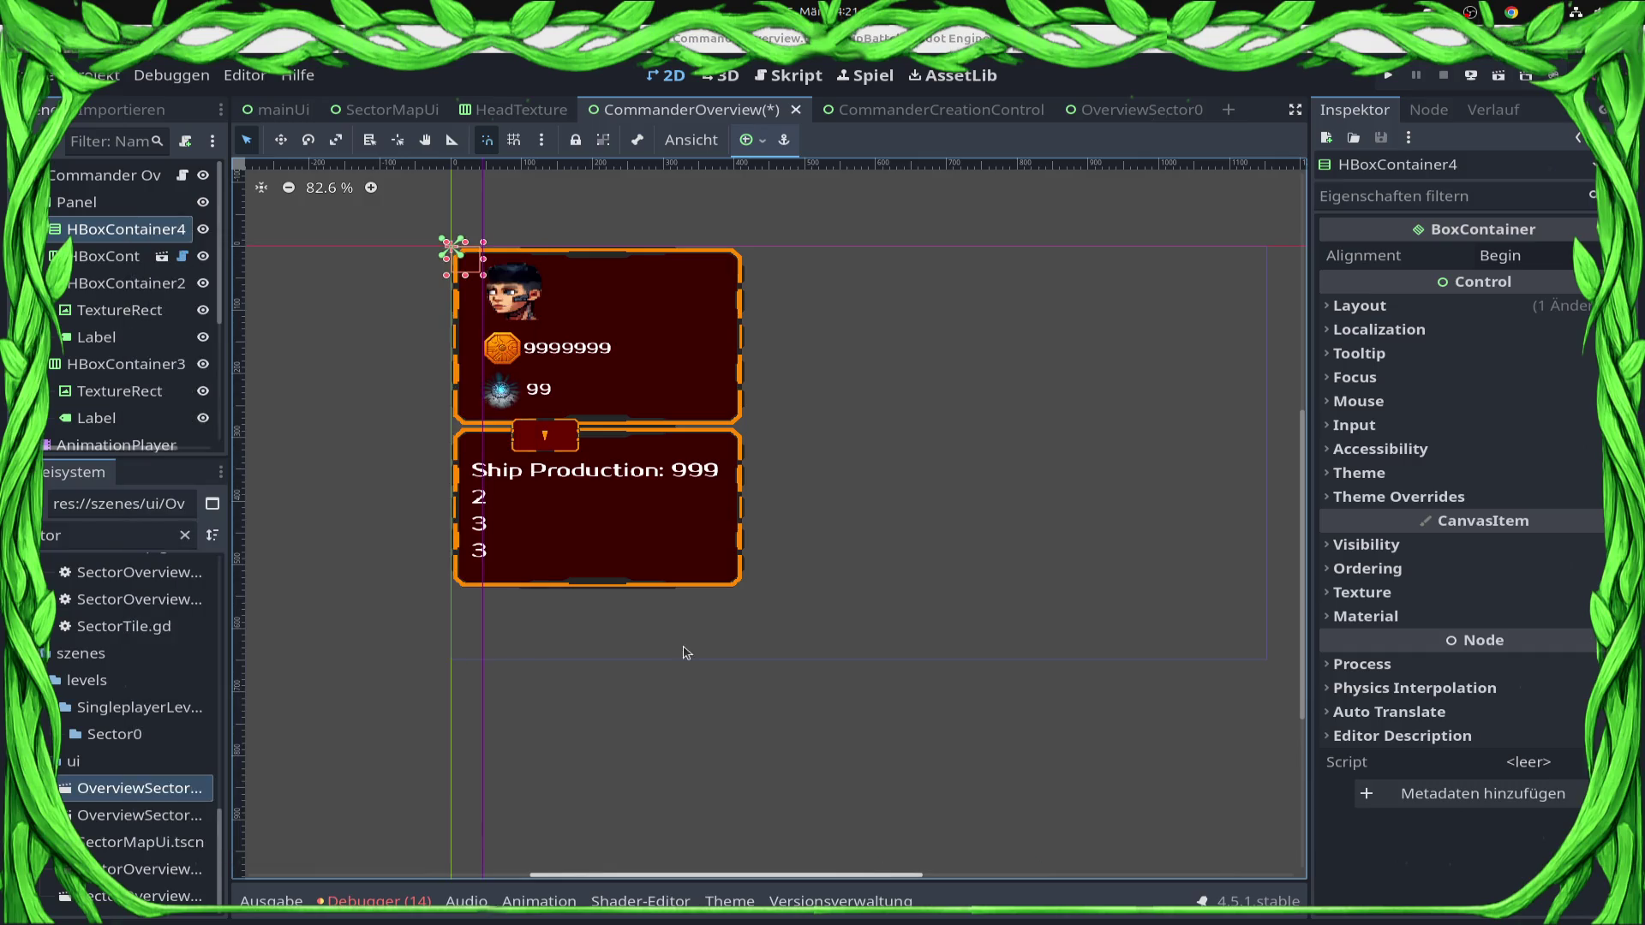
key(Delete)
click(882, 478)
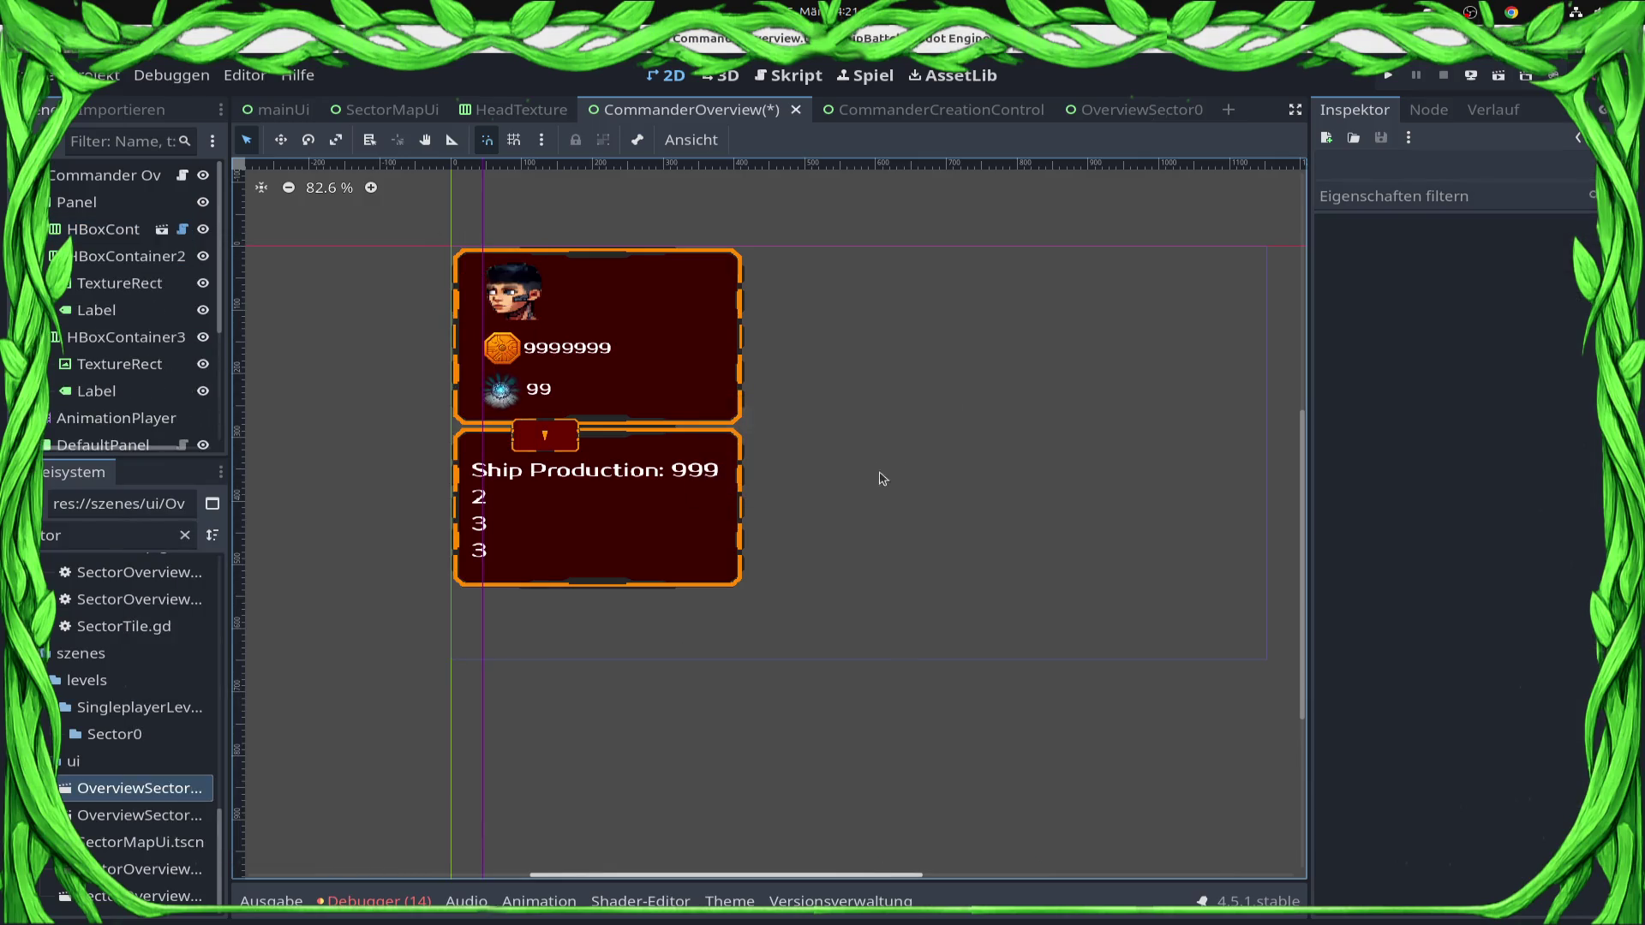
Shift the portrait, coin and gem rows to the right together.
click(103, 230)
ctrl+click(118, 257)
shift+click(130, 336)
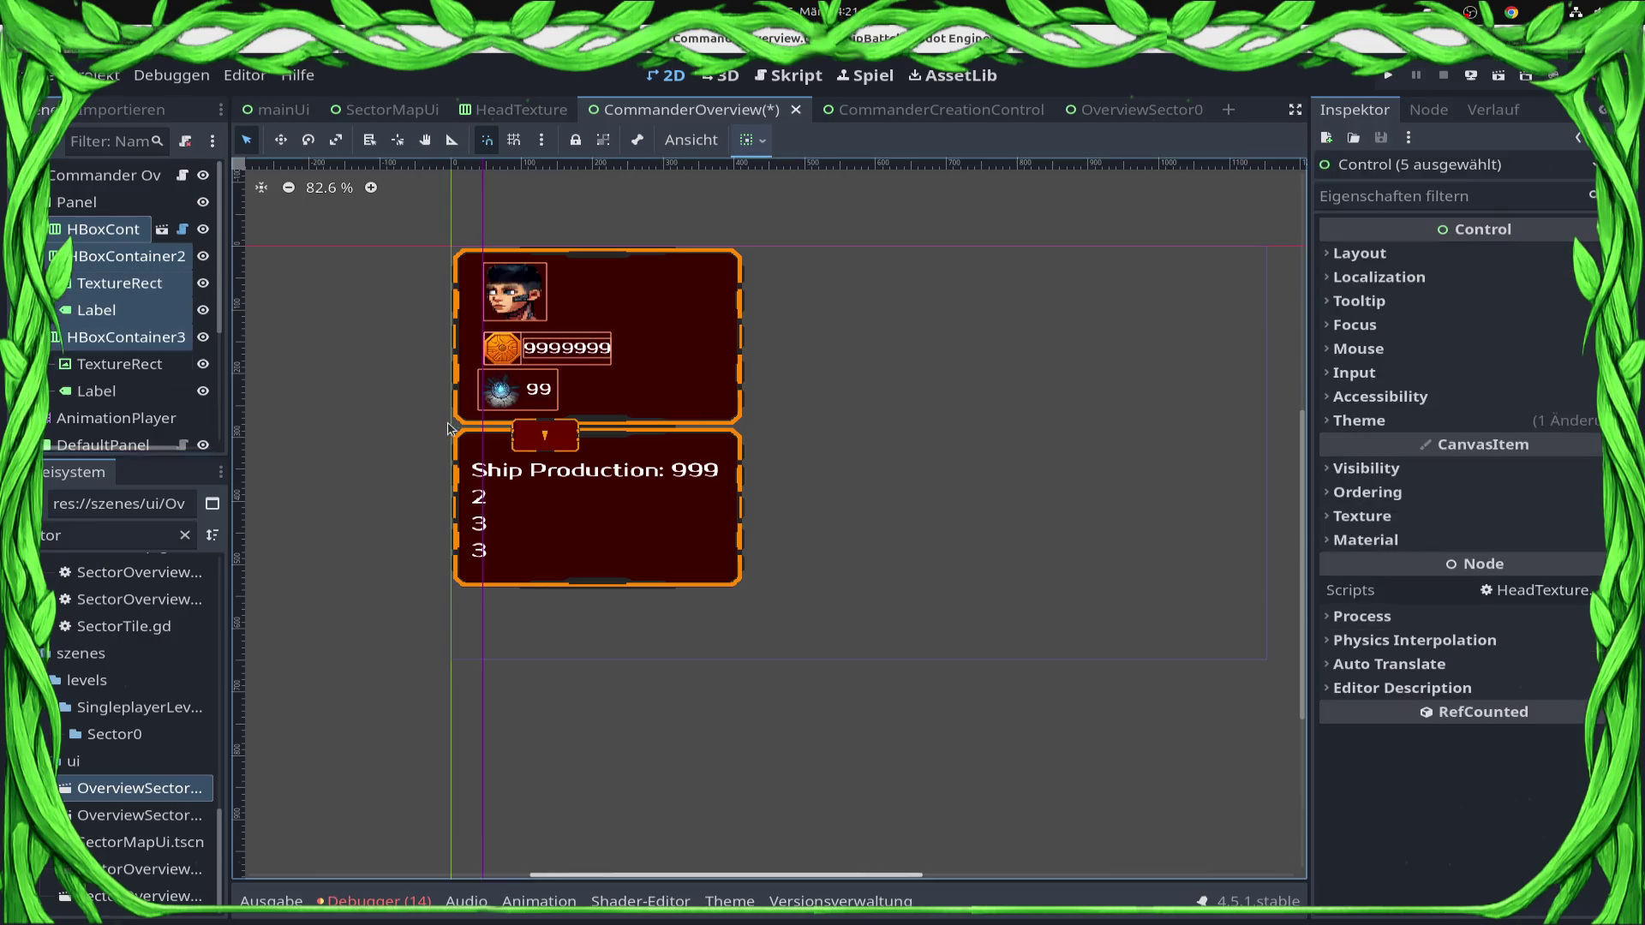
drag(524, 367, 588, 366)
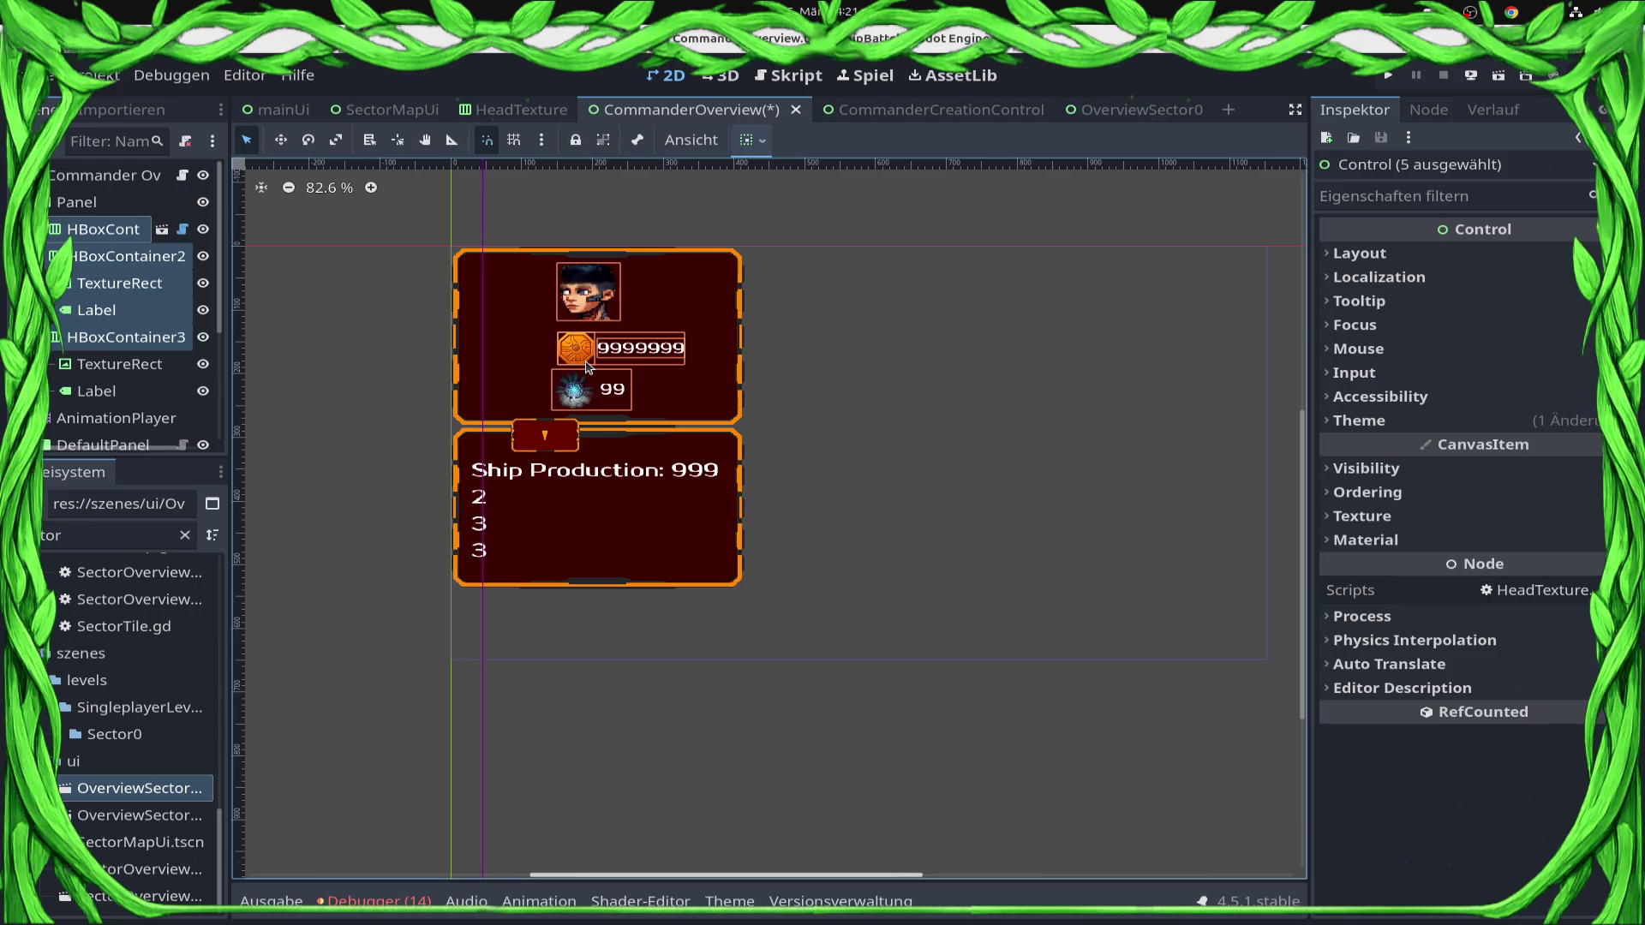
click(882, 458)
Move the coin row left and place the gem row beside it on the same line.
click(658, 324)
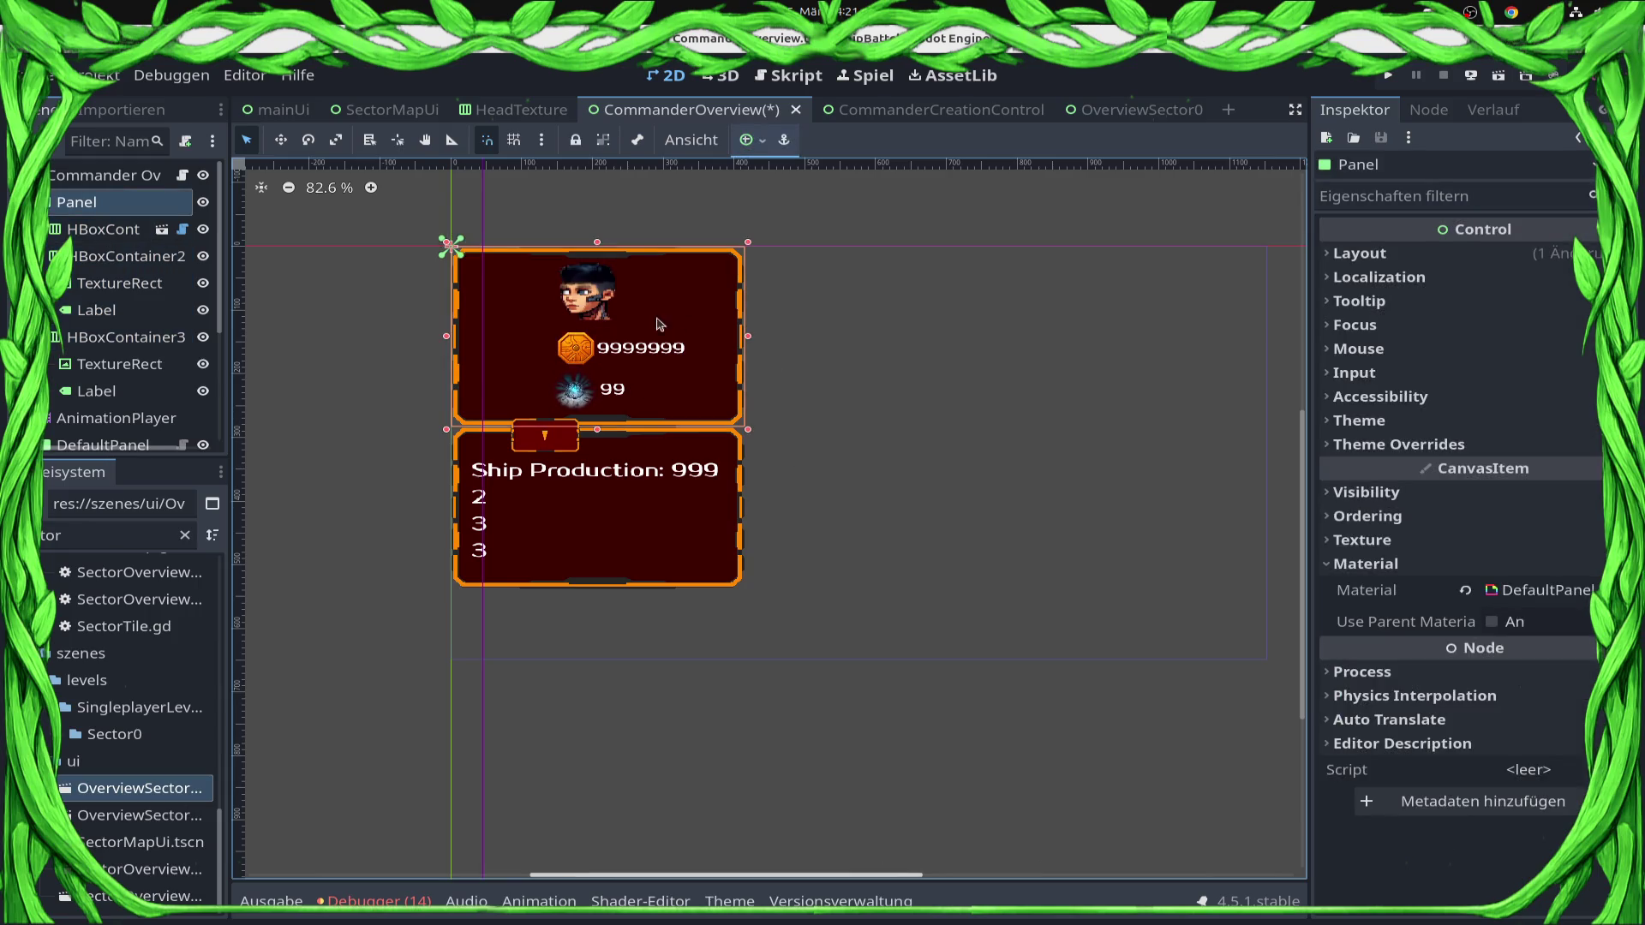
click(591, 364)
click(558, 332)
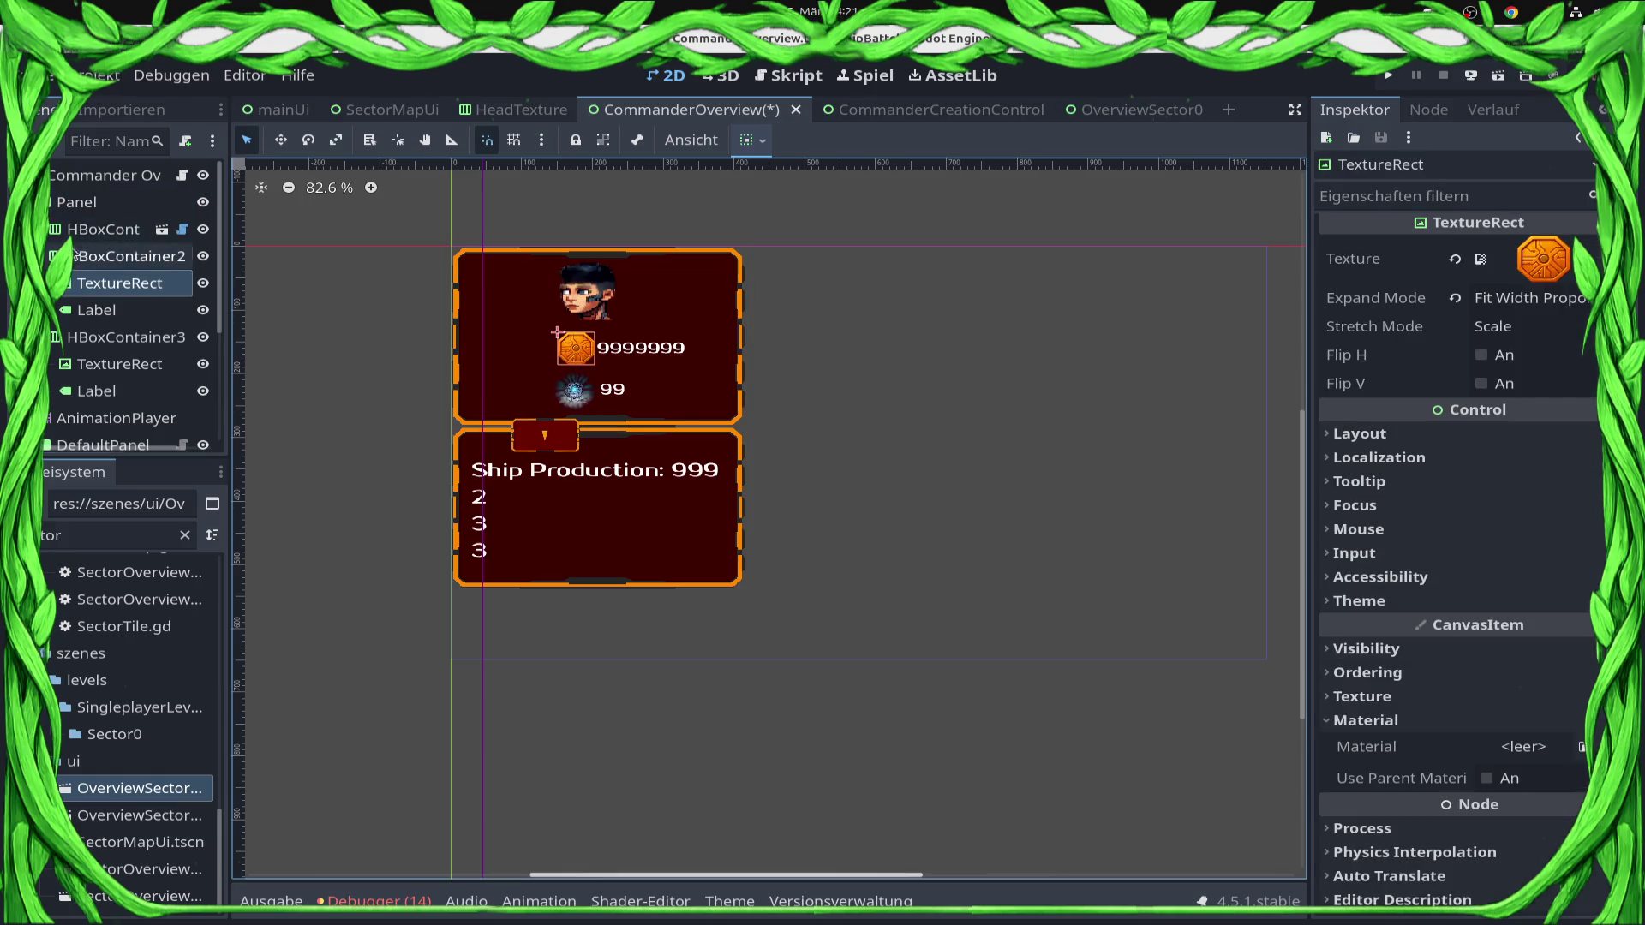
key(shift+Left)
key(shift+Left)
key(shift+Left)
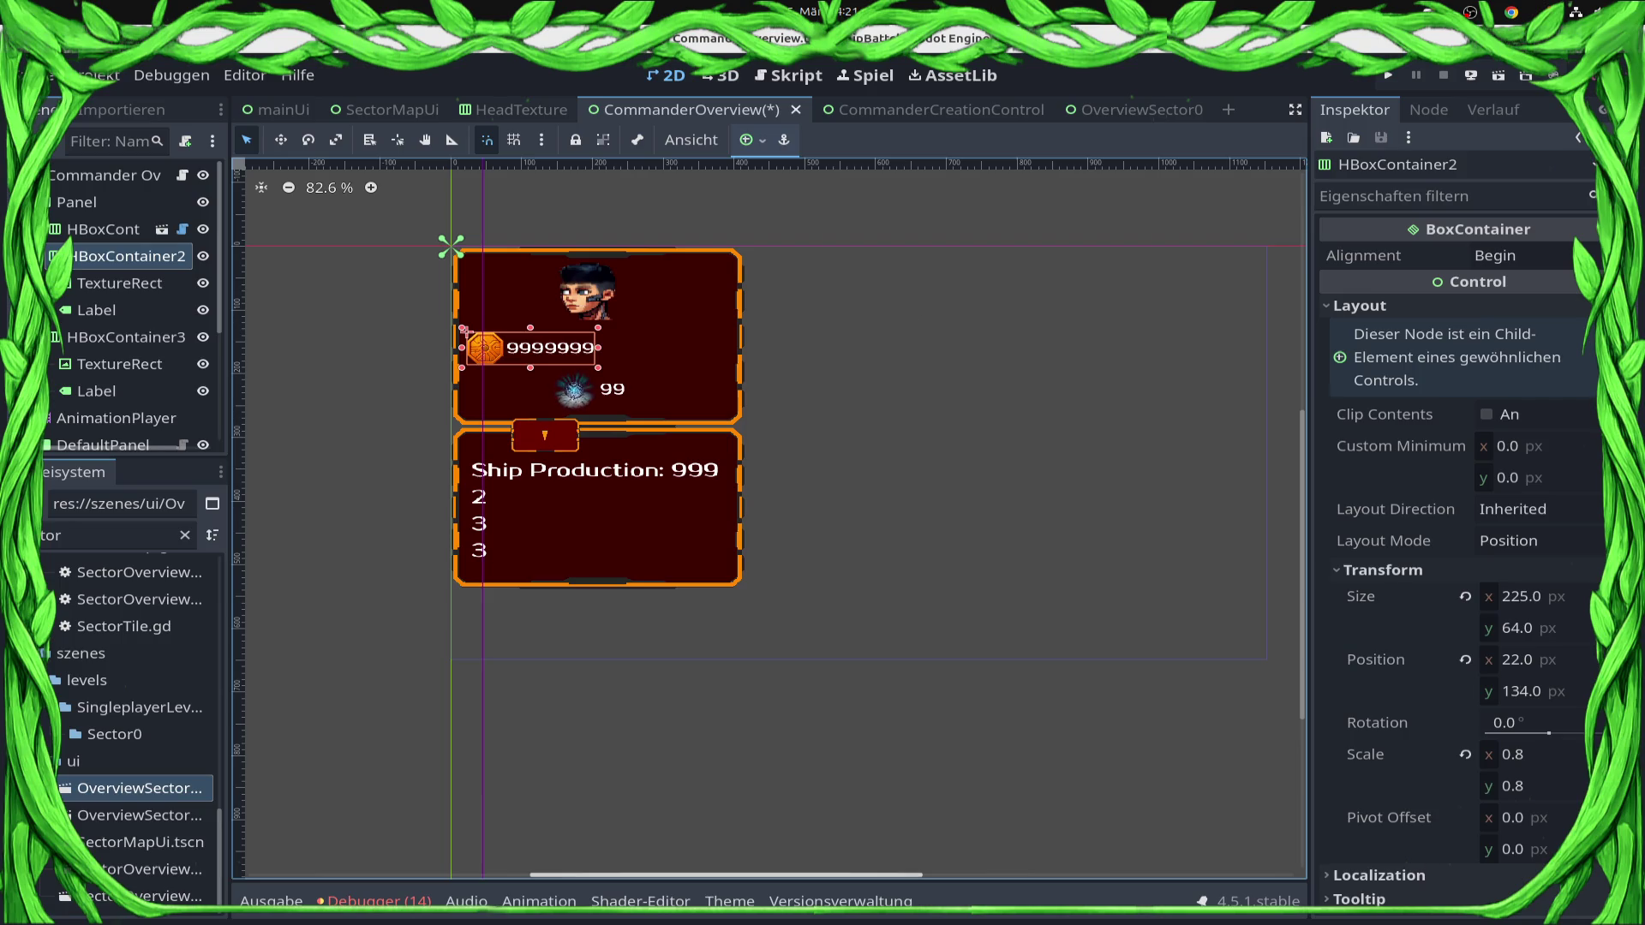
click(573, 414)
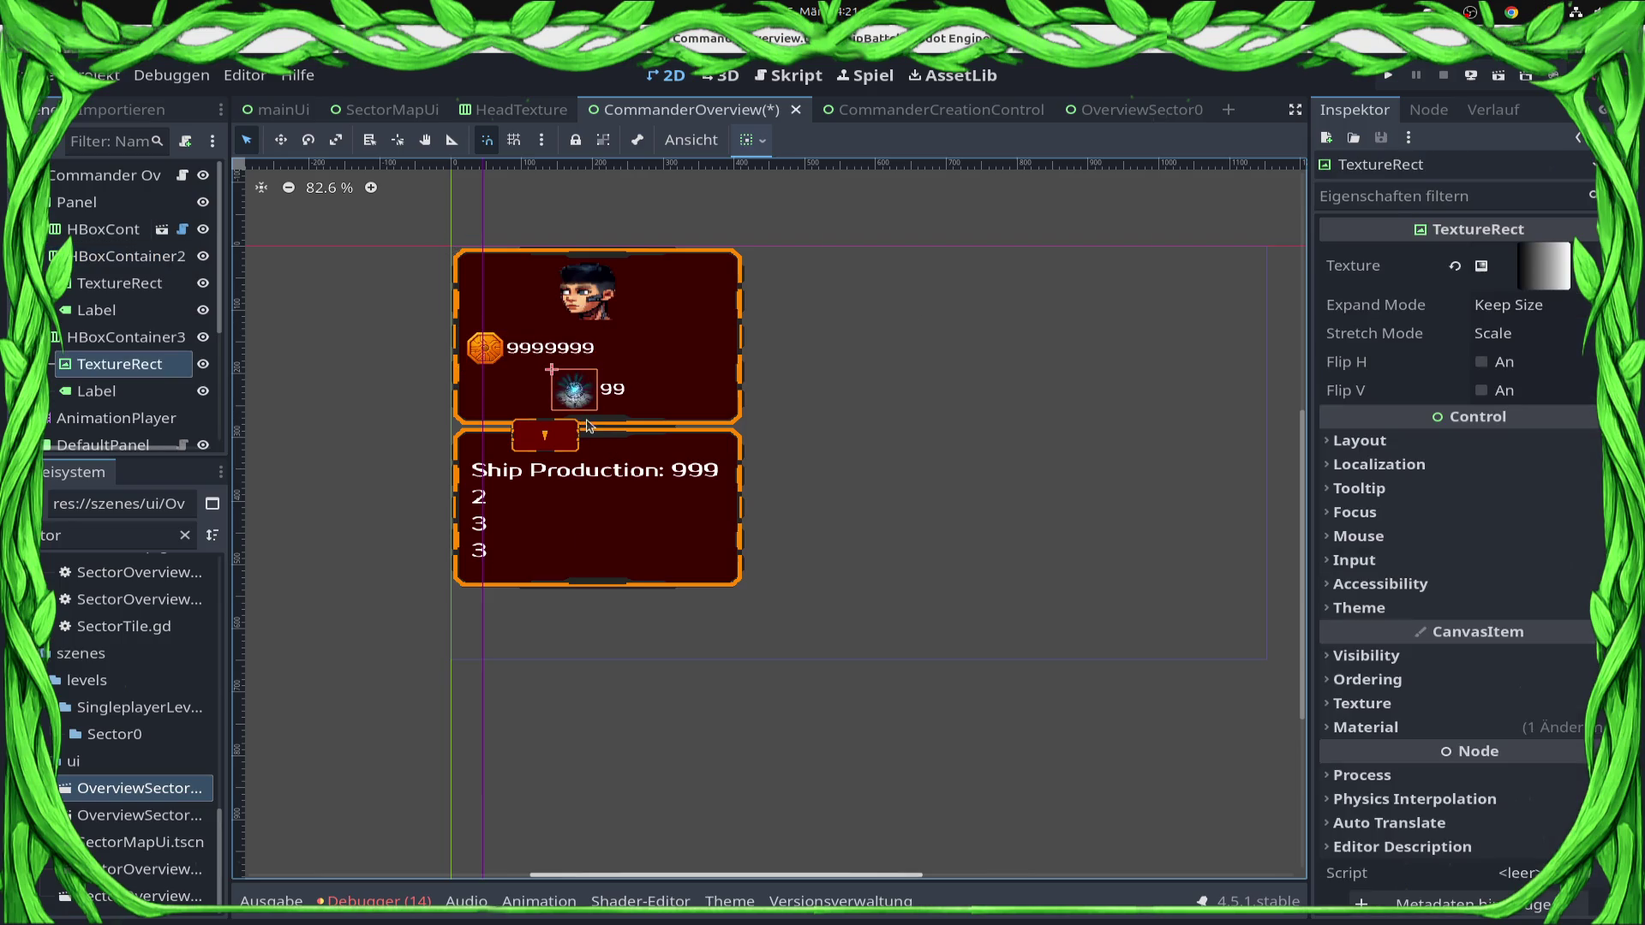
click(172, 339)
key(Up)
key(Up)
key(Up)
key(Right)
key(Right)
key(Right)
key(Right)
key(Right)
key(Right)
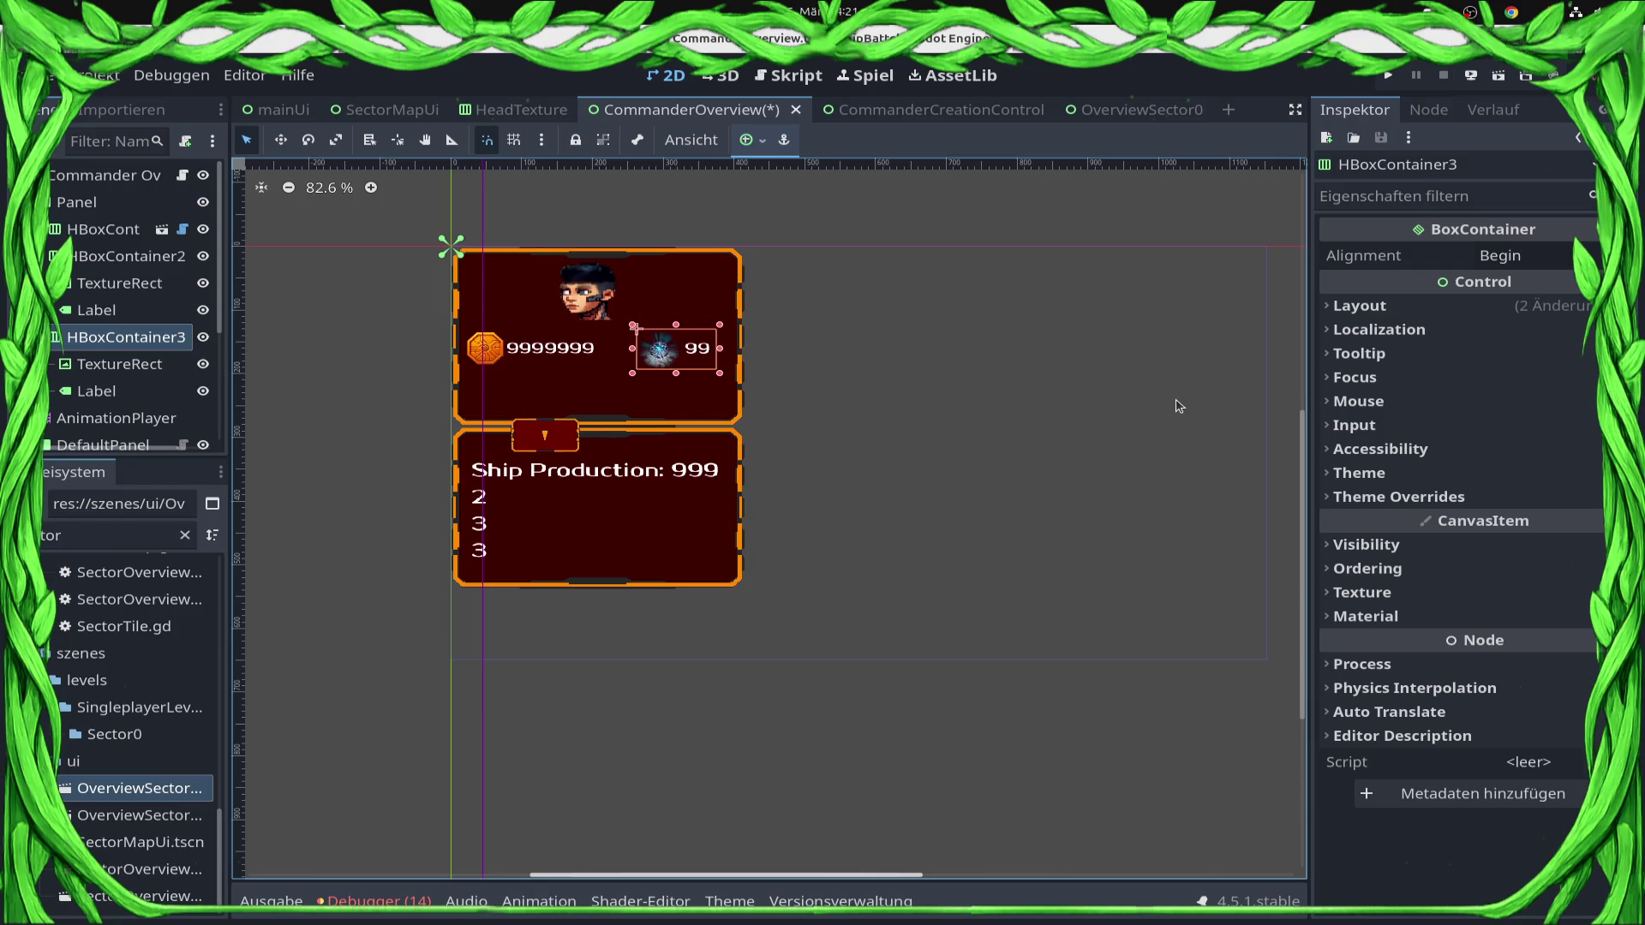
Shorten the top Panel from the bottom and move ShowStatsBtn up between the panels.
click(679, 396)
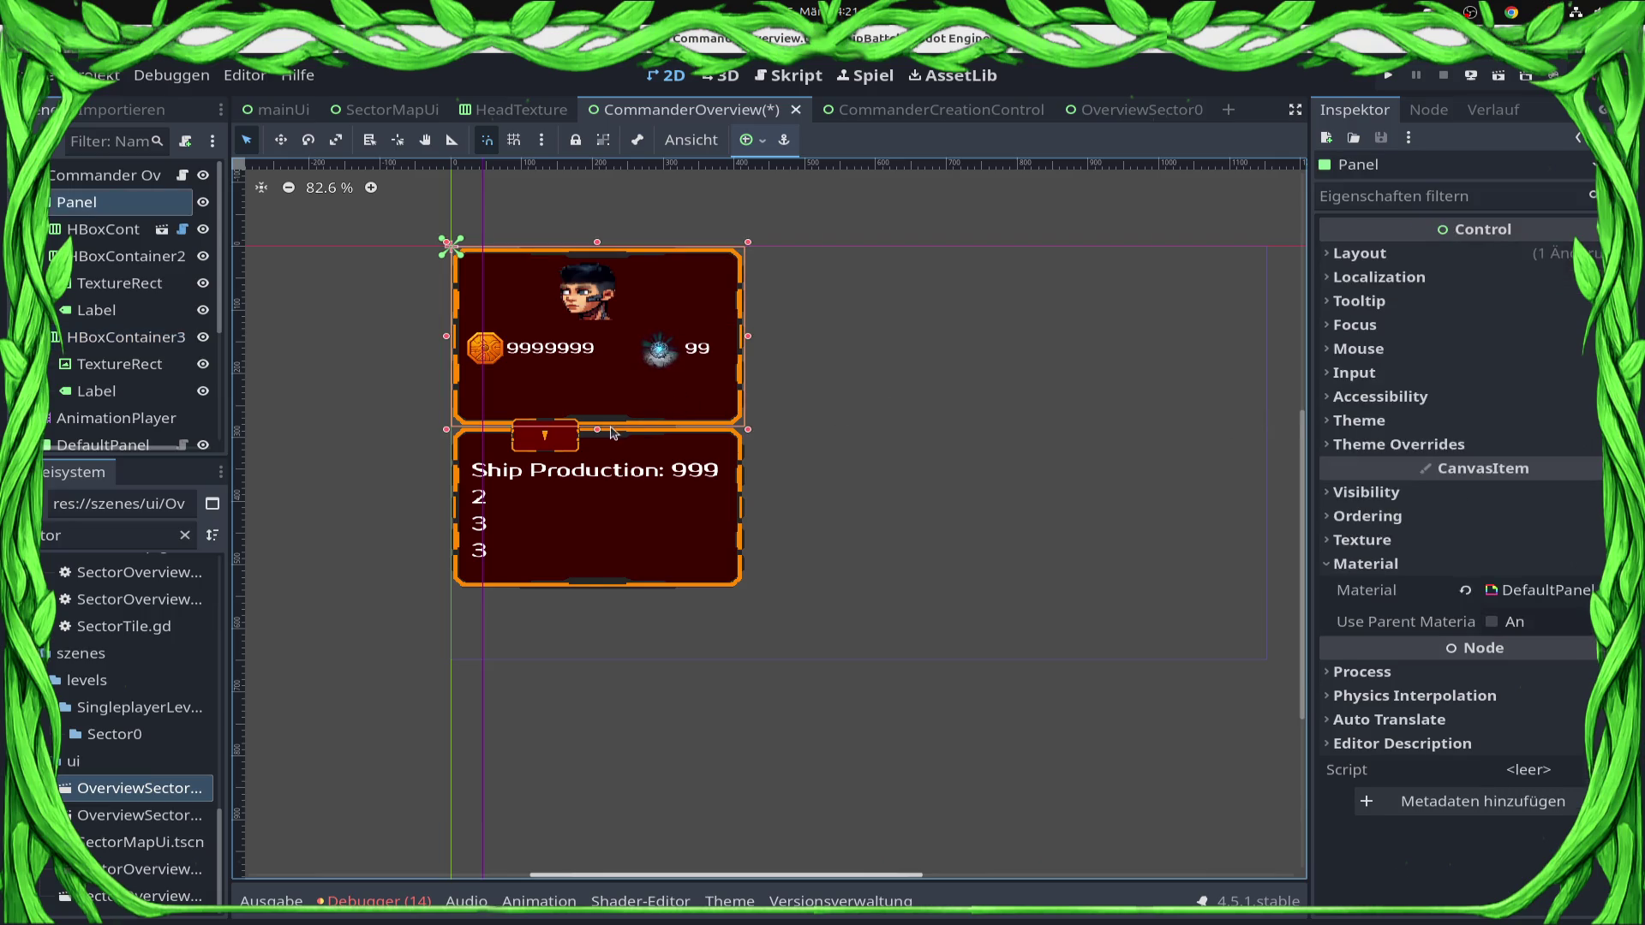
drag(597, 430, 597, 388)
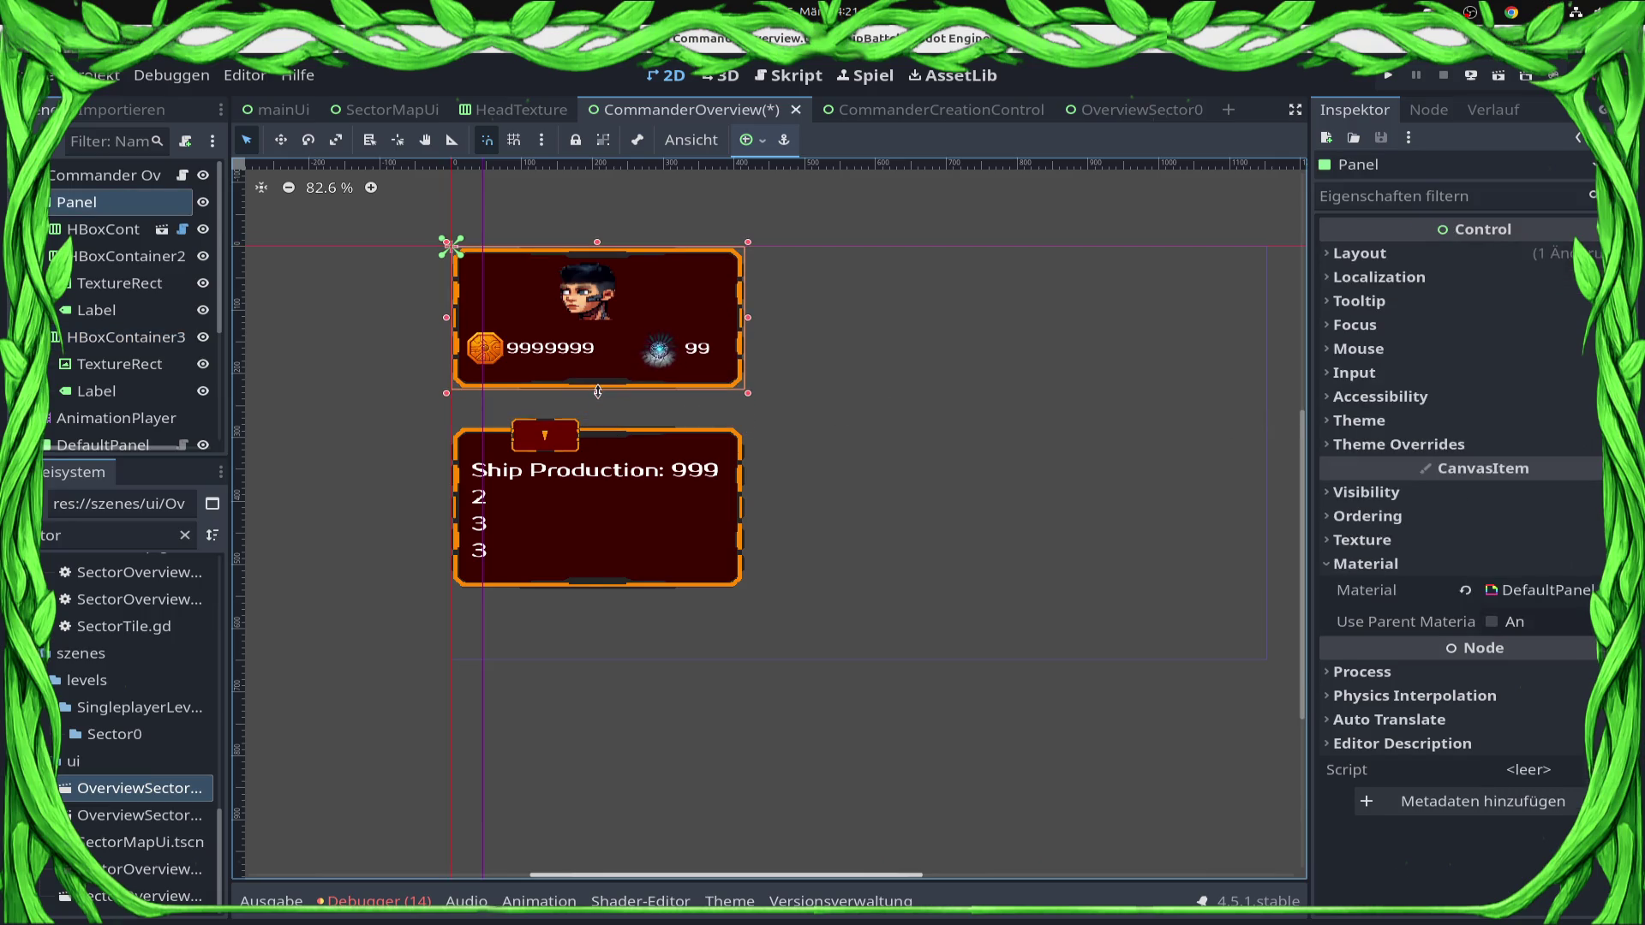
click(557, 442)
drag(555, 442, 608, 400)
click(591, 287)
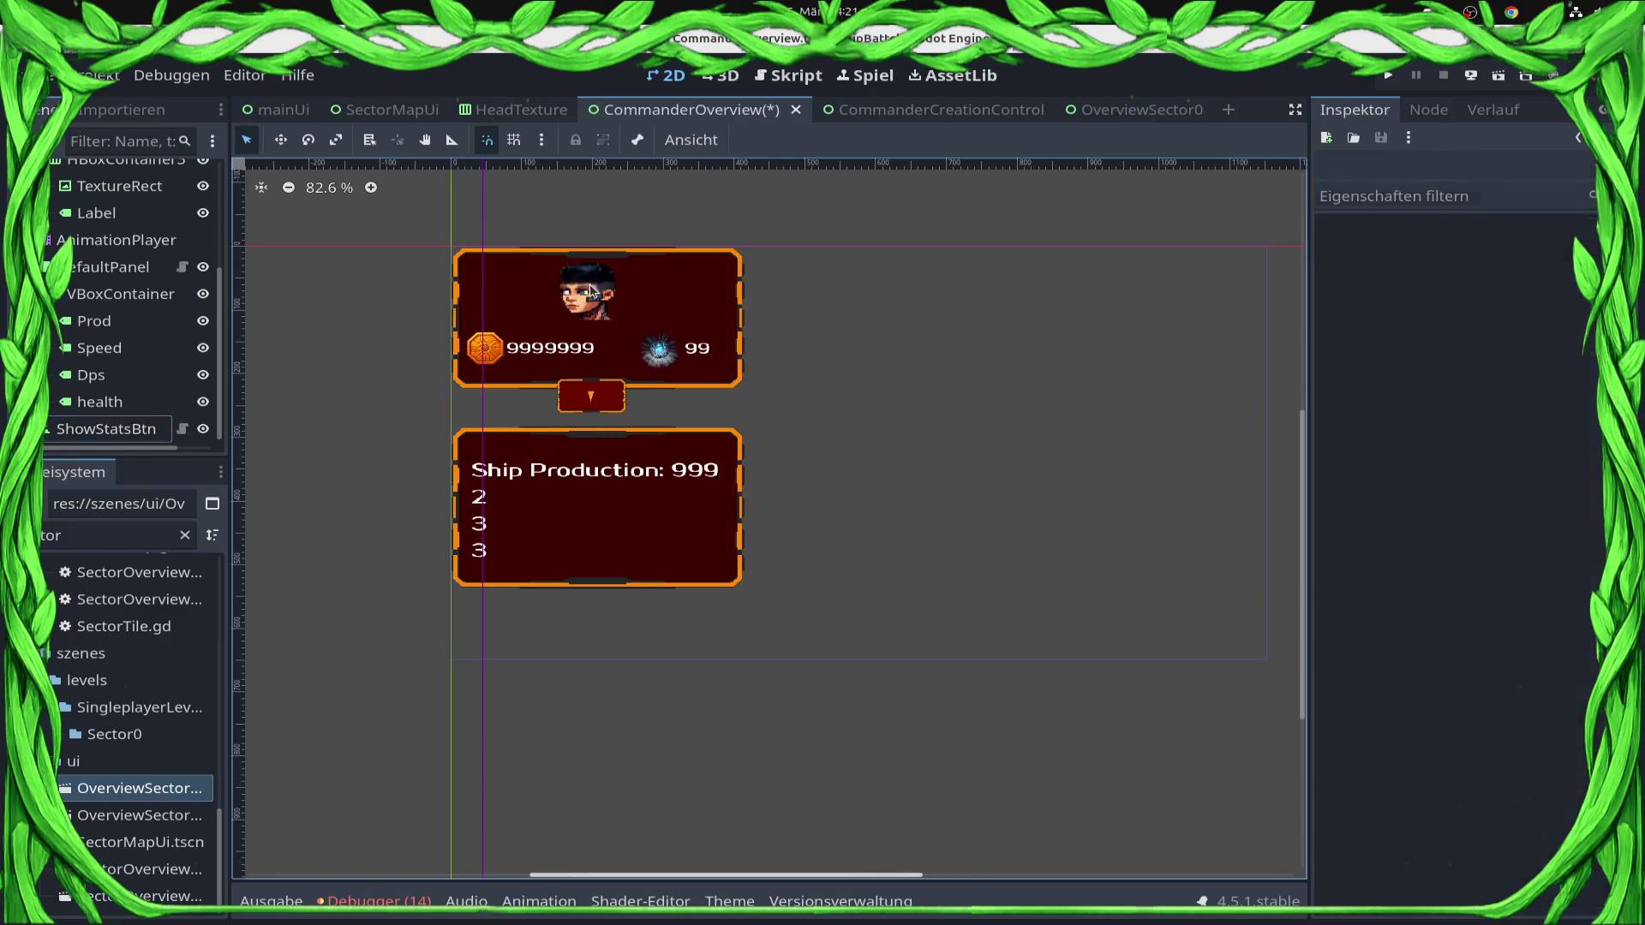
Anchor the portrait to the top-left and drag it toward the panel's centre.
click(753, 140)
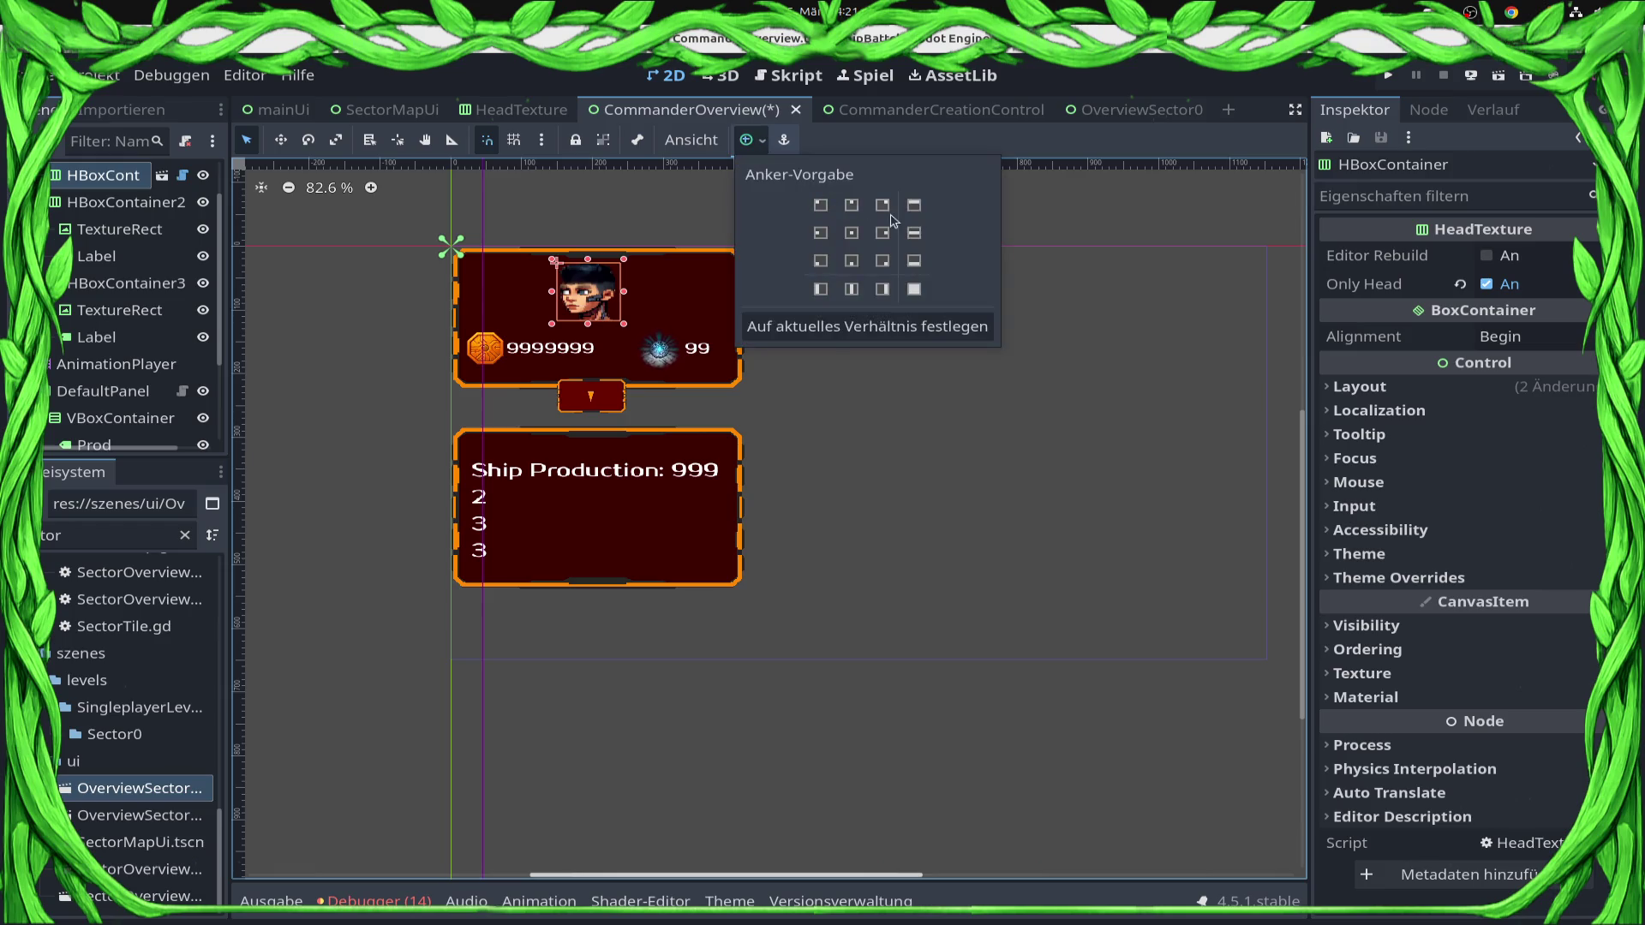
click(851, 205)
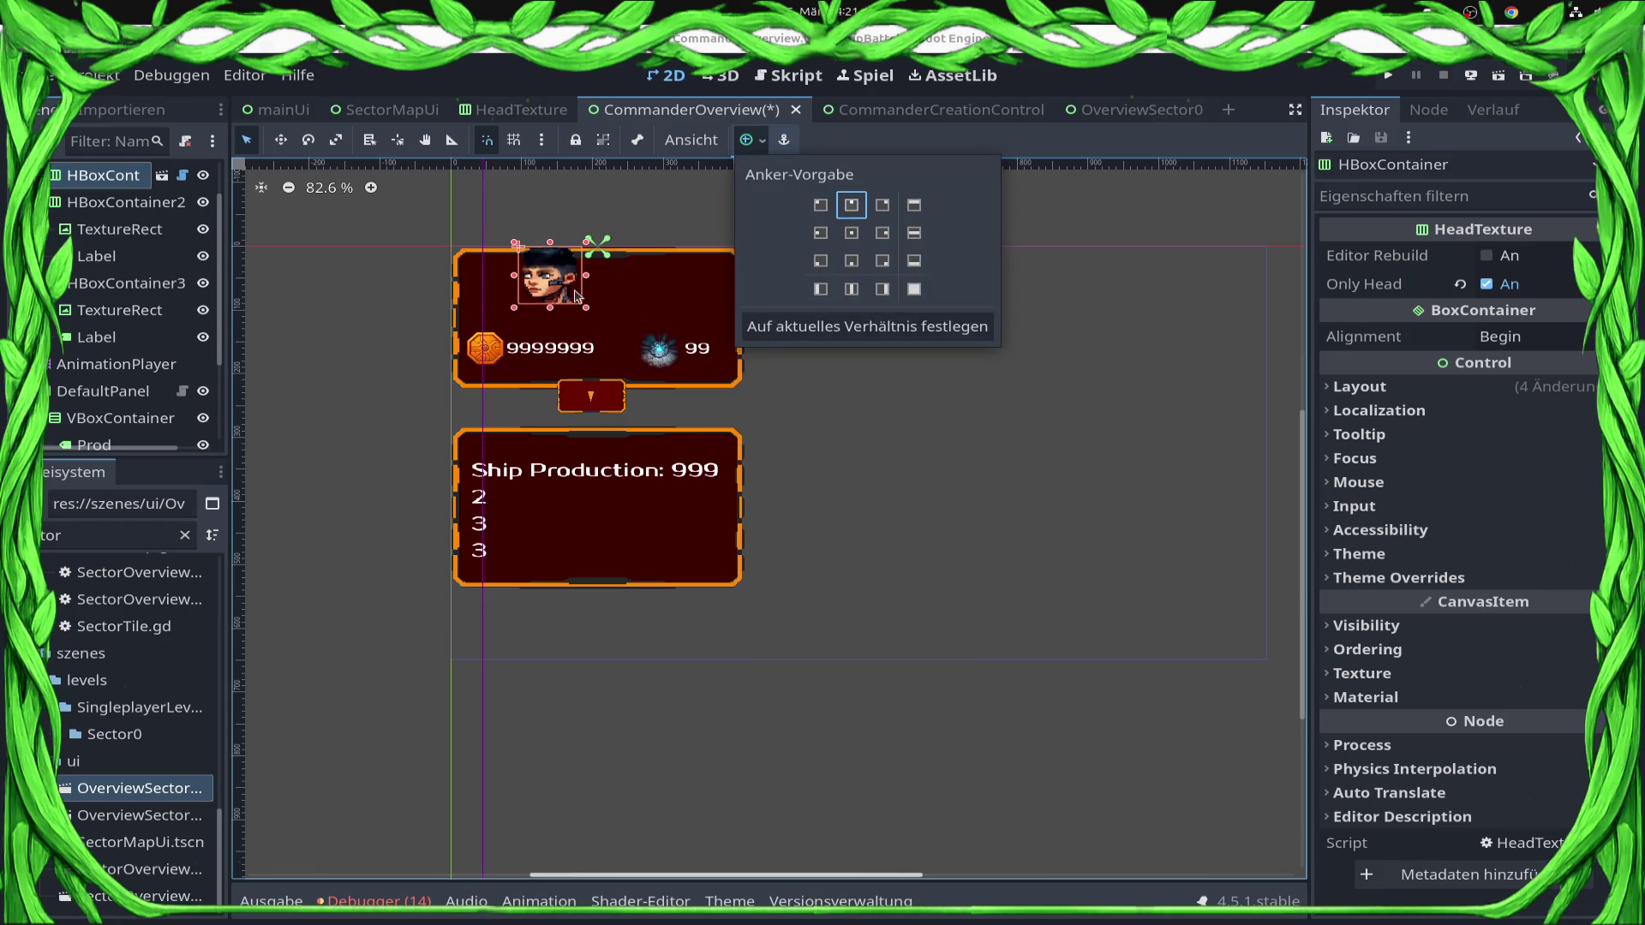
click(827, 206)
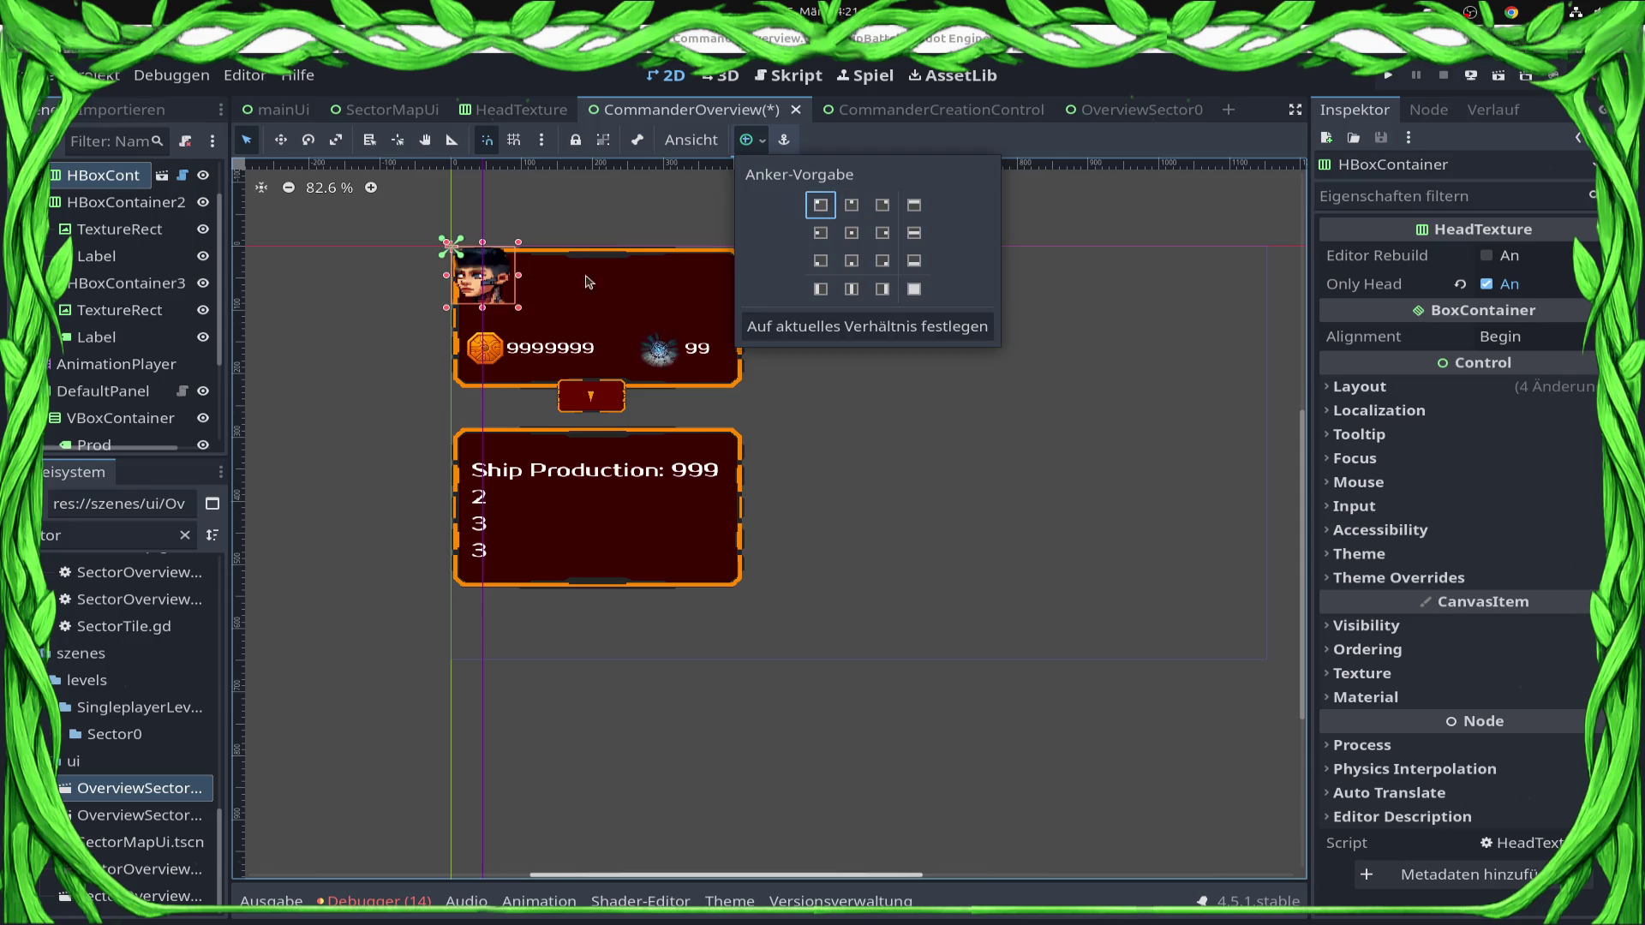
mouse_move(480, 296)
mouse_down()
mouse_move(598, 297)
mouse_move(580, 300)
mouse_move(581, 383)
mouse_move(586, 313)
mouse_move(602, 311)
mouse_up()
Move ShowStatsBtn and the stats DefaultPanel up against the top panel.
scroll(635, 421, up, 5)
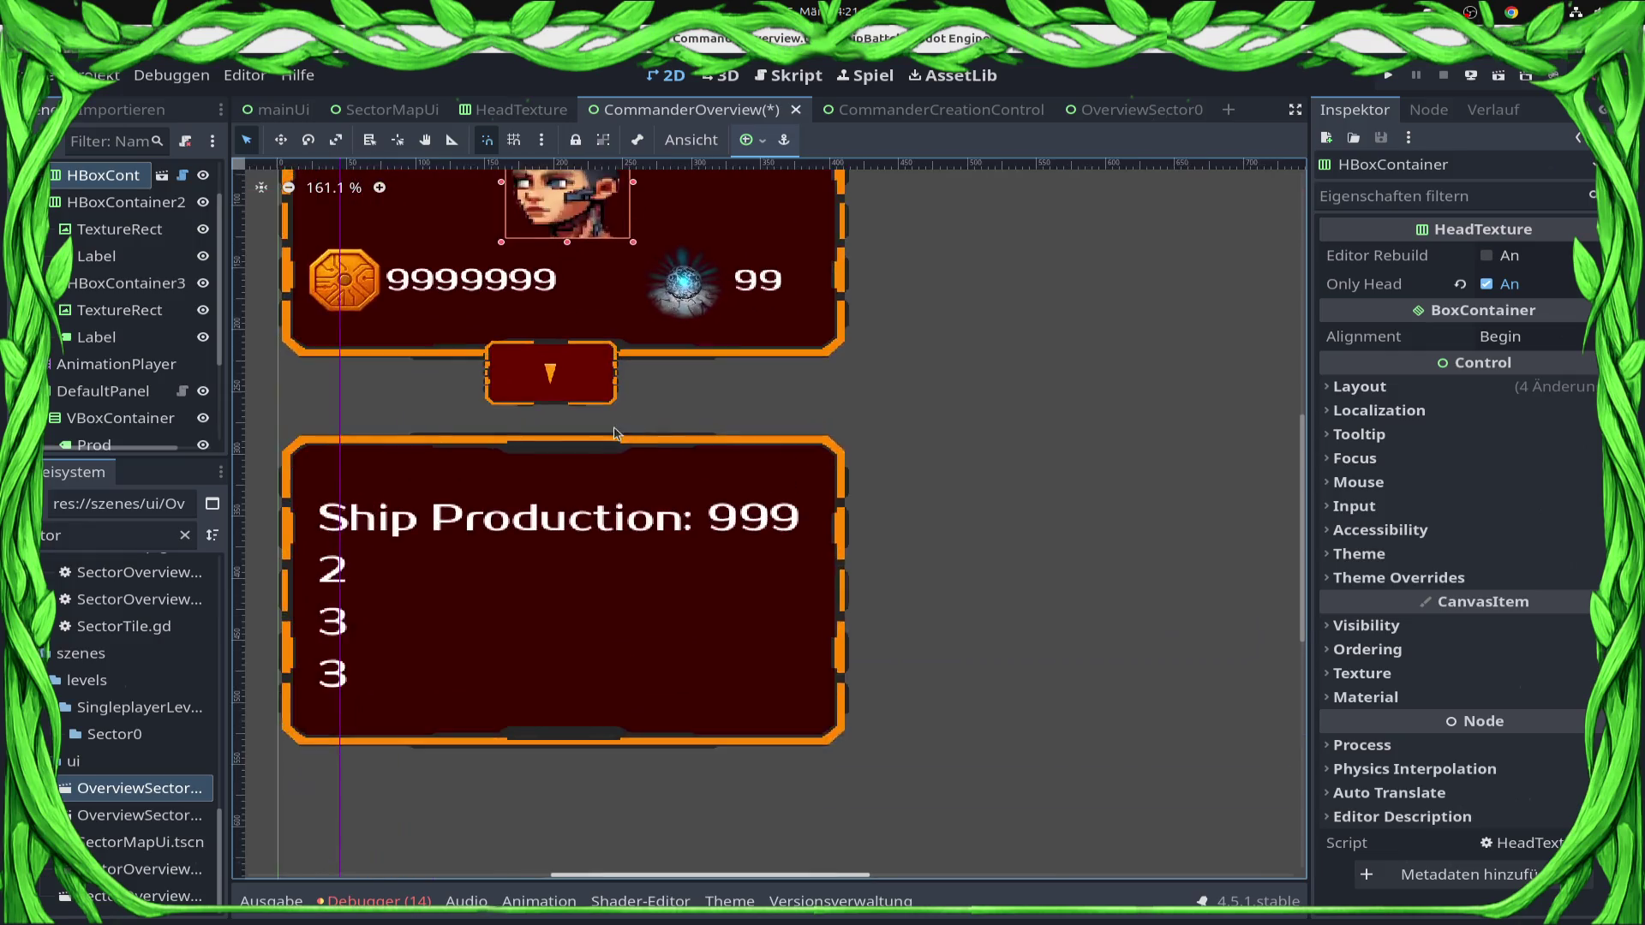
mouse_move(507, 360)
mouse_down()
mouse_move(518, 446)
mouse_move(520, 354)
mouse_up()
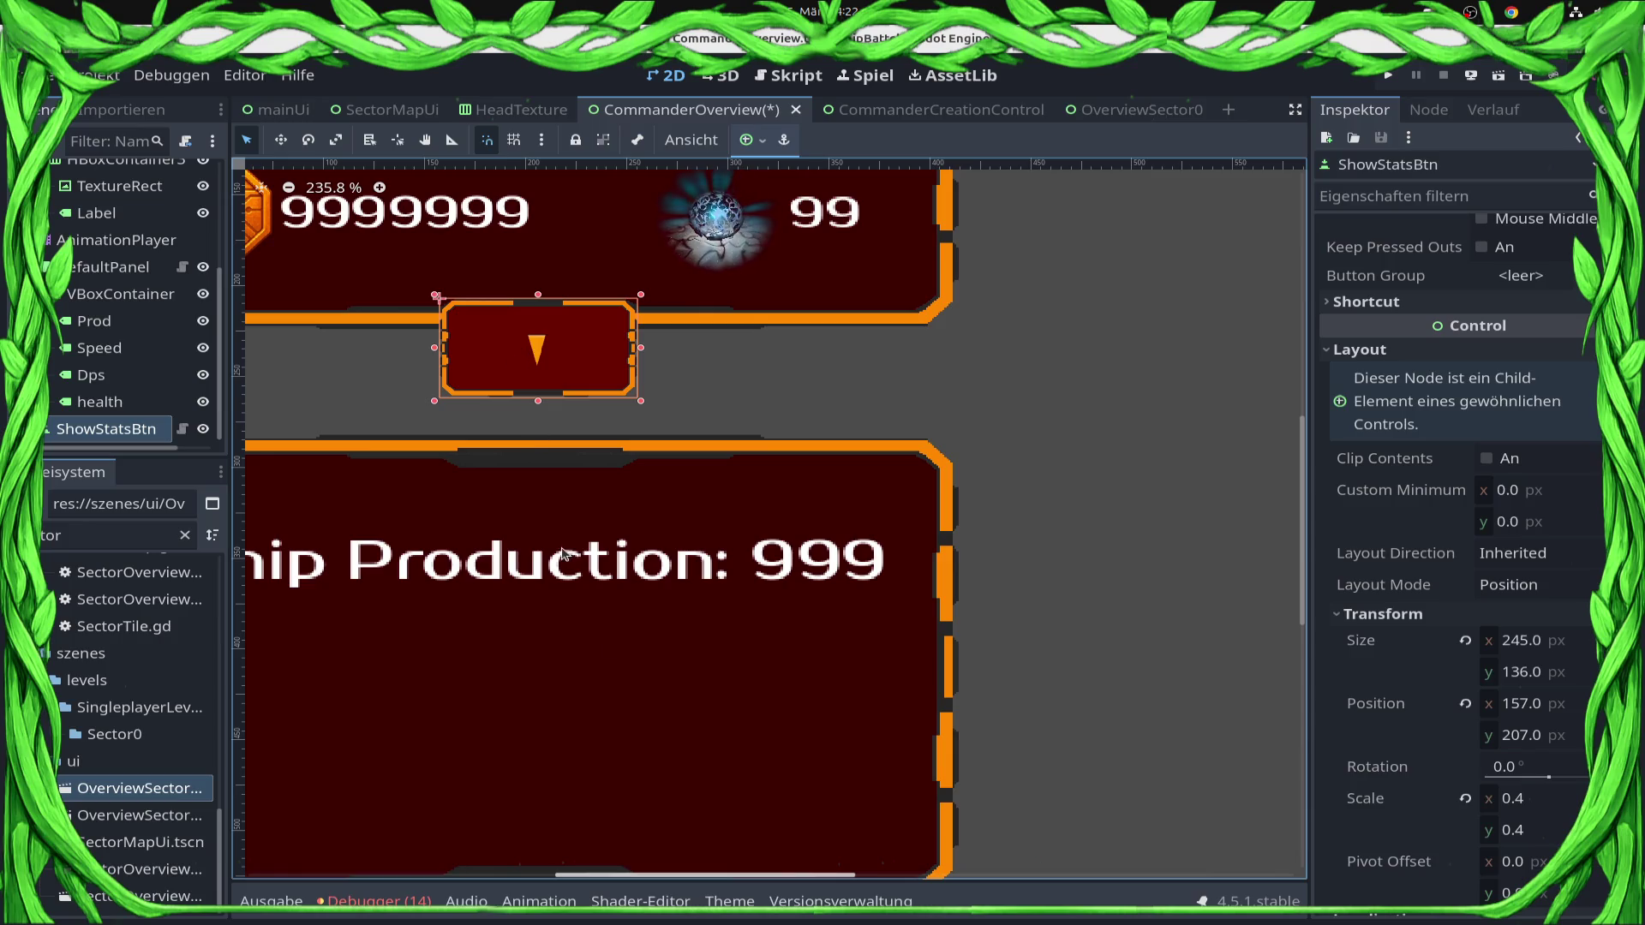
click(634, 698)
click(600, 638)
mouse_move(565, 510)
mouse_down()
mouse_move(643, 506)
mouse_move(675, 481)
mouse_move(677, 388)
mouse_up()
Shrink the Commander Overview root to 414×479 and save the scene.
scroll(677, 388, down, 5)
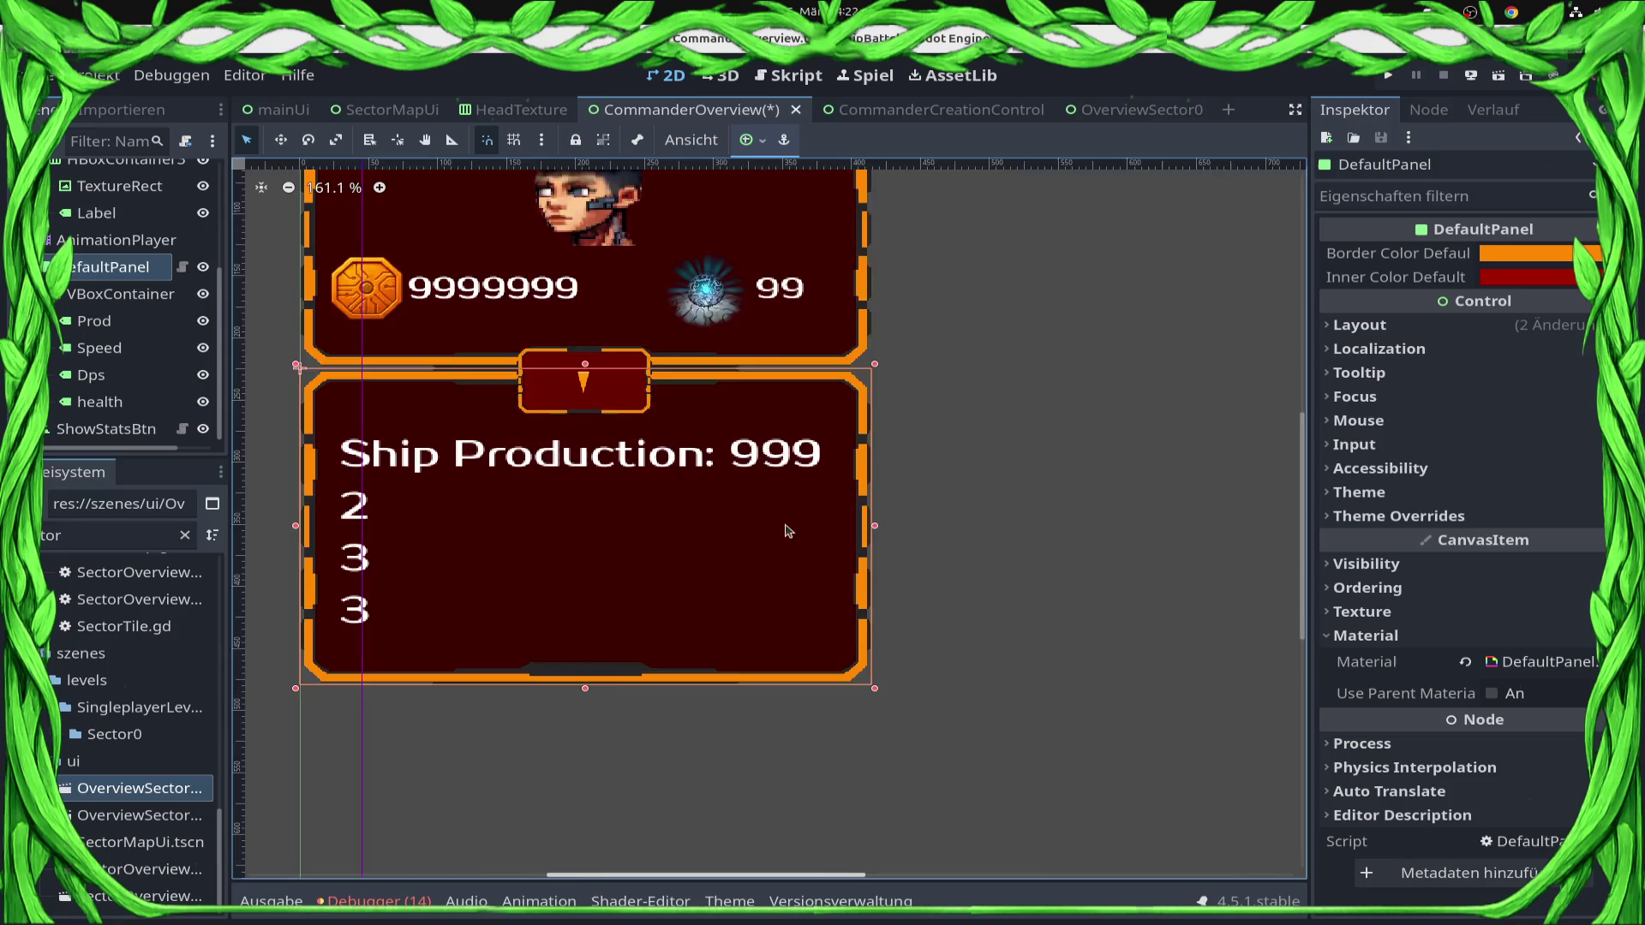
scroll(140, 250, up, 3)
scroll(141, 250, up, 3)
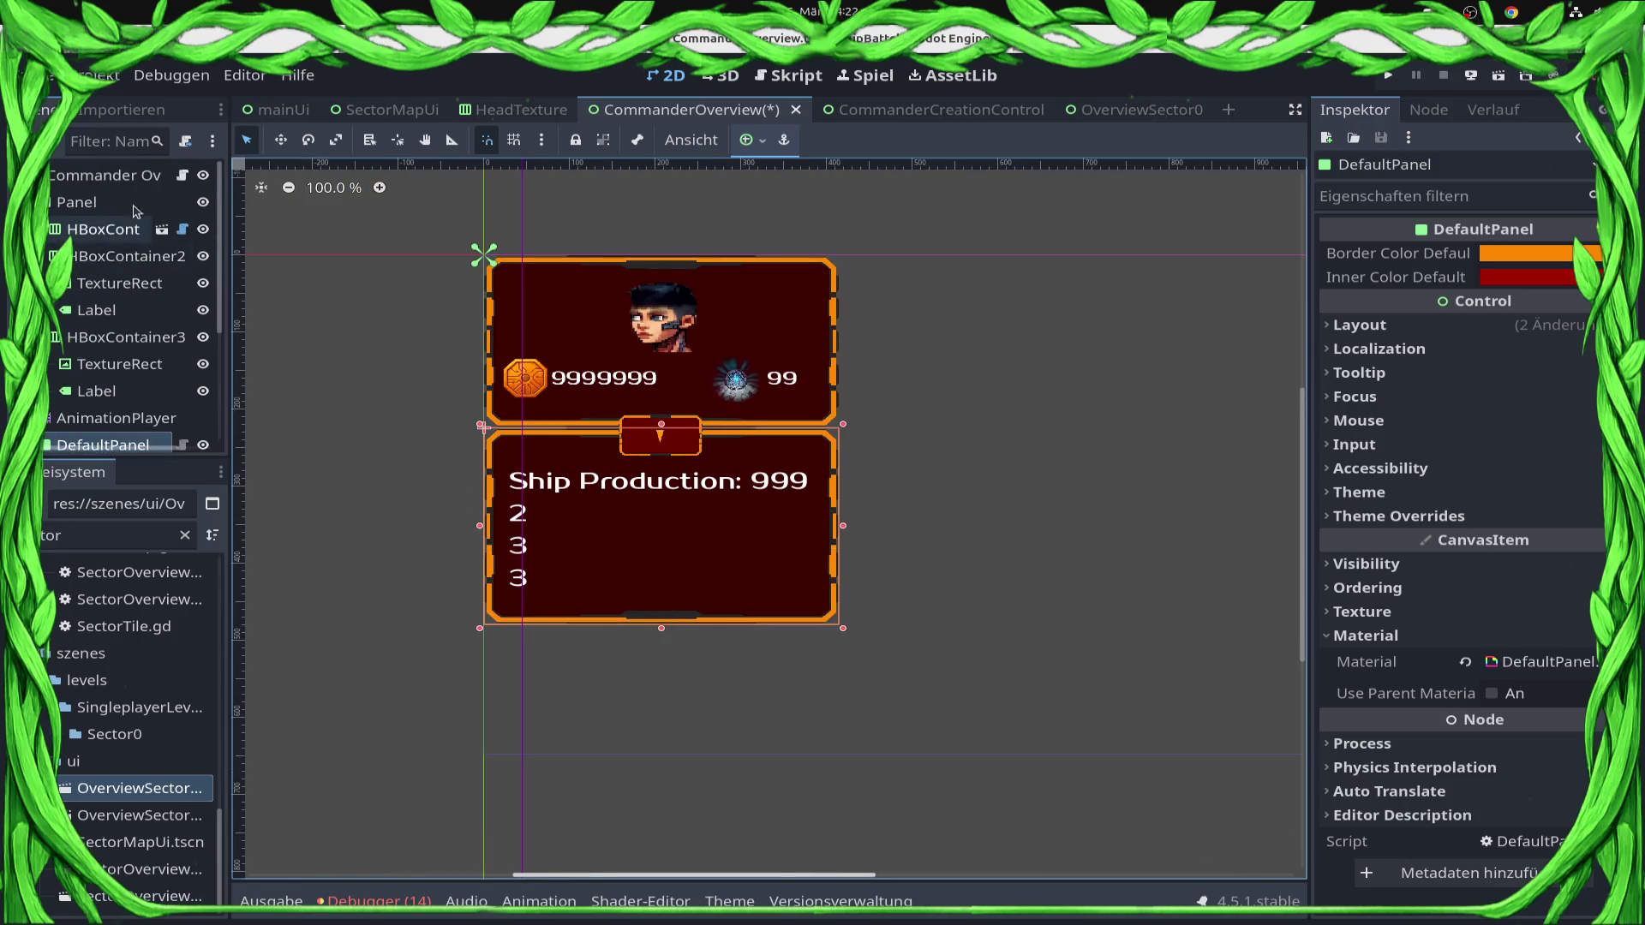
click(660, 720)
drag(662, 671, 661, 628)
key(ctrl+s)
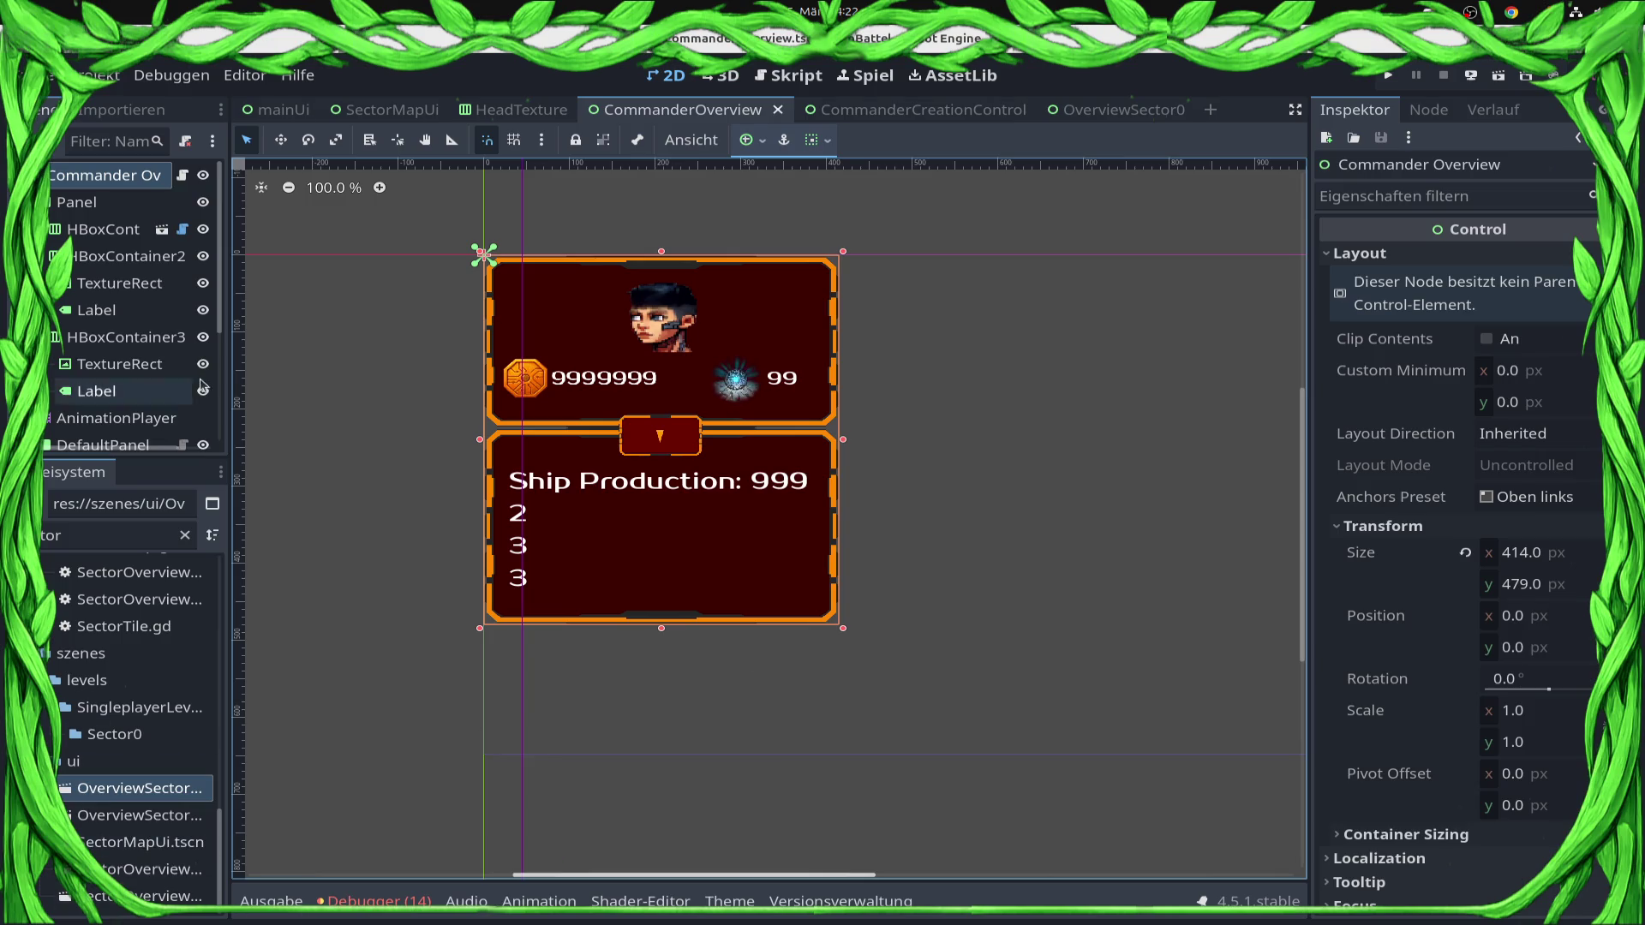
click(782, 344)
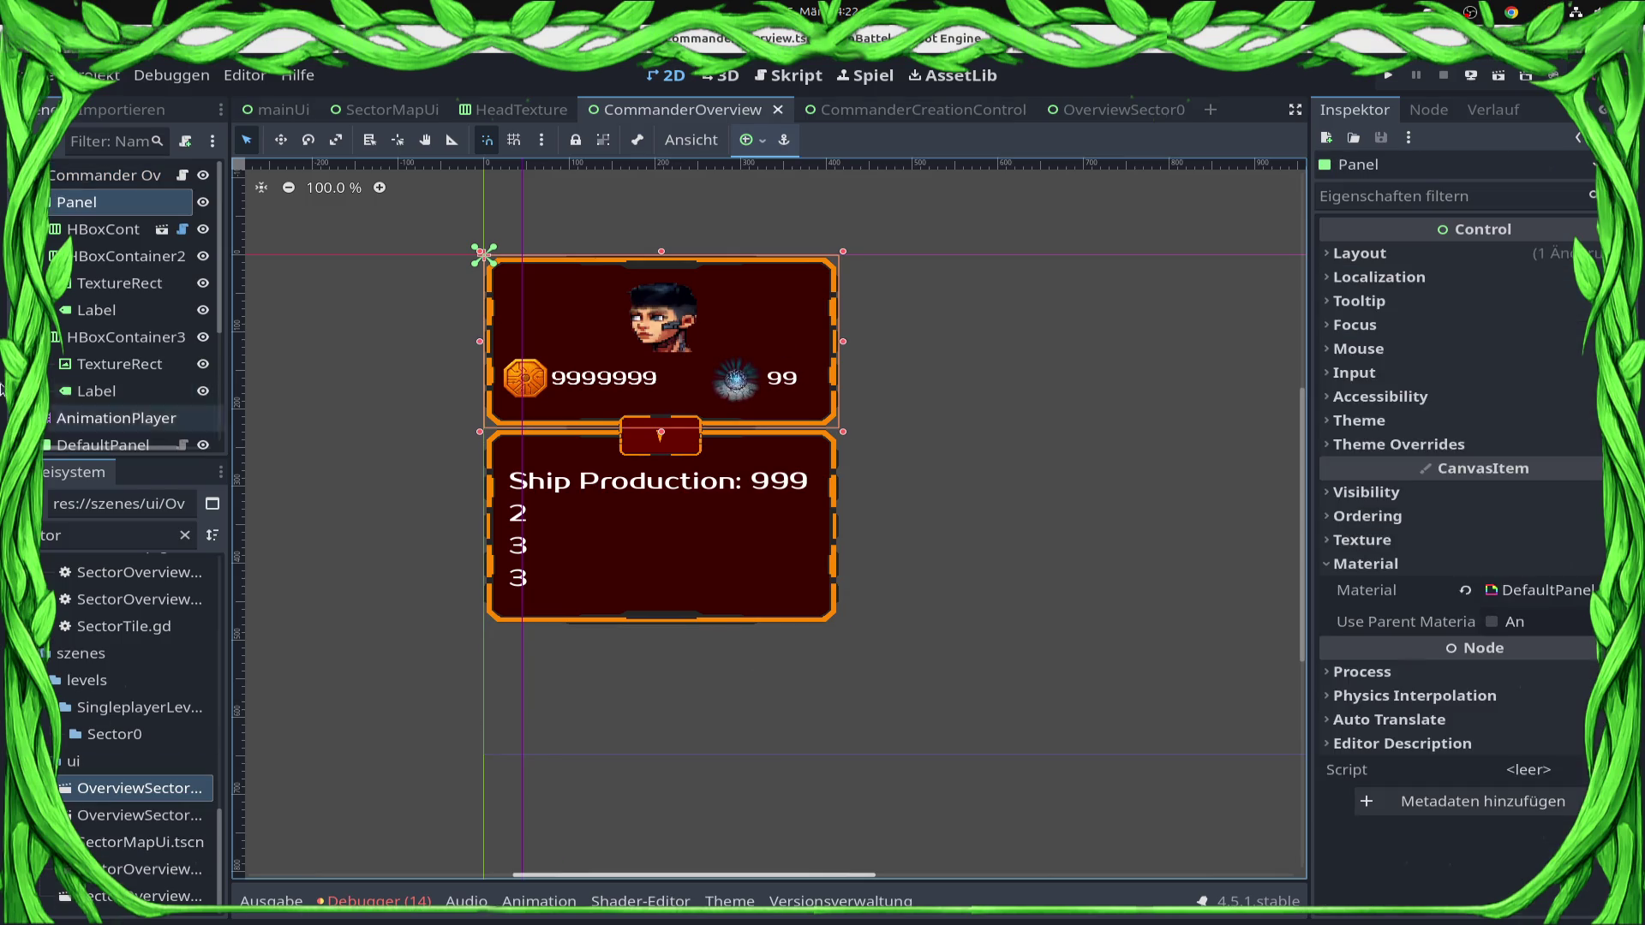
scroll(120, 359, down, 3)
Add a property track for DefaultPanel's scale to the pop_out animation.
click(120, 279)
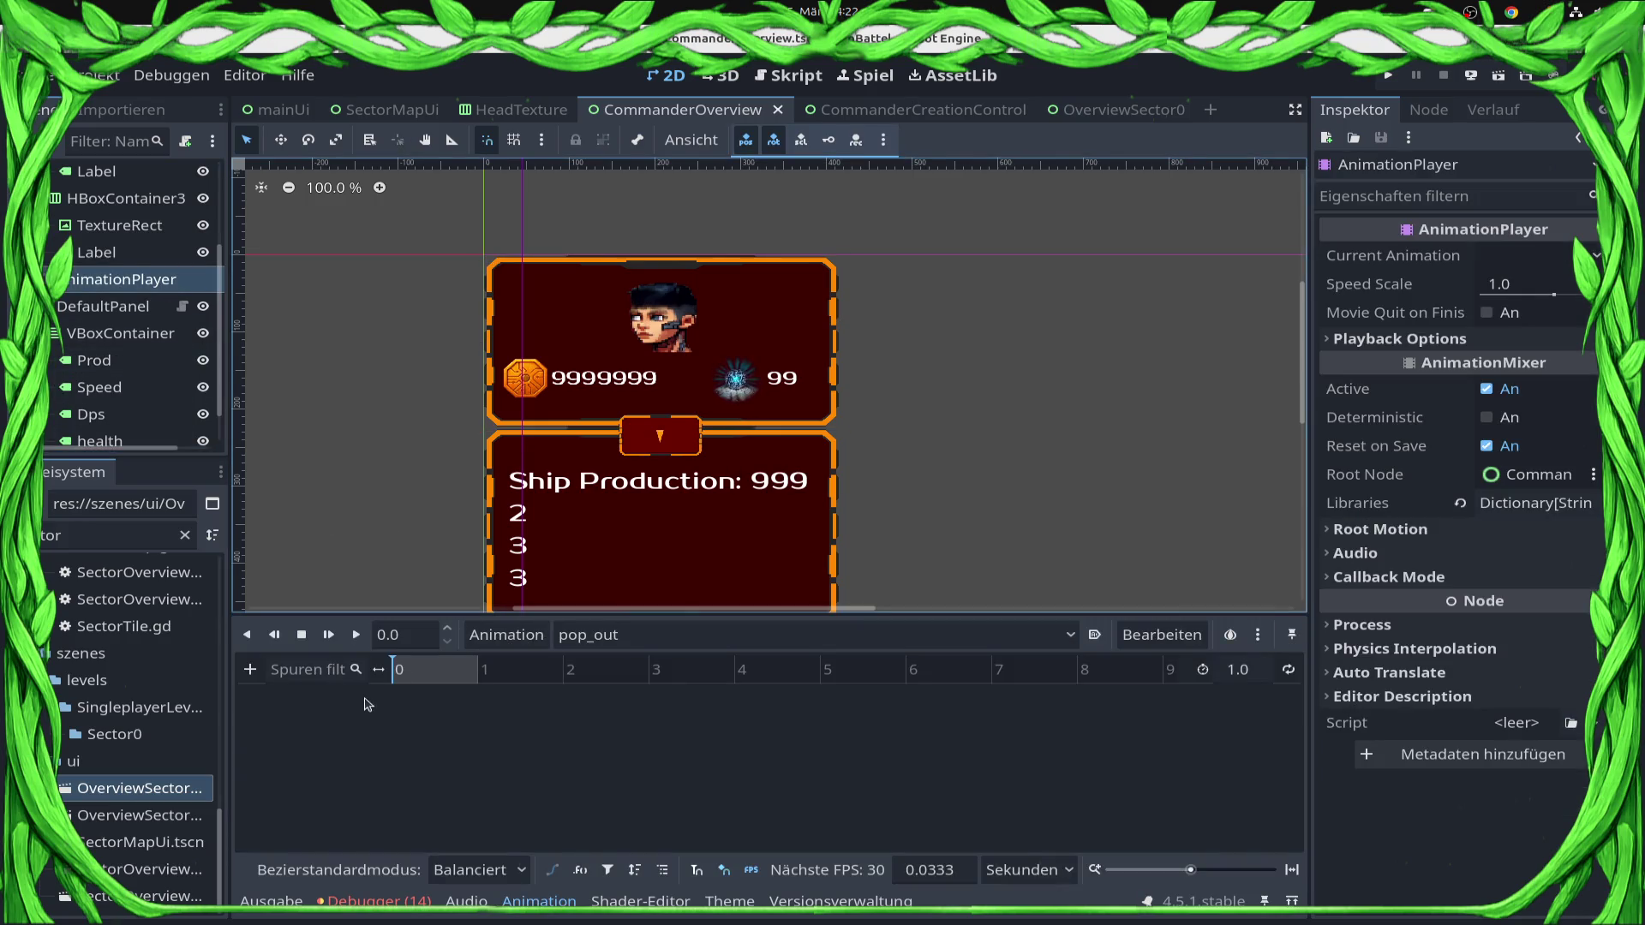
click(250, 669)
click(312, 706)
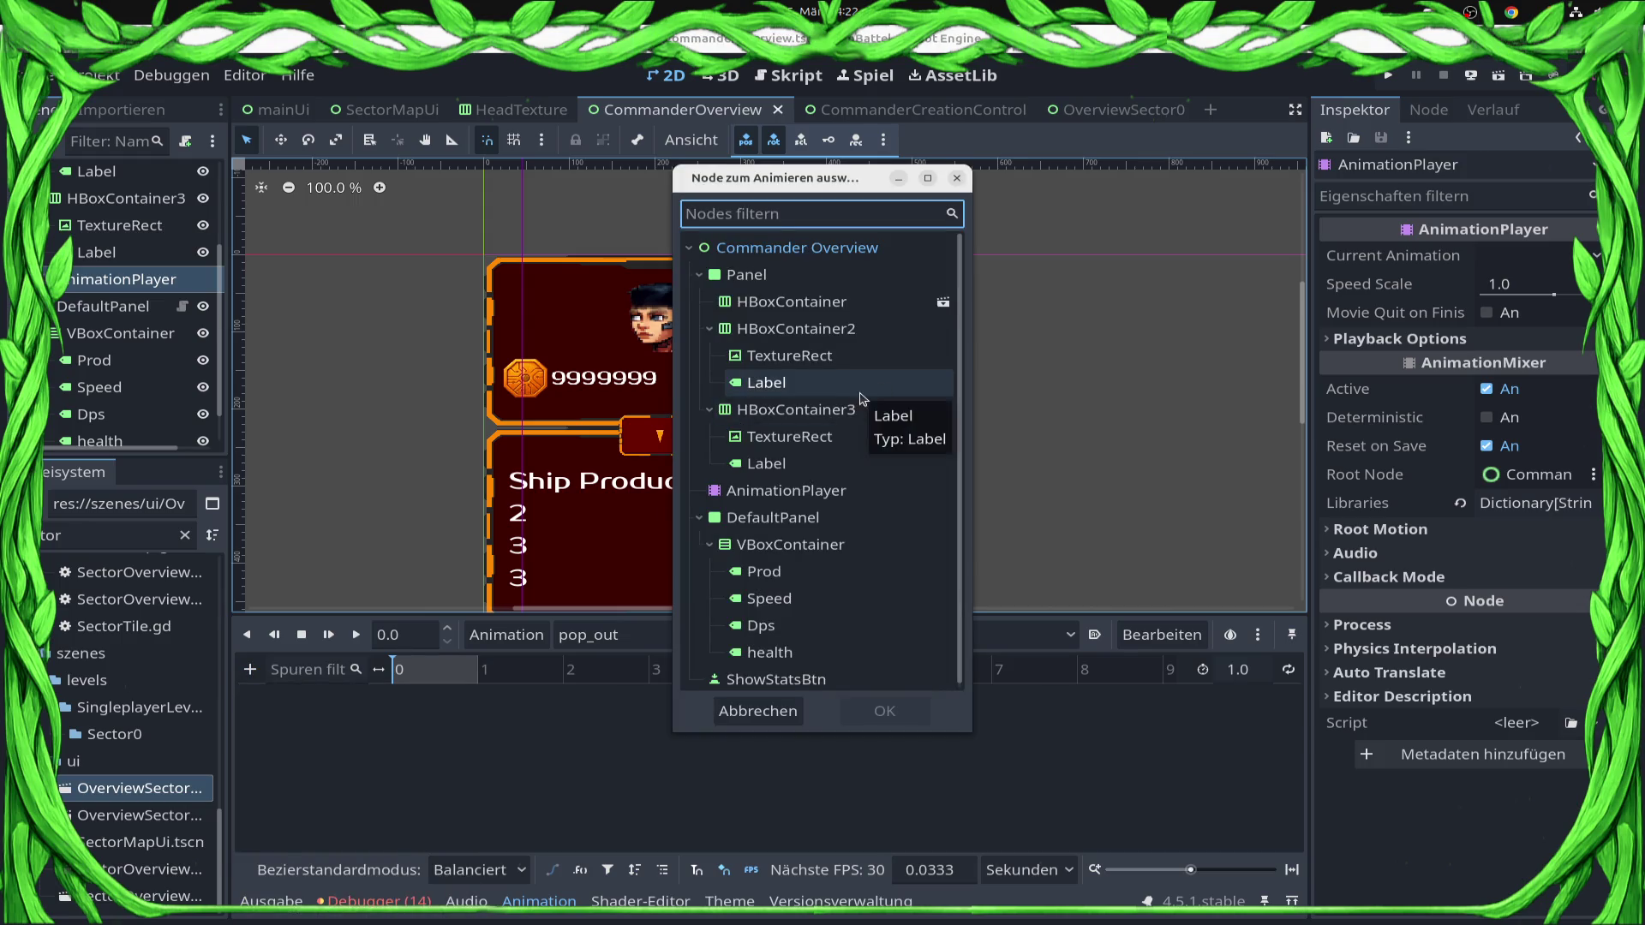
scroll(836, 496, down, 1)
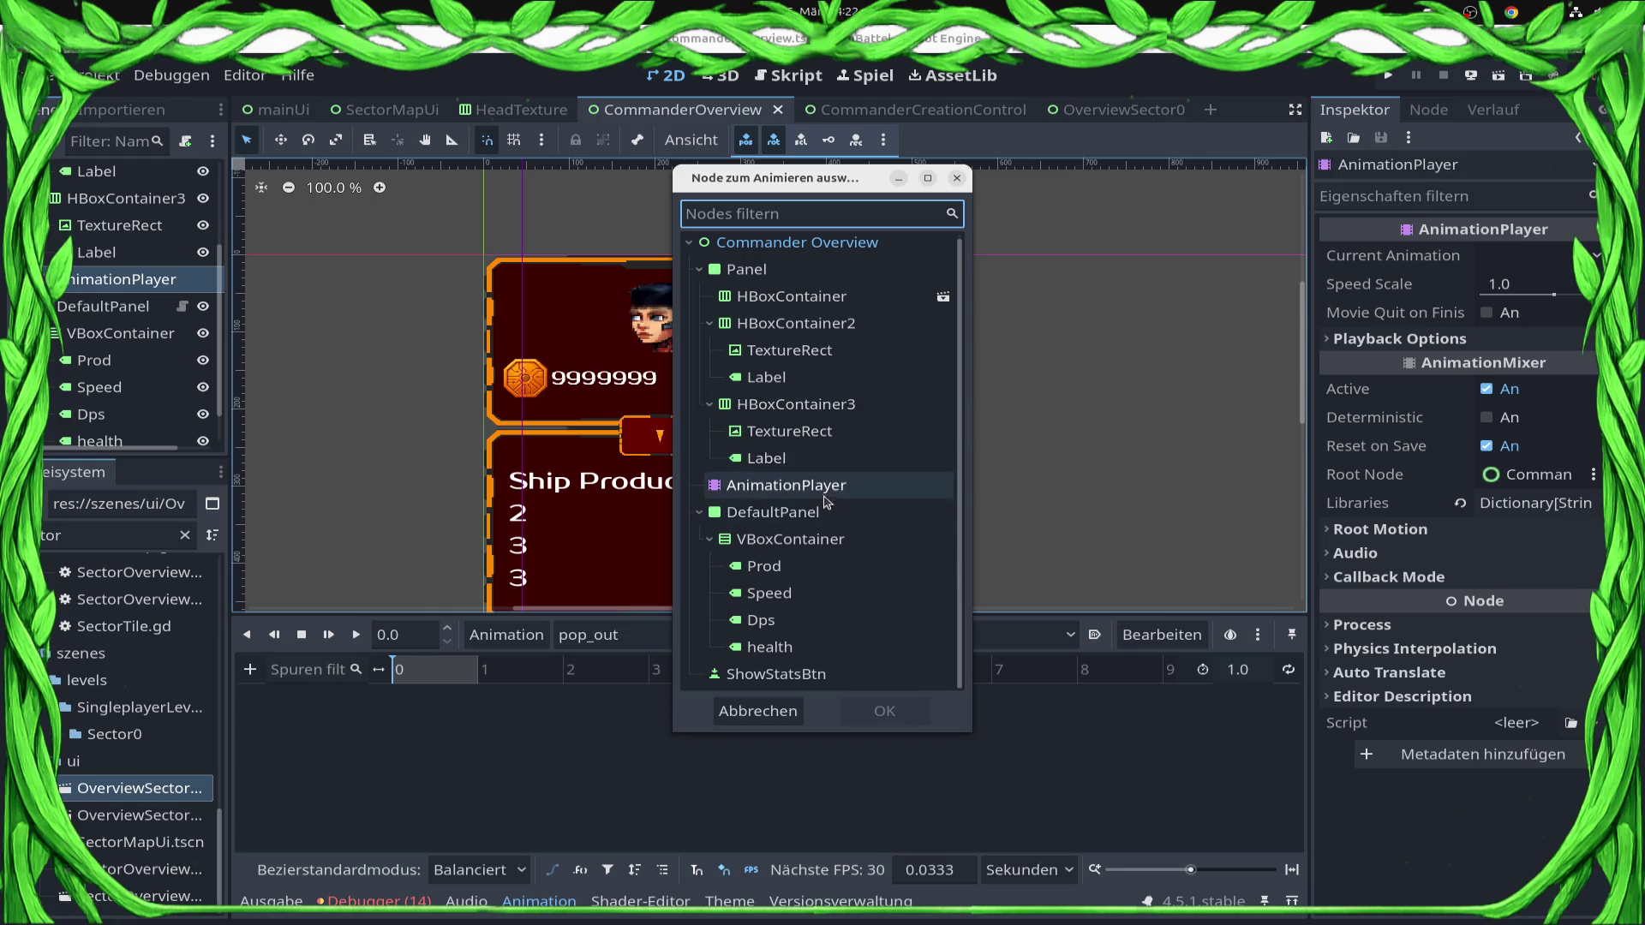
click(821, 514)
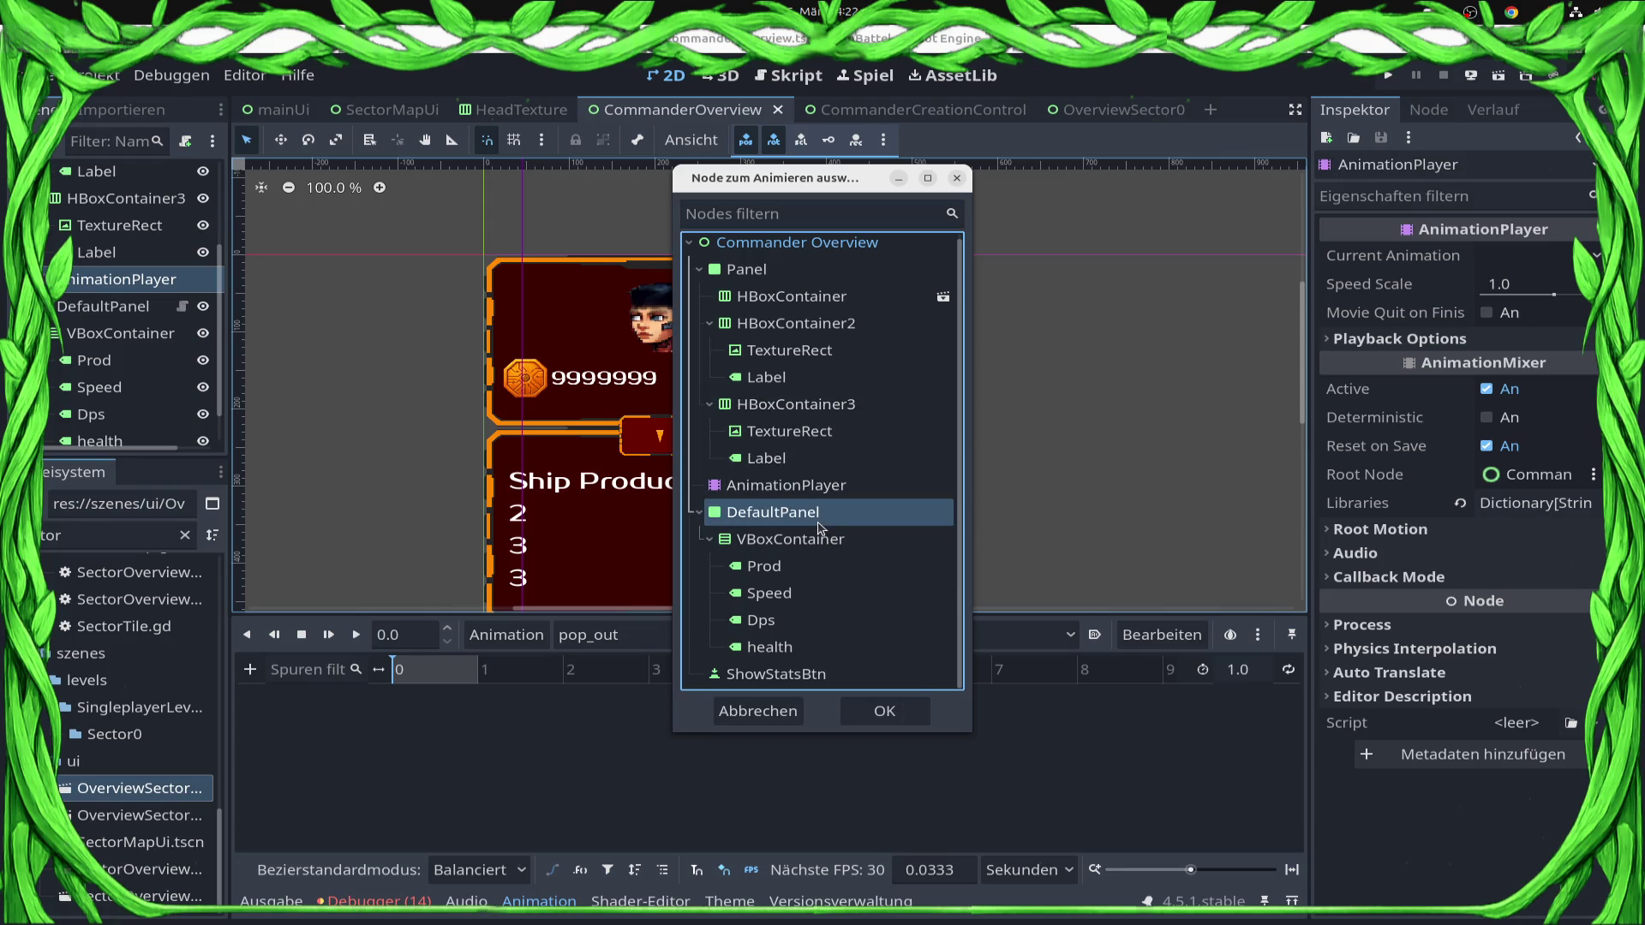
double_click(821, 518)
text(sc)
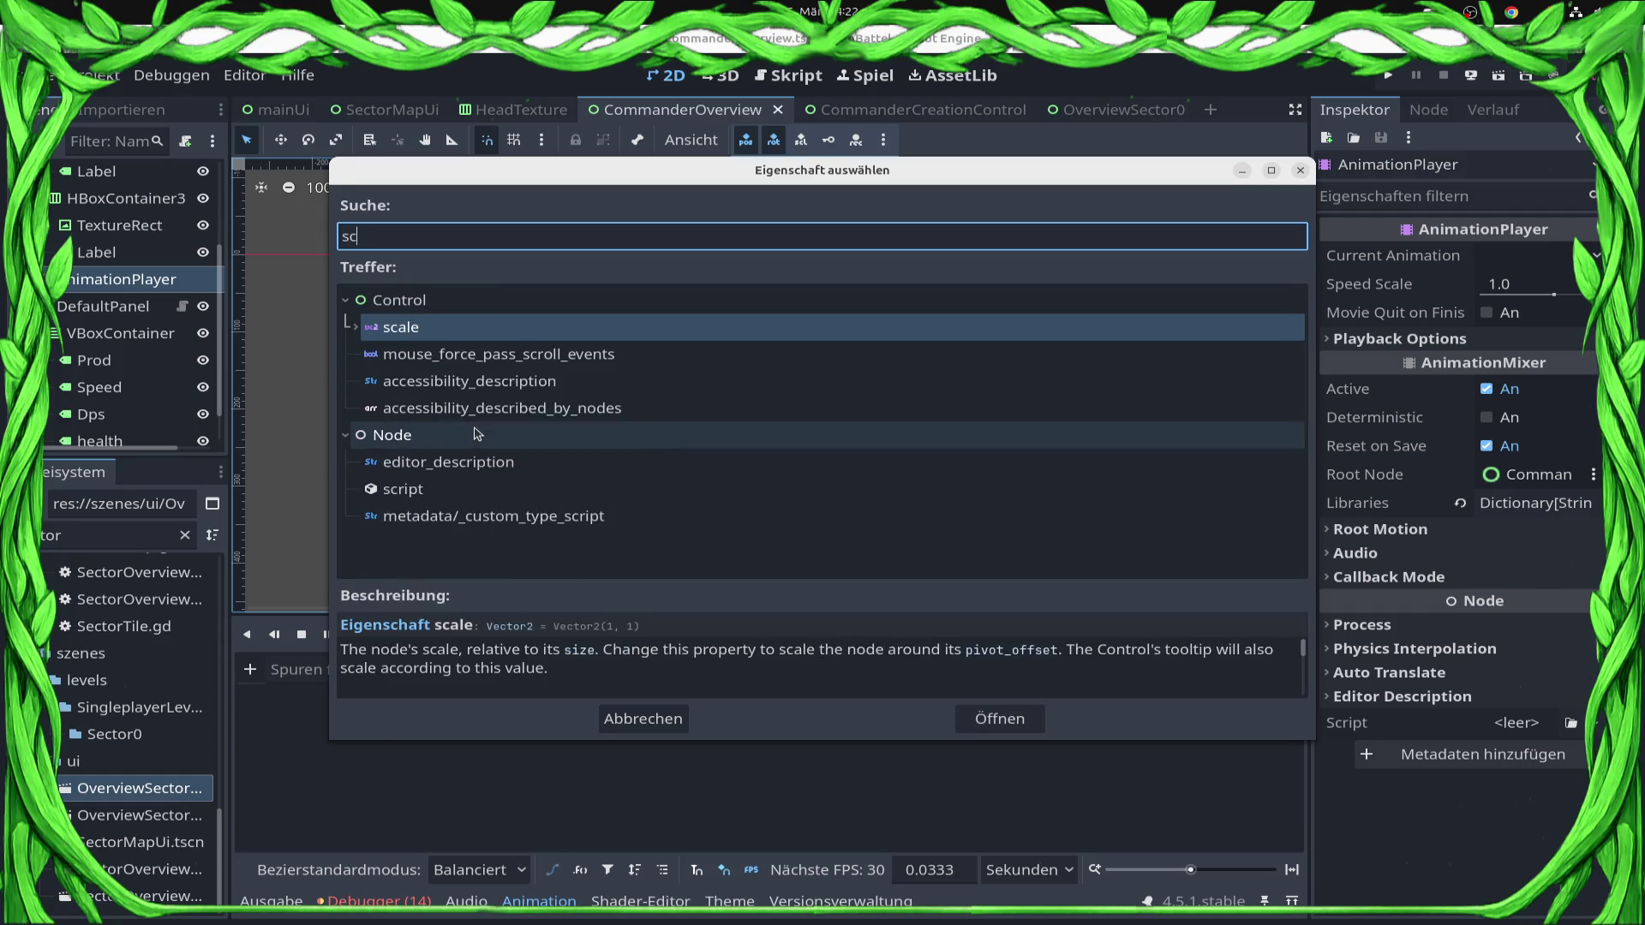
key(Return)
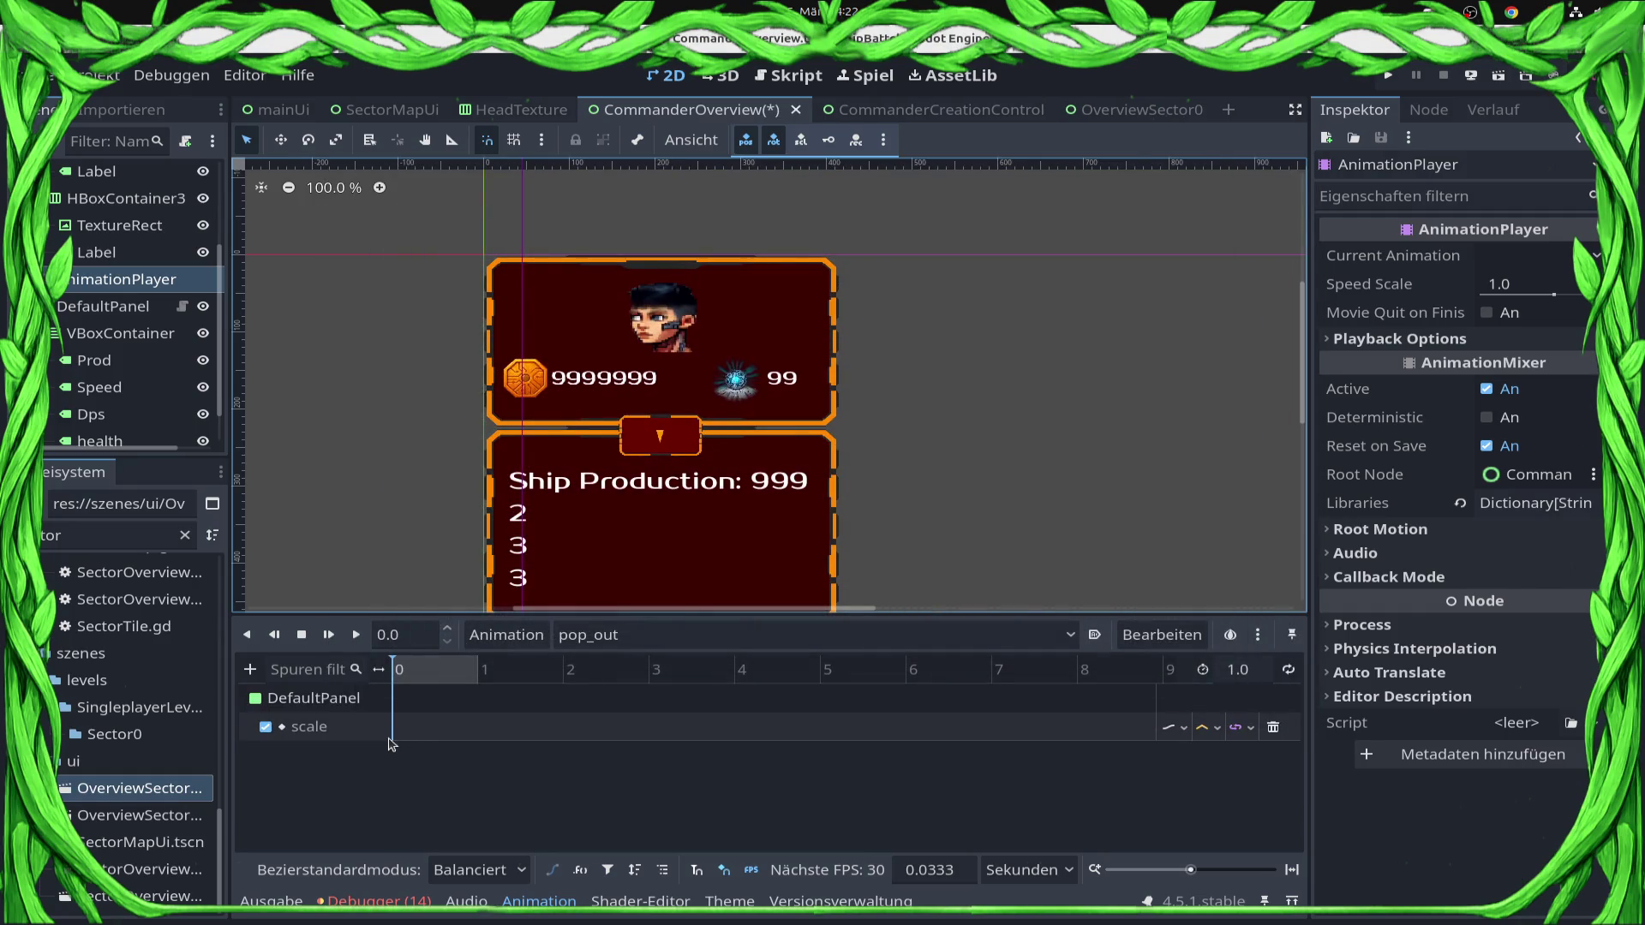
Insert a DefaultPanel scale key at time 0 with y scale 0.0.
right_click(394, 741)
click(432, 752)
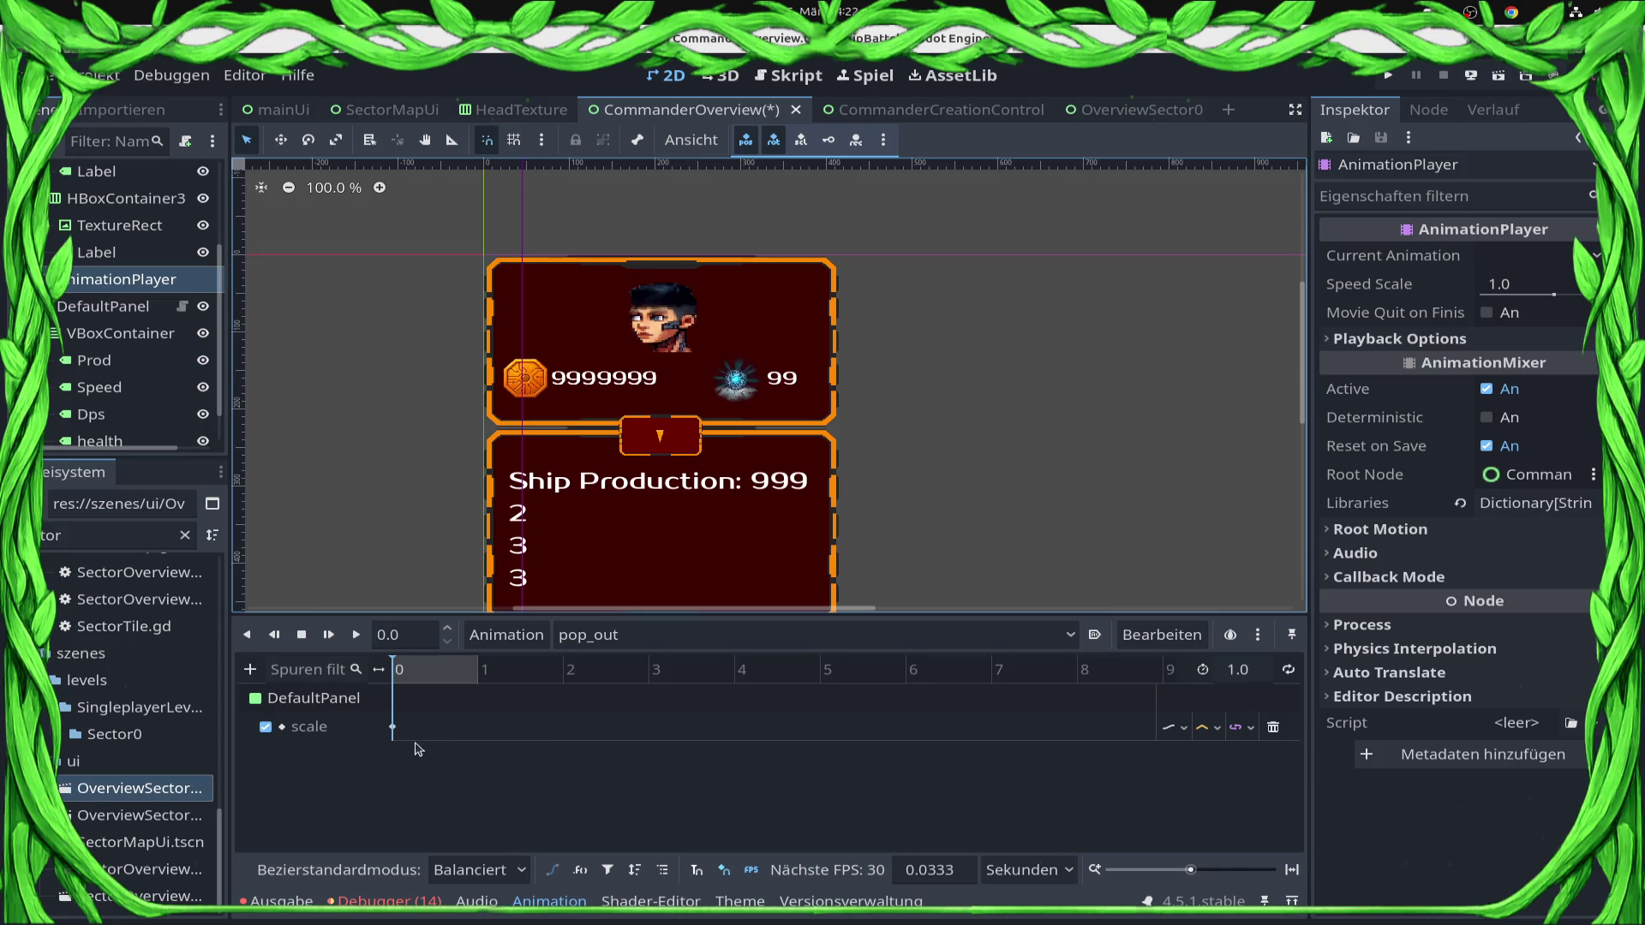
click(393, 728)
click(1573, 313)
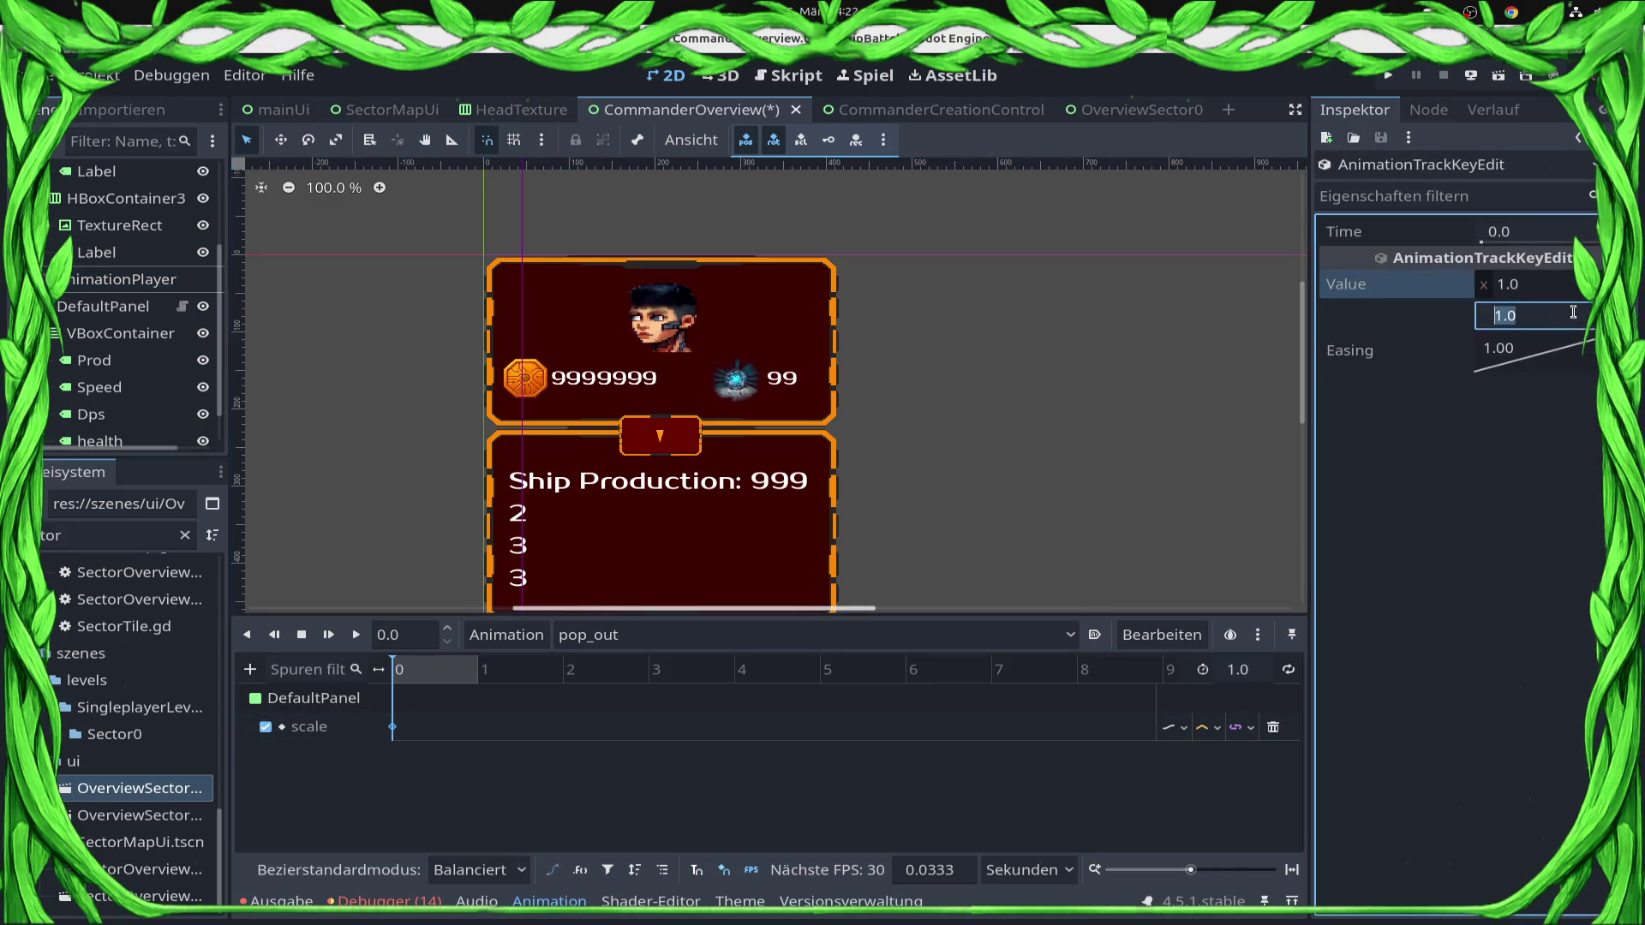
text(0.0)
key(Return)
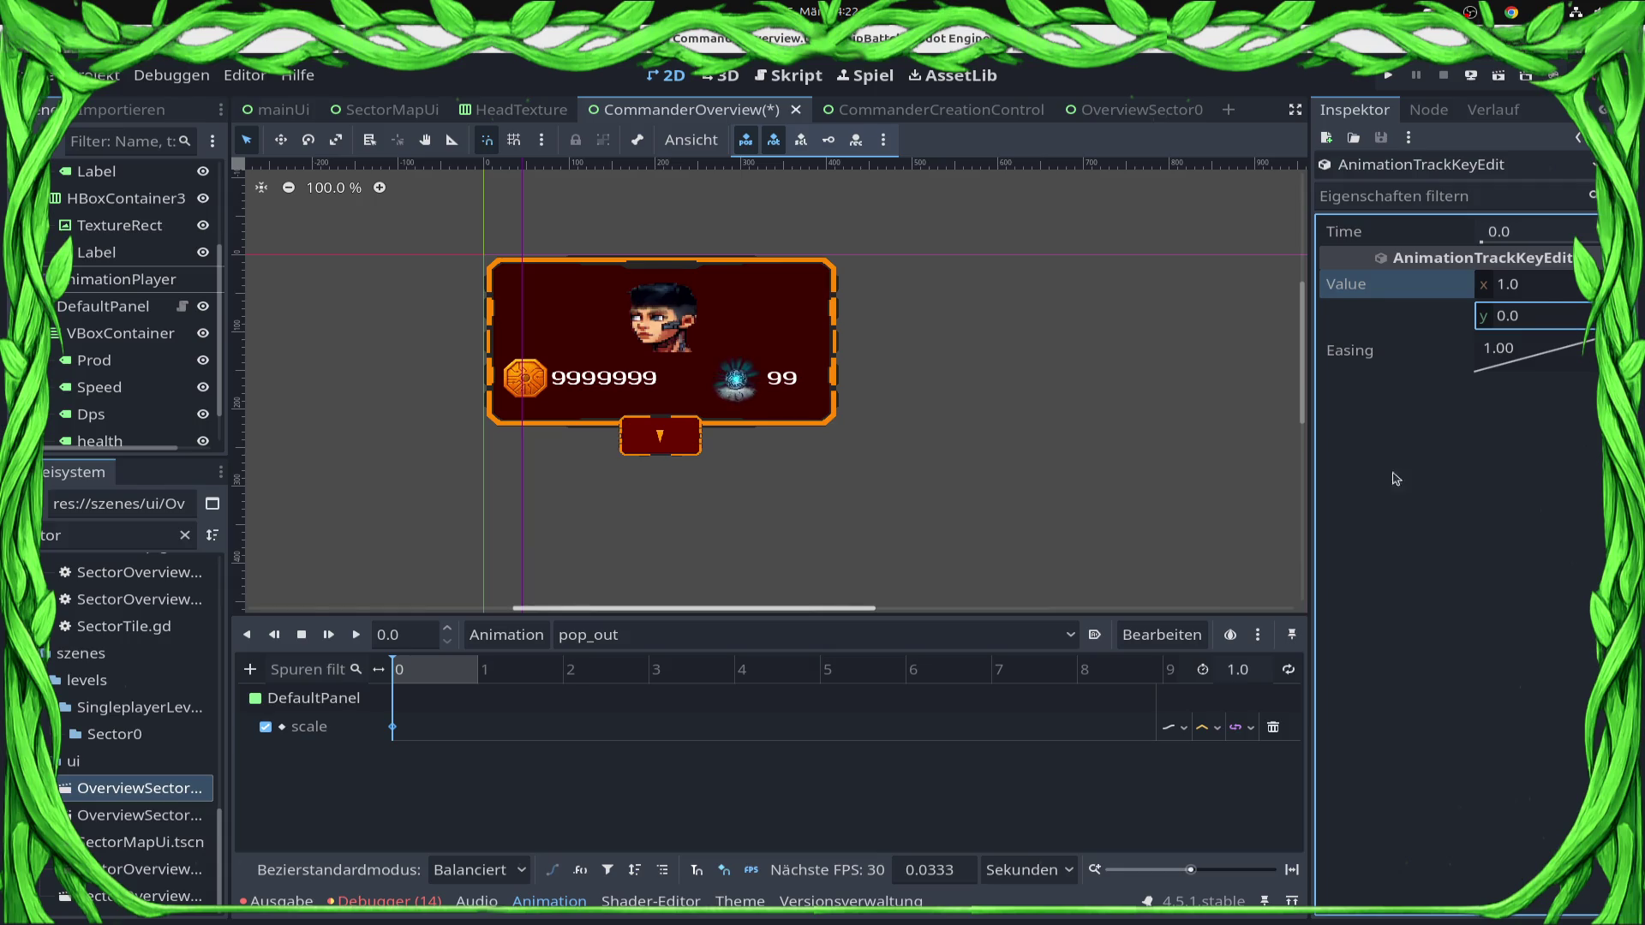
Add a second scale key at 1.0 s with y scale 1, then preview pop_out.
click(480, 681)
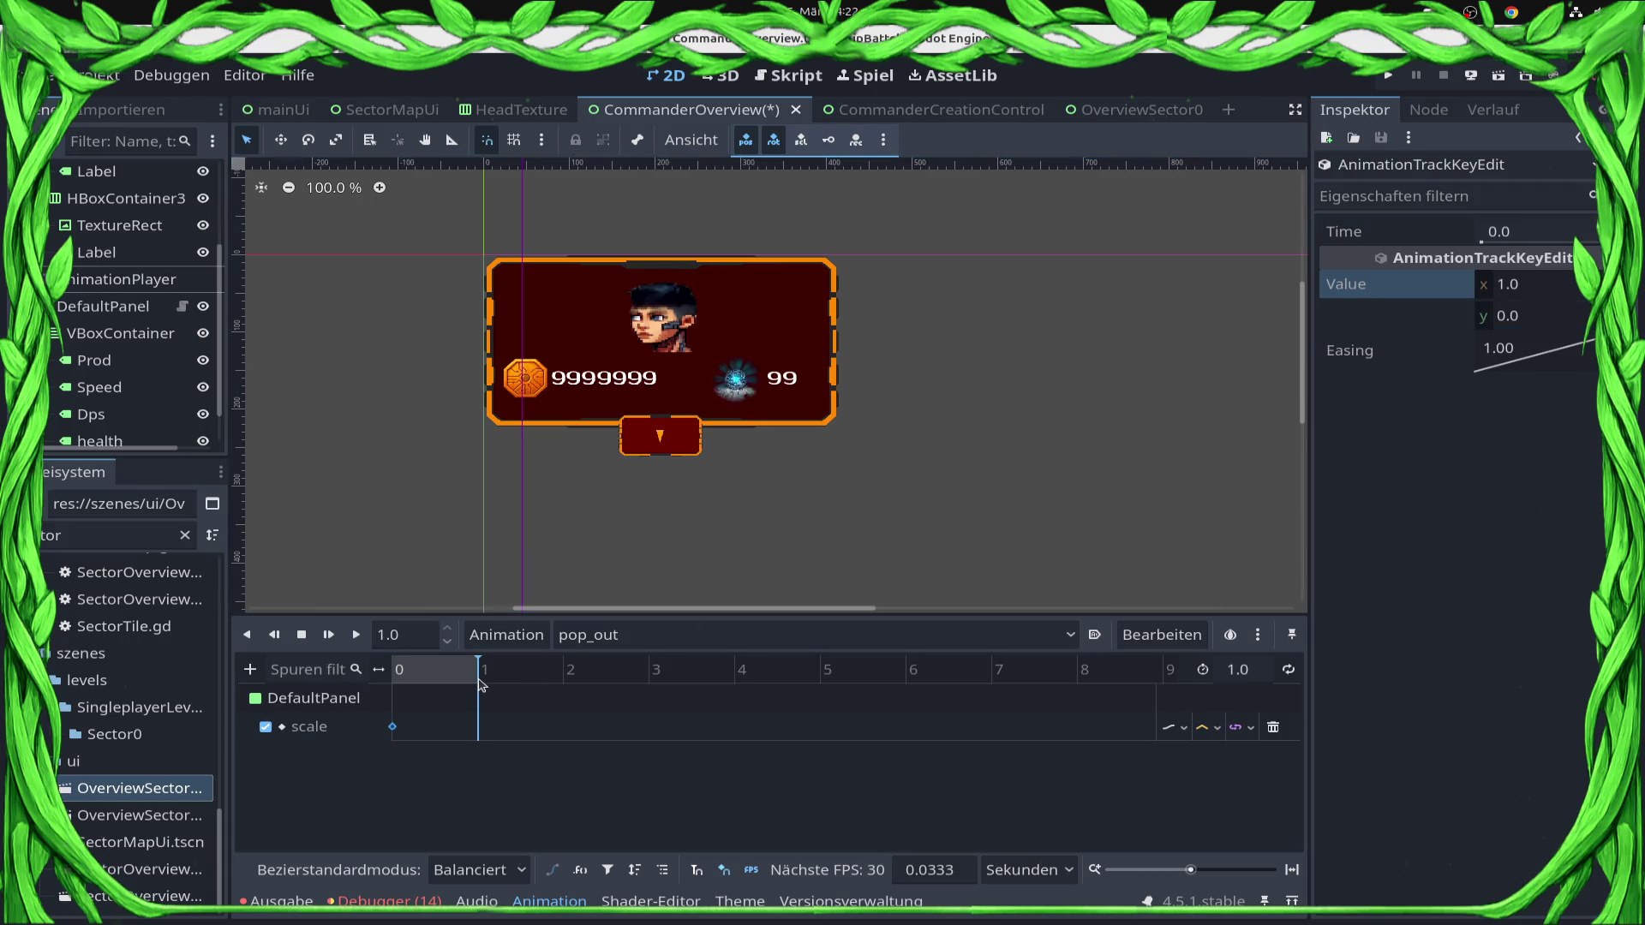
right_click(479, 727)
click(485, 736)
click(478, 726)
click(1560, 315)
text(1)
key(Return)
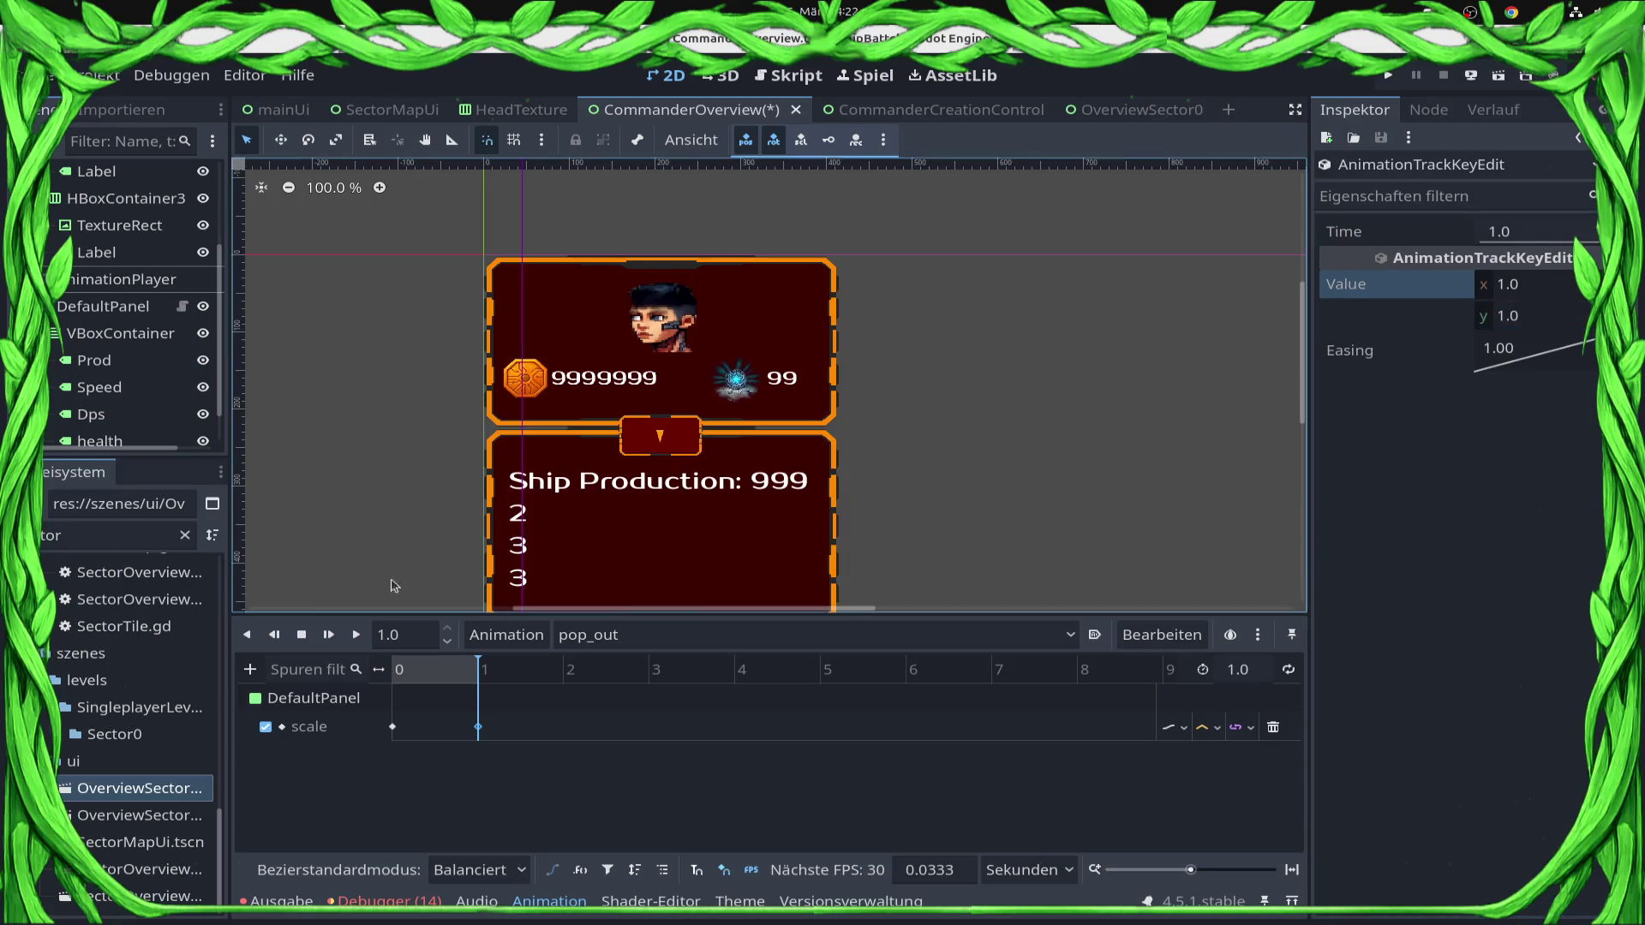
key(shift+d)
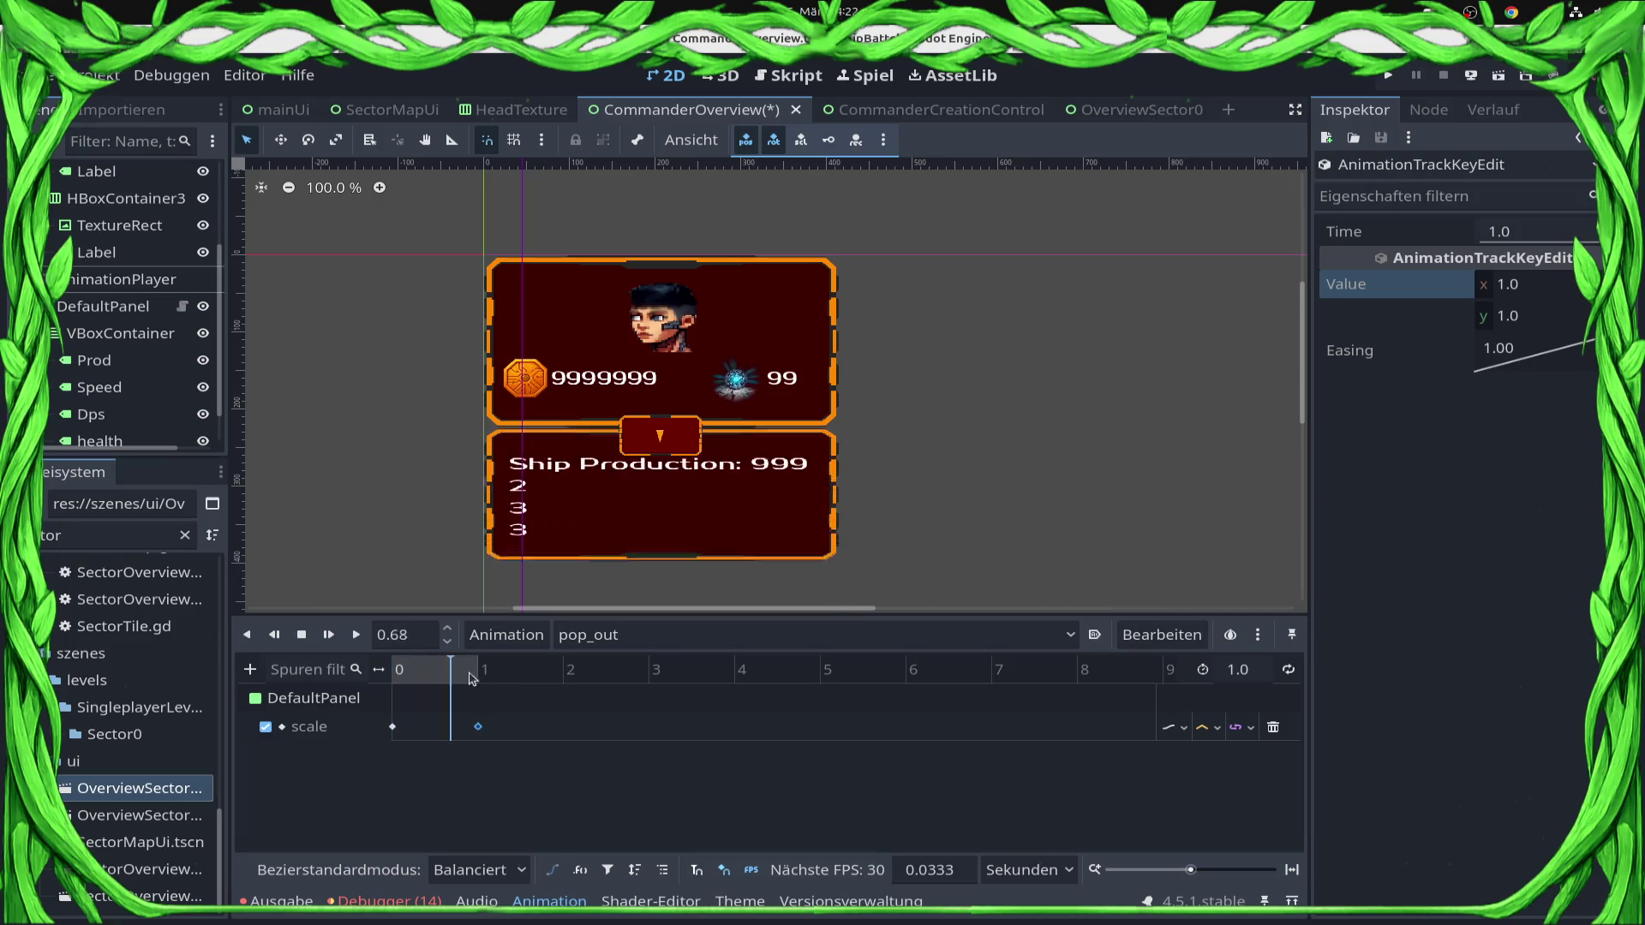
click(254, 671)
click(336, 701)
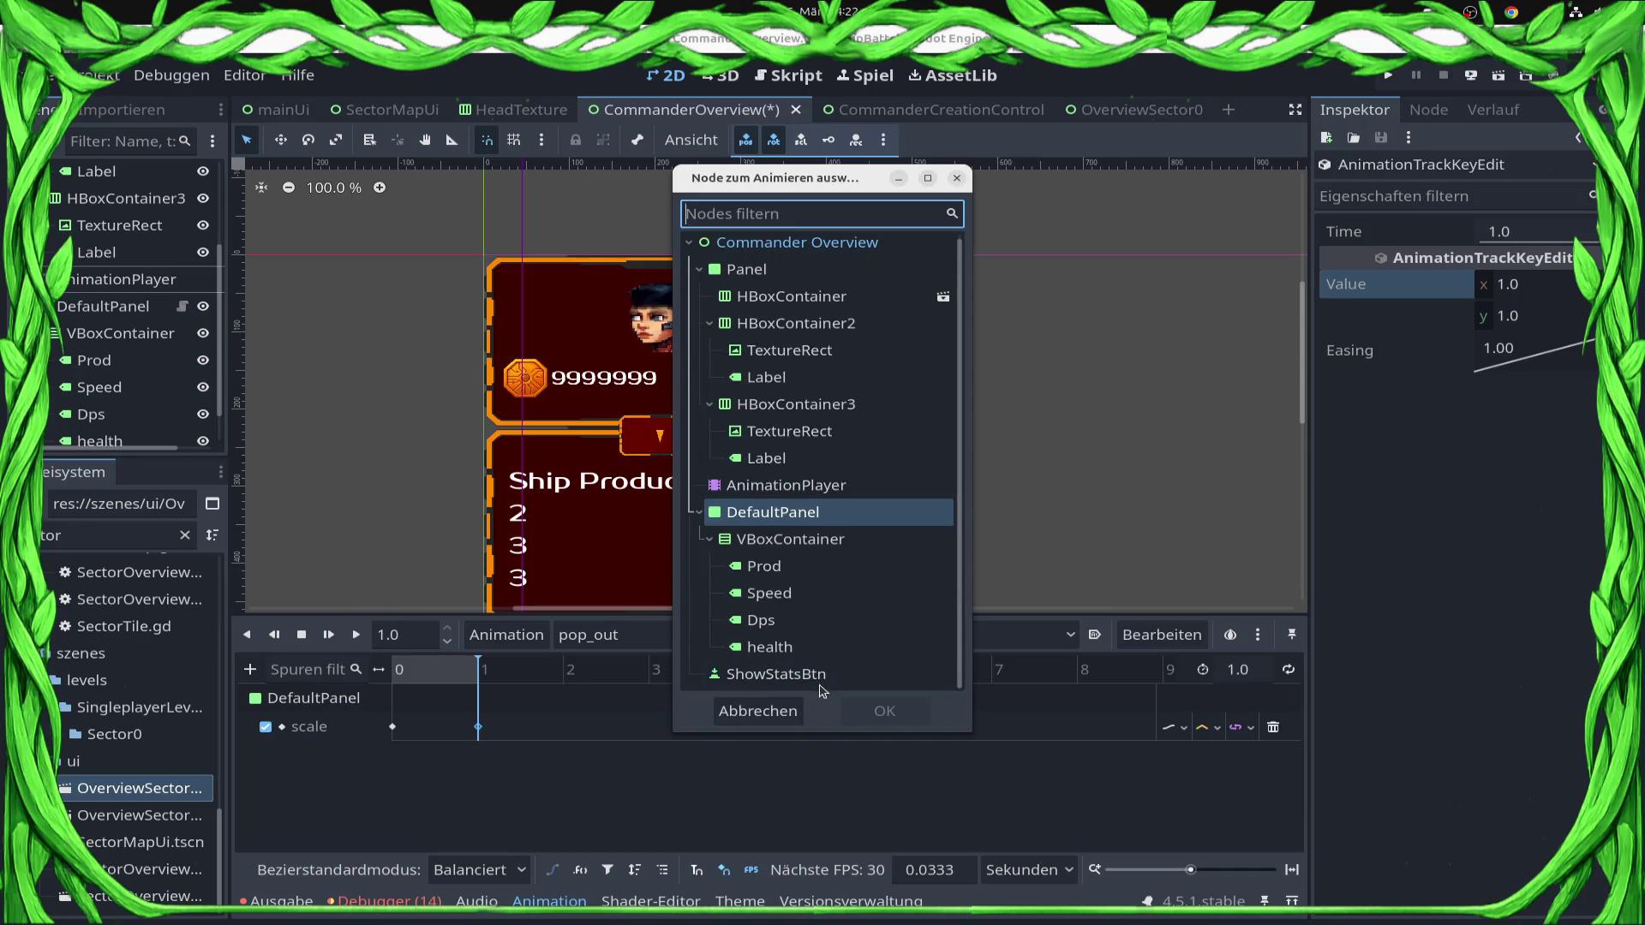
Add a ShowStatsBtn position track and key its position at time 0.
click(823, 685)
double_click(820, 685)
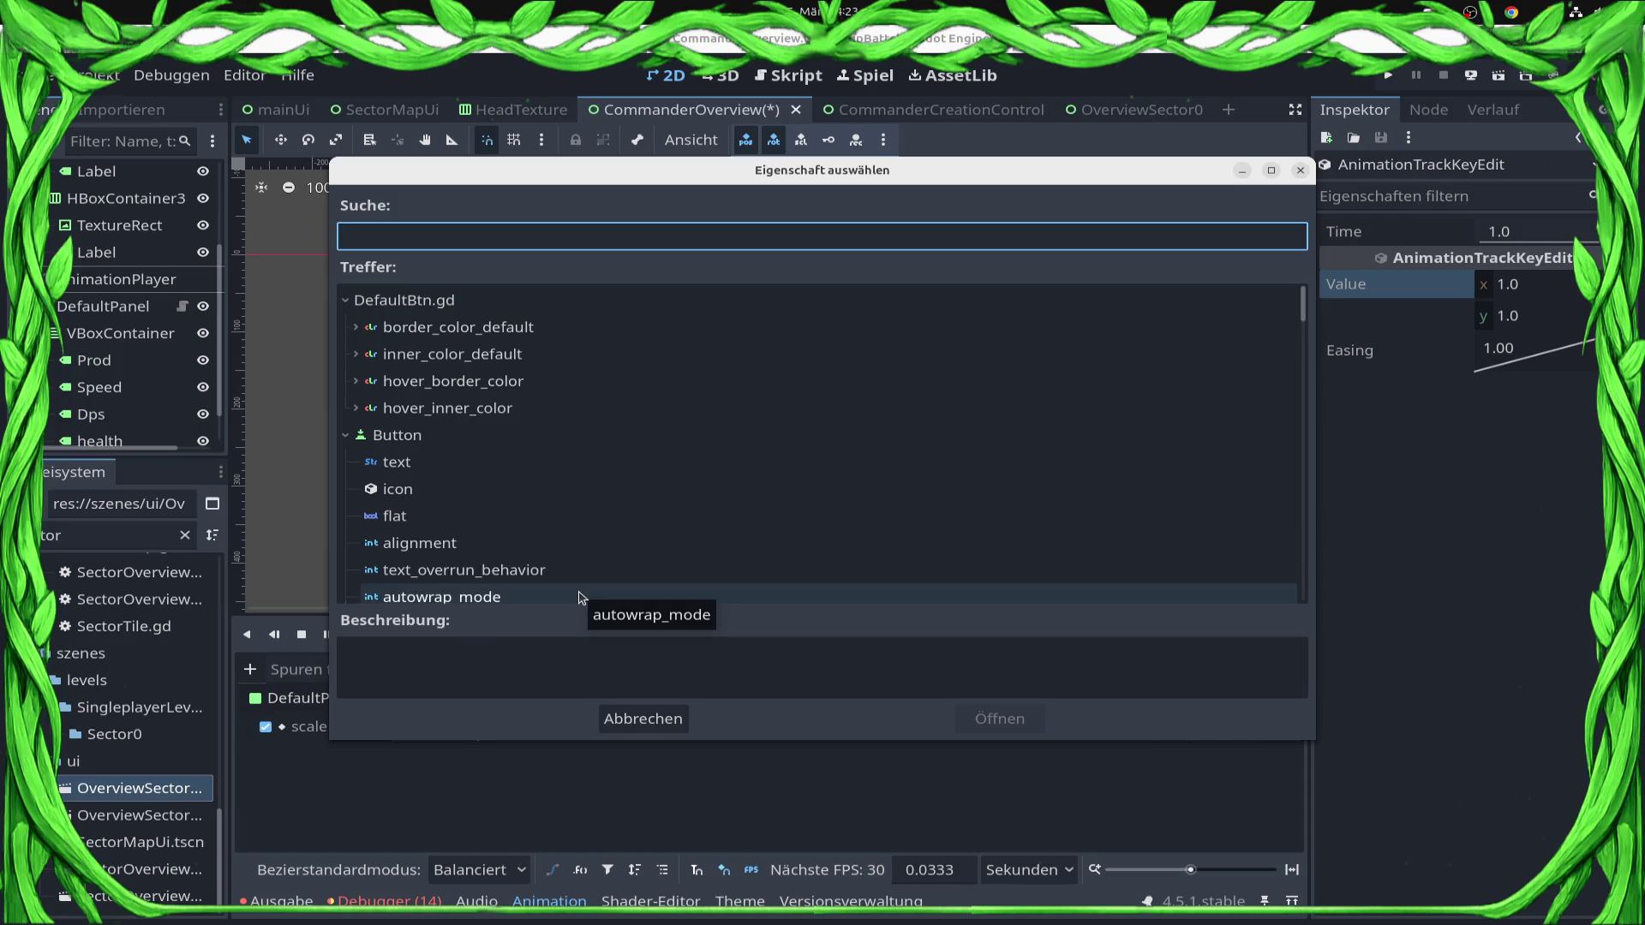
text(posi)
key(Return)
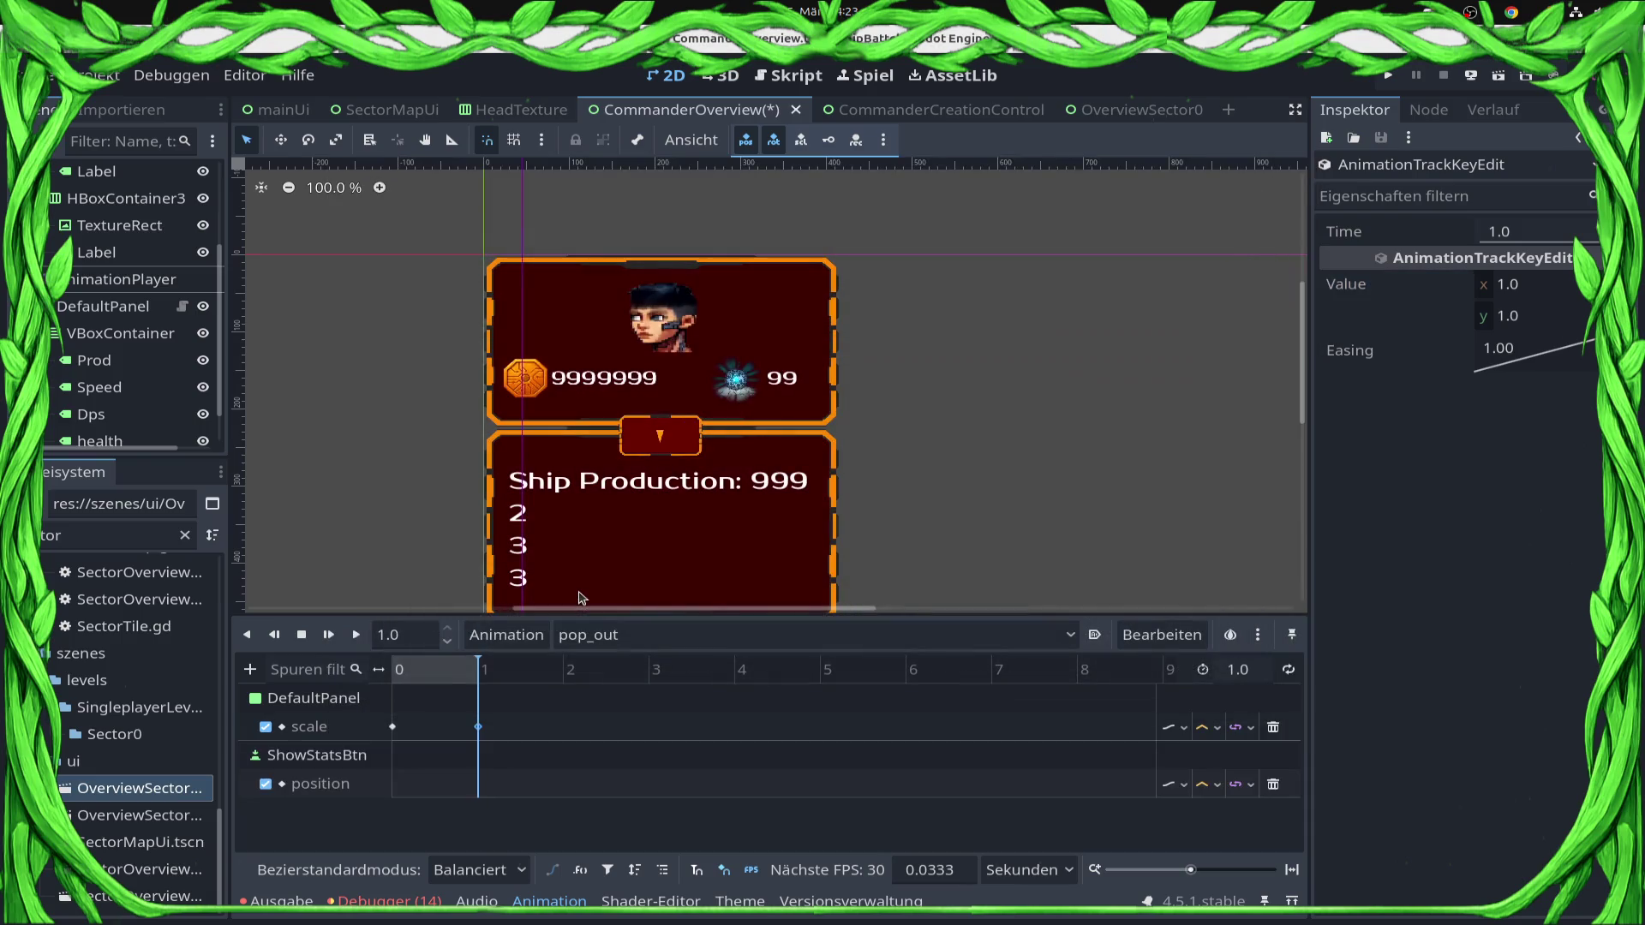
drag(395, 669, 380, 672)
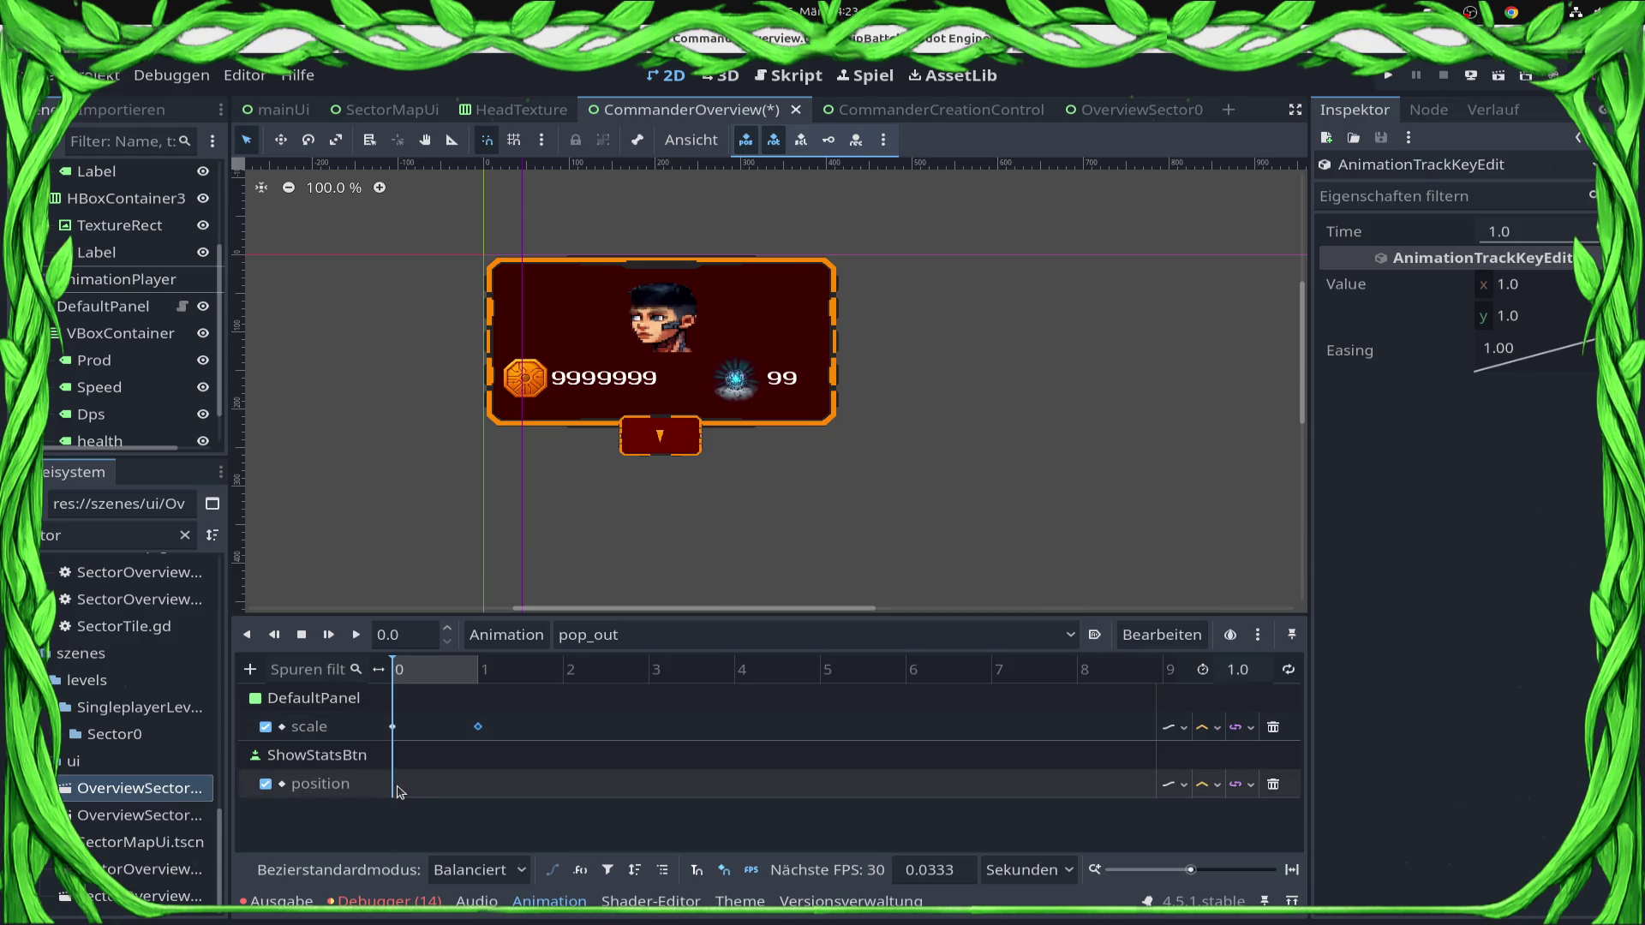
right_click(396, 789)
click(388, 791)
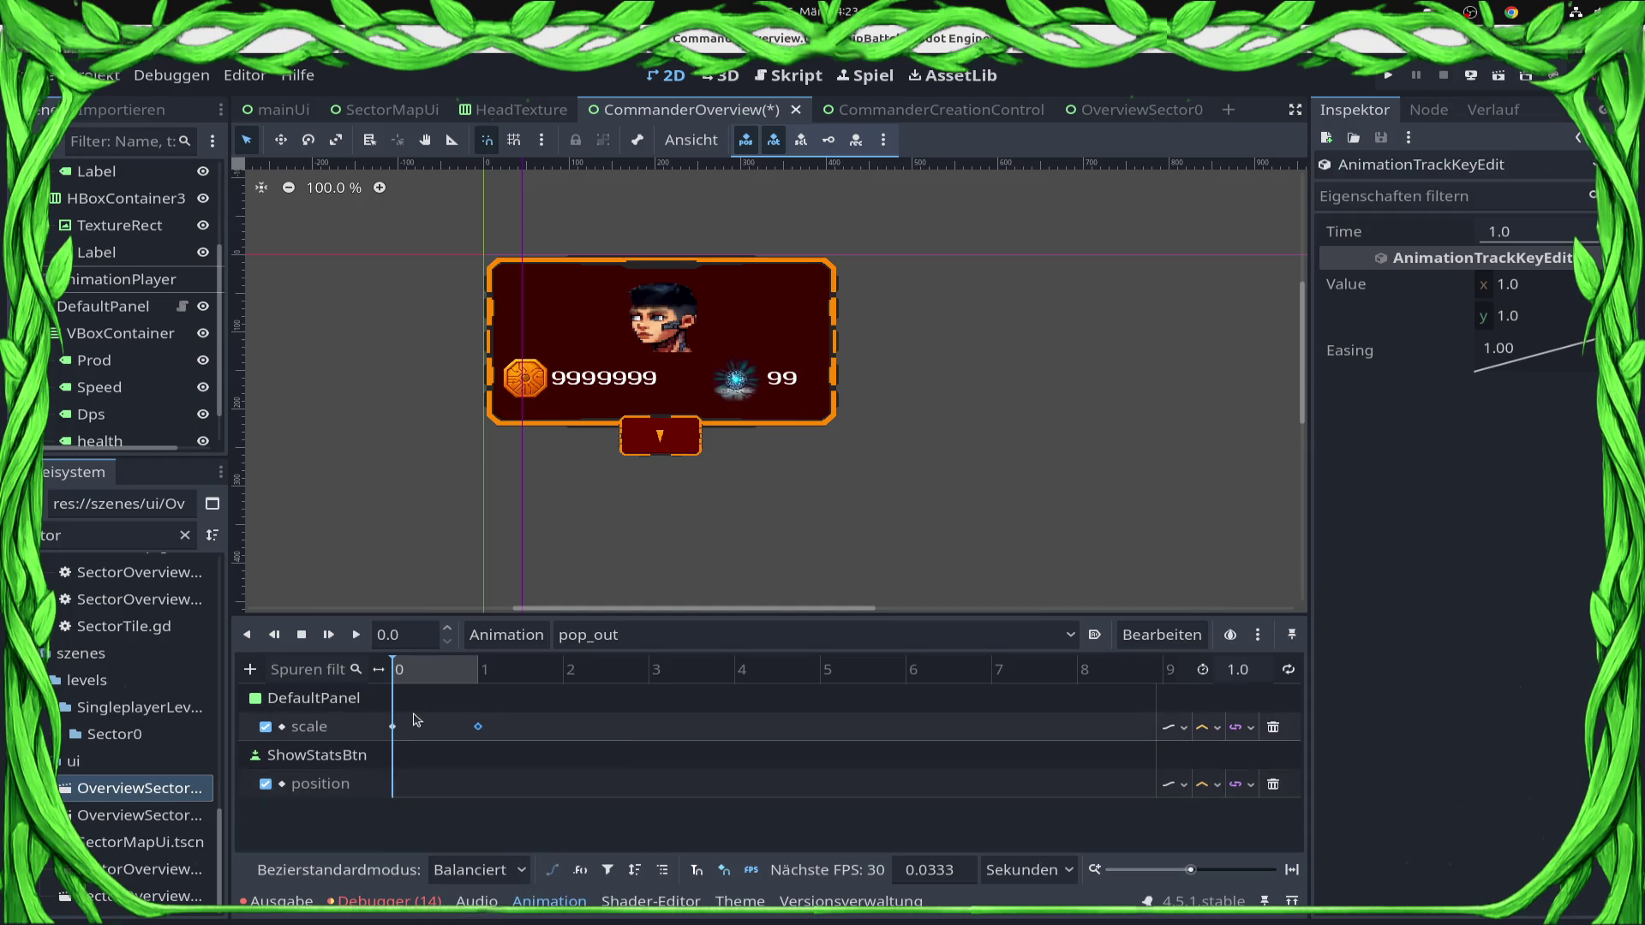
right_click(397, 789)
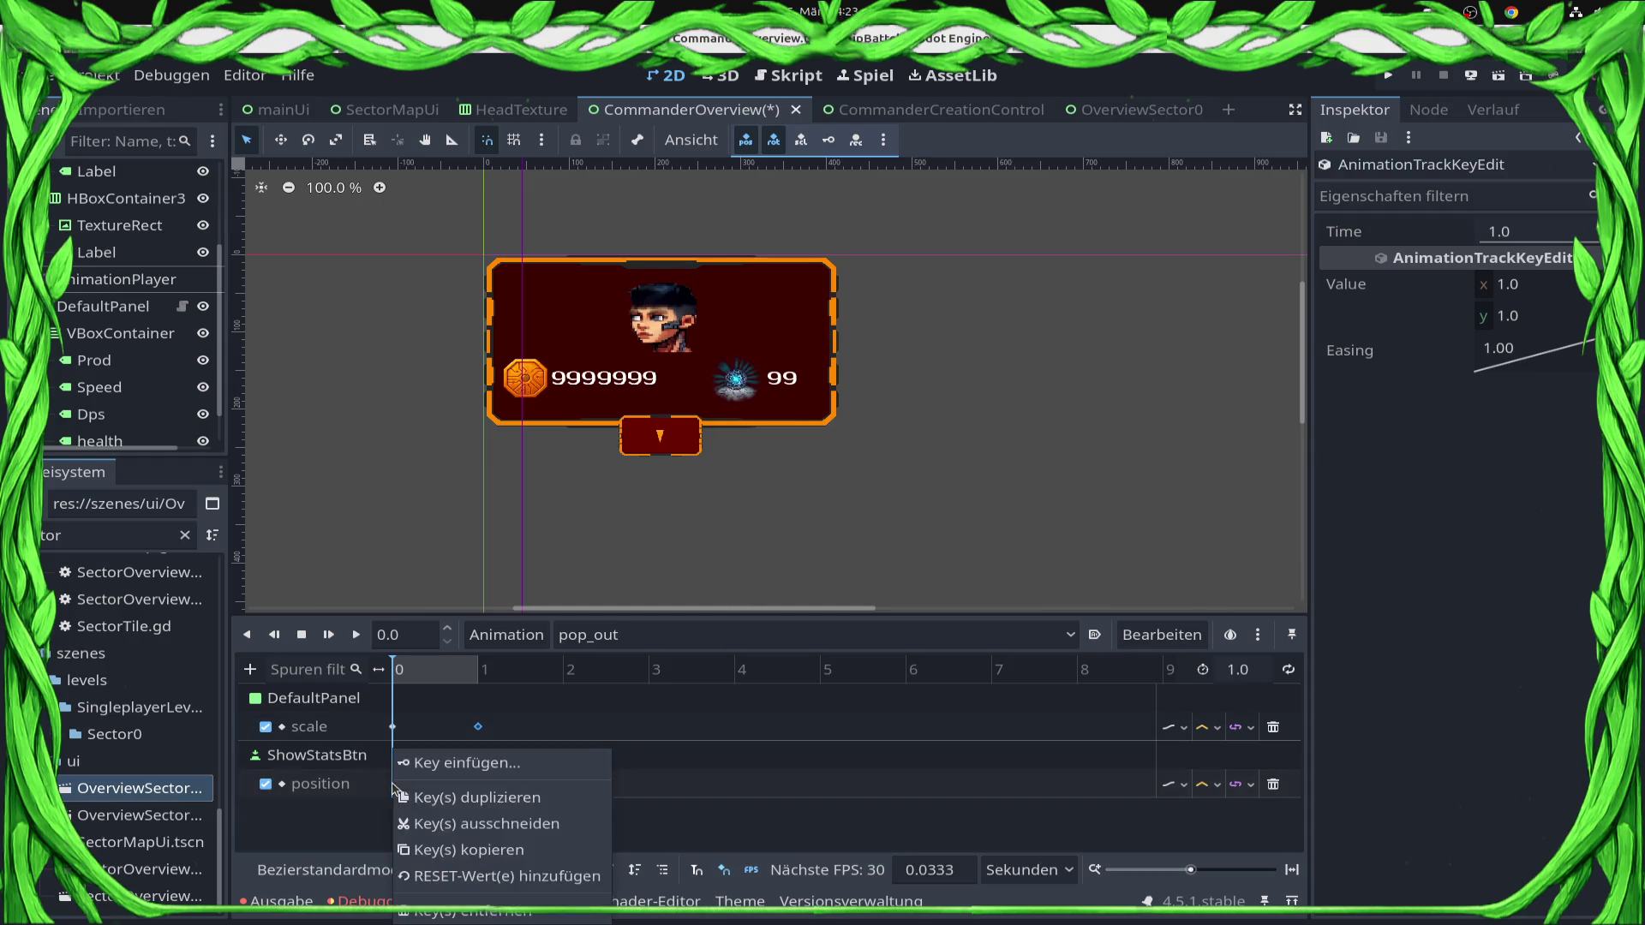
click(441, 763)
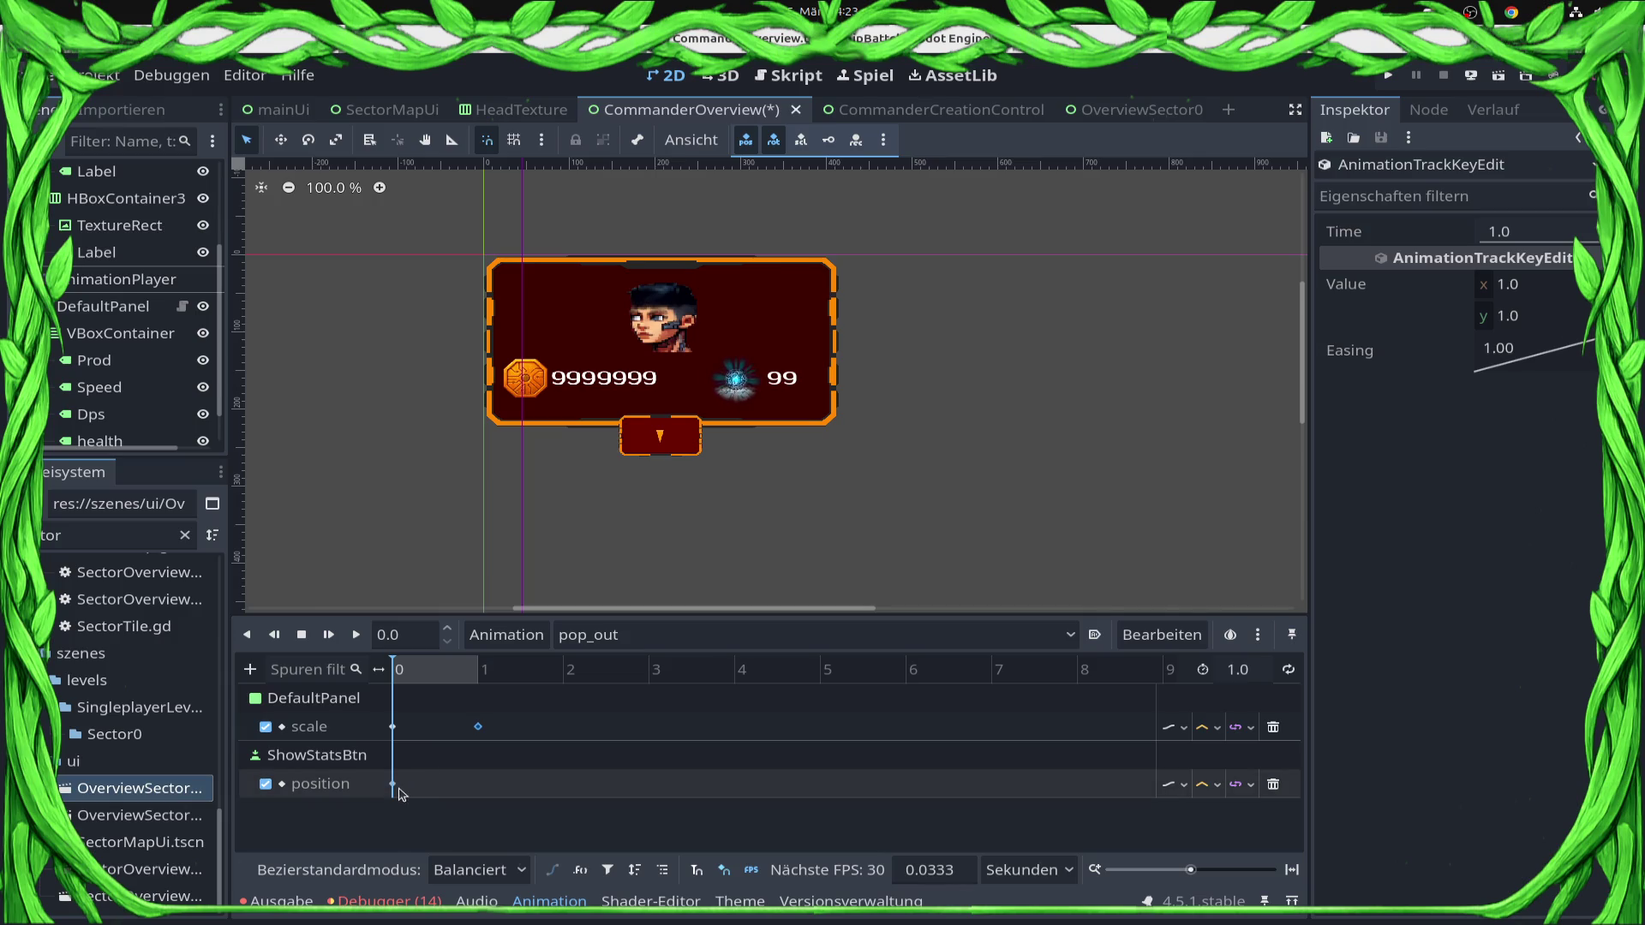
Add a property track for ShowStatsBtn's visible property.
click(252, 668)
click(316, 699)
text(v)
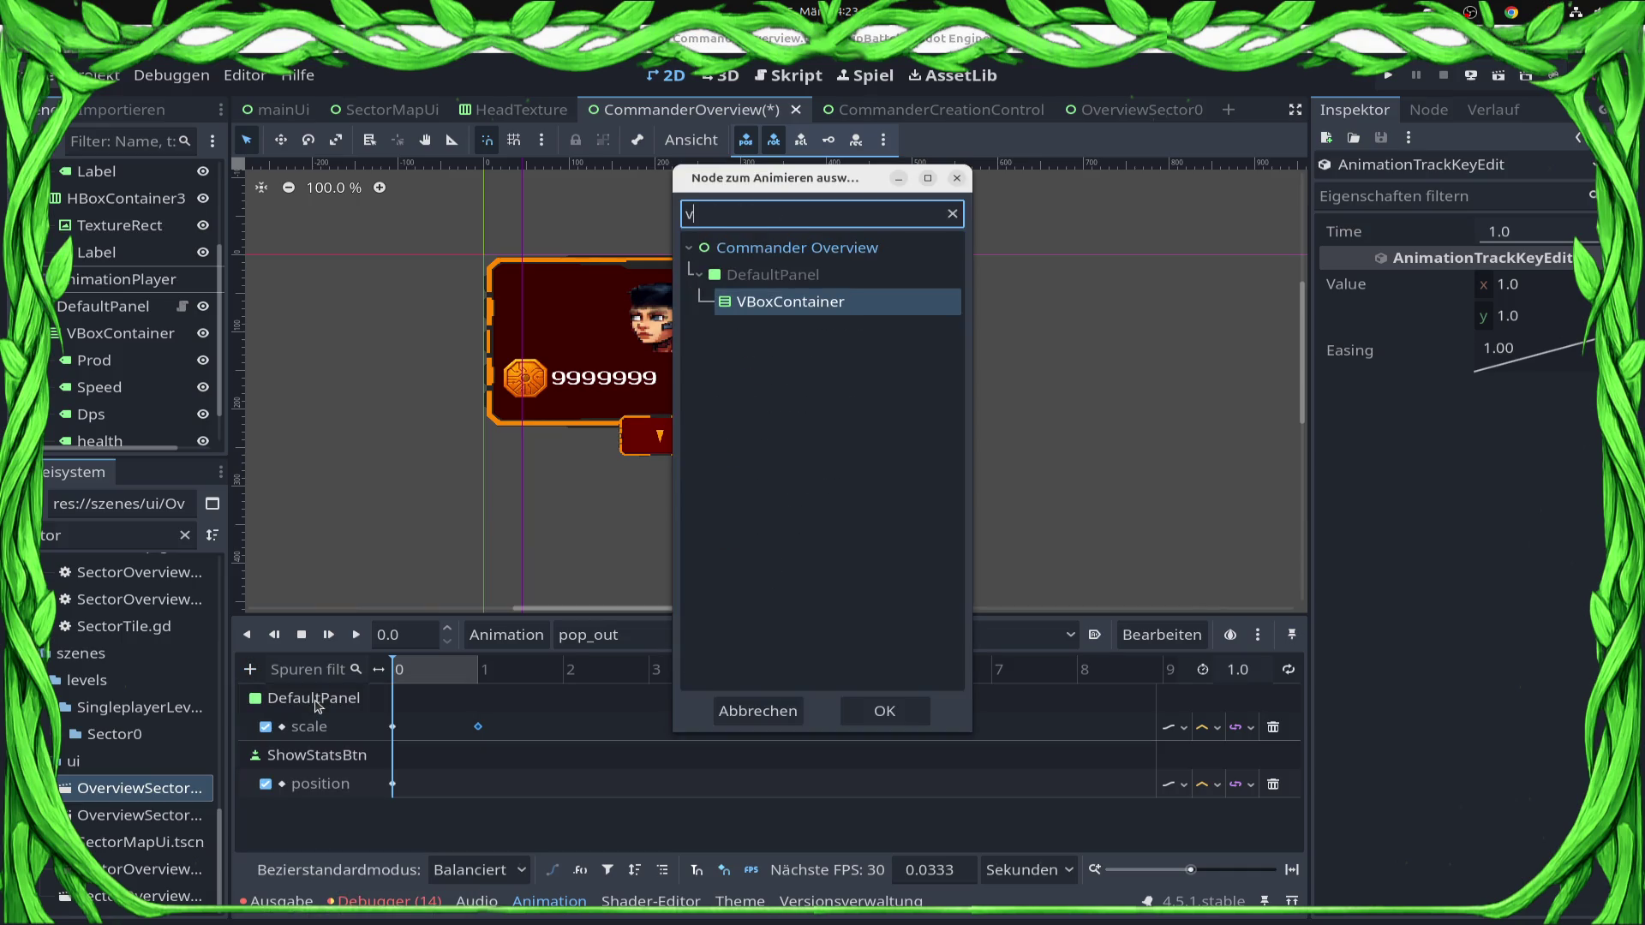
text(ios)
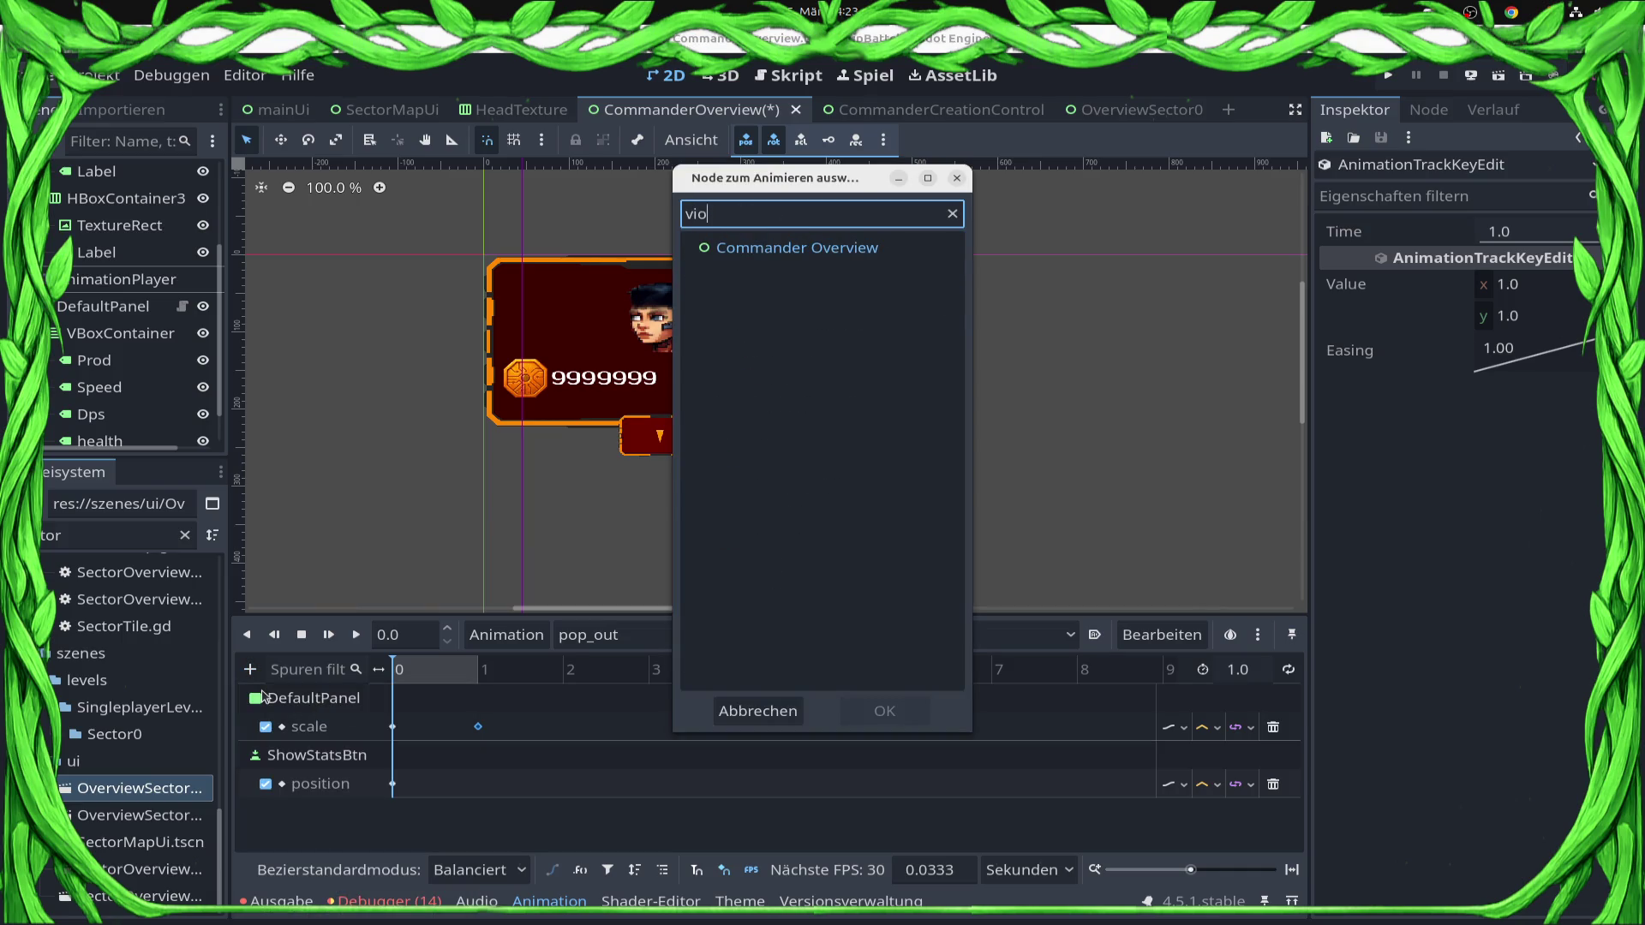
key(BackSpace)
key(BackSpace)
key(BackSpace)
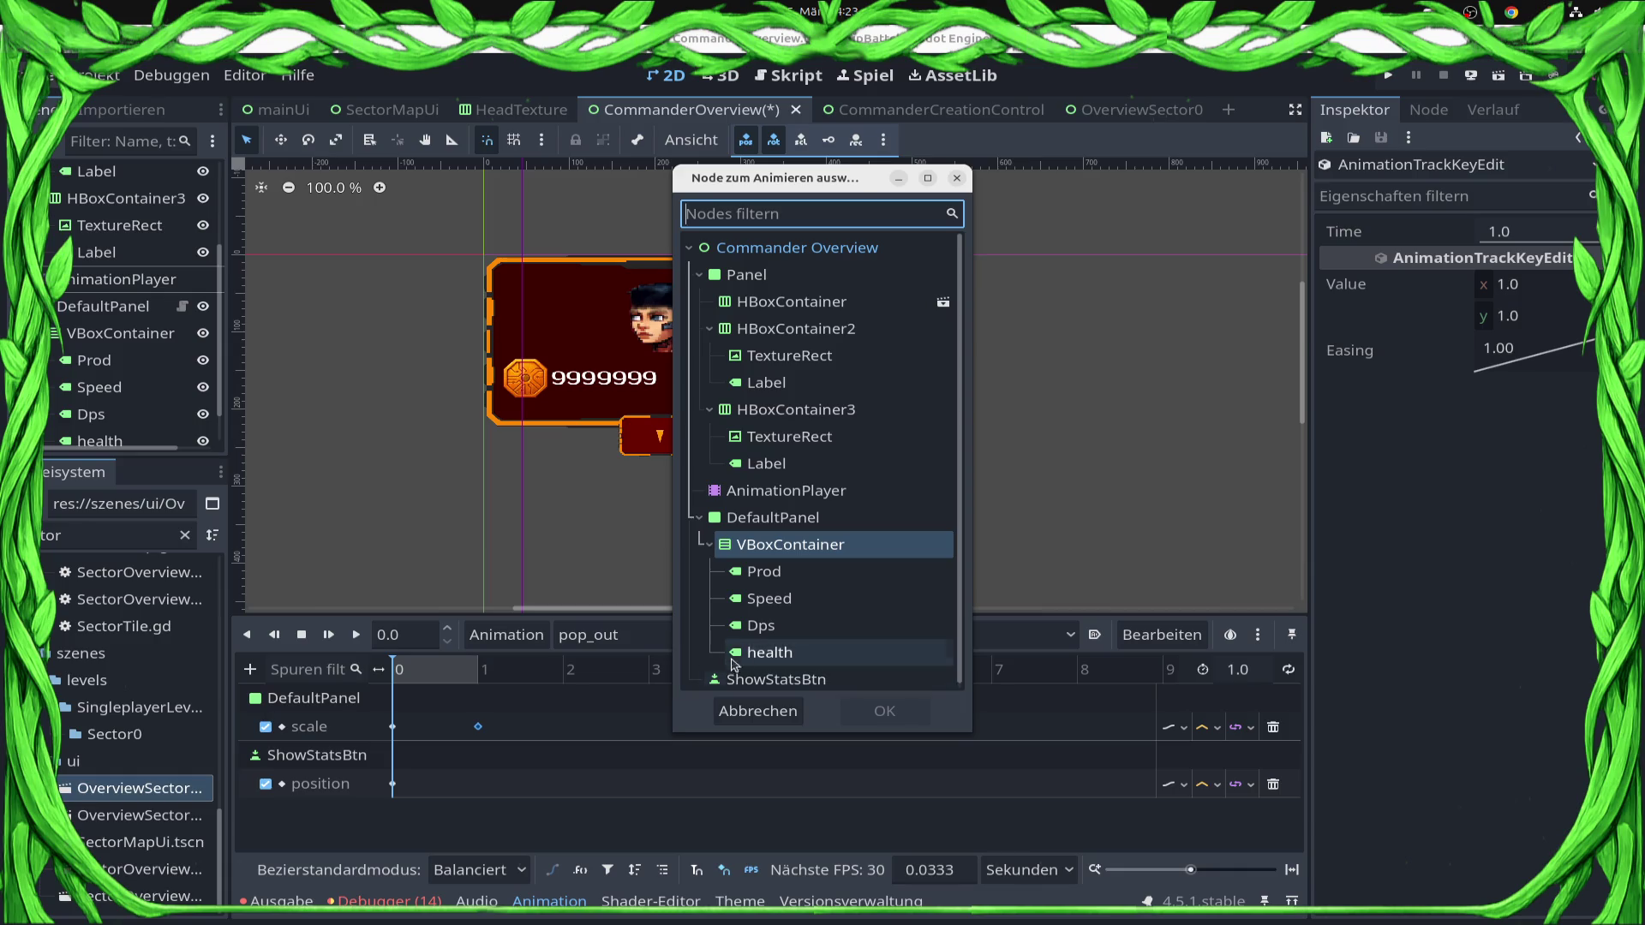
click(774, 519)
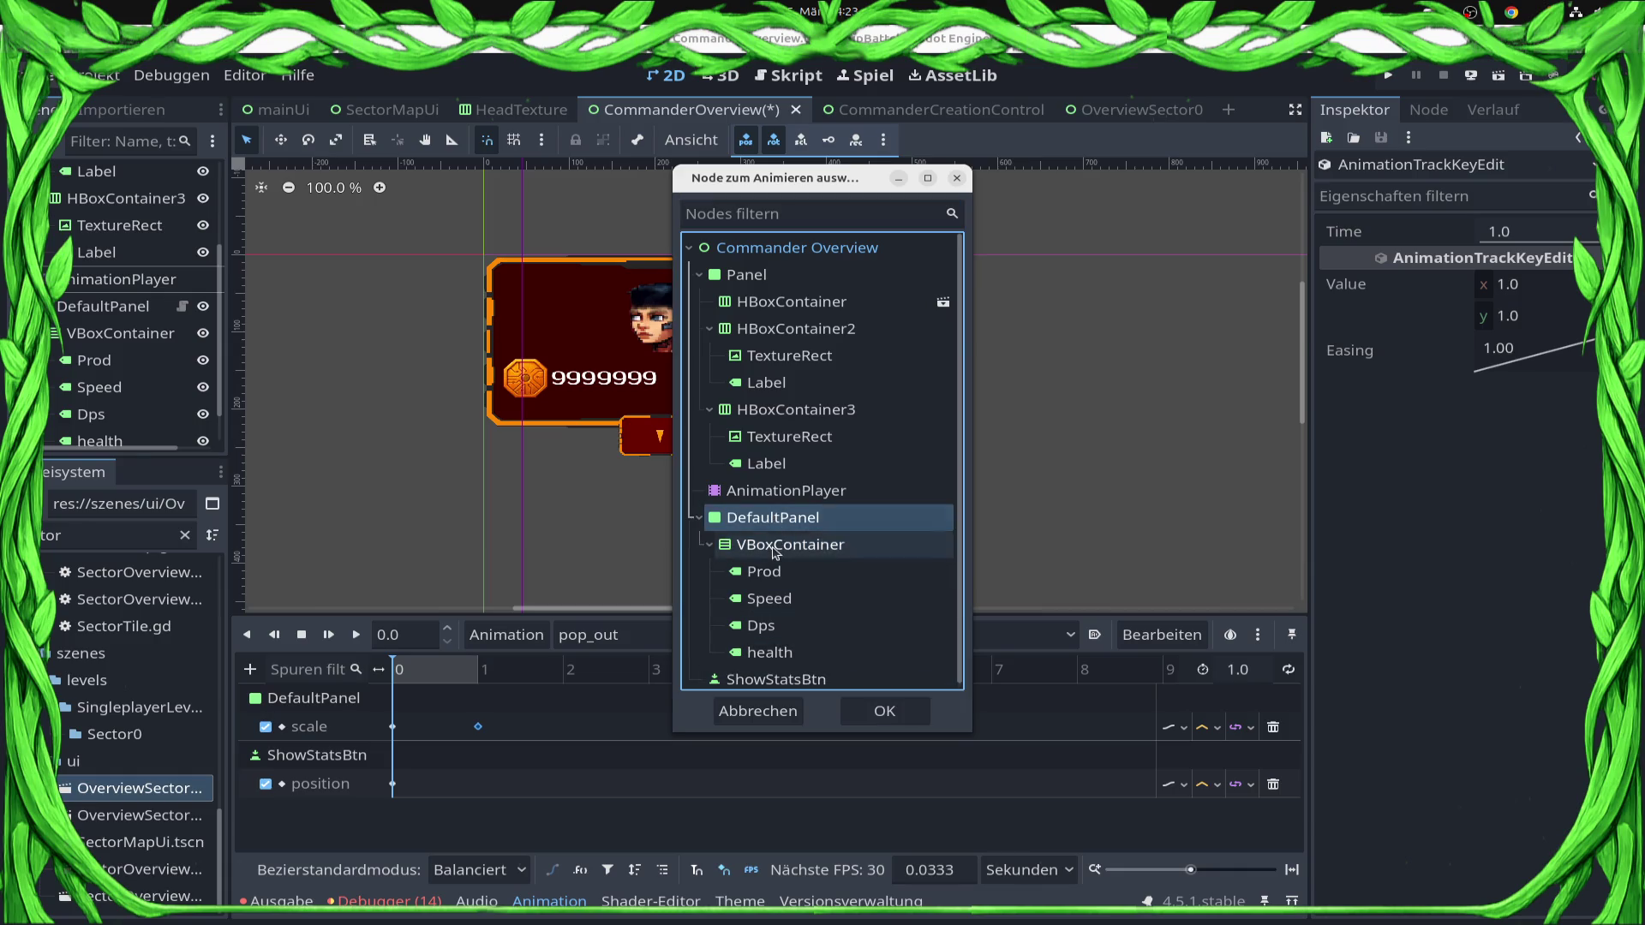
click(811, 681)
double_click(812, 681)
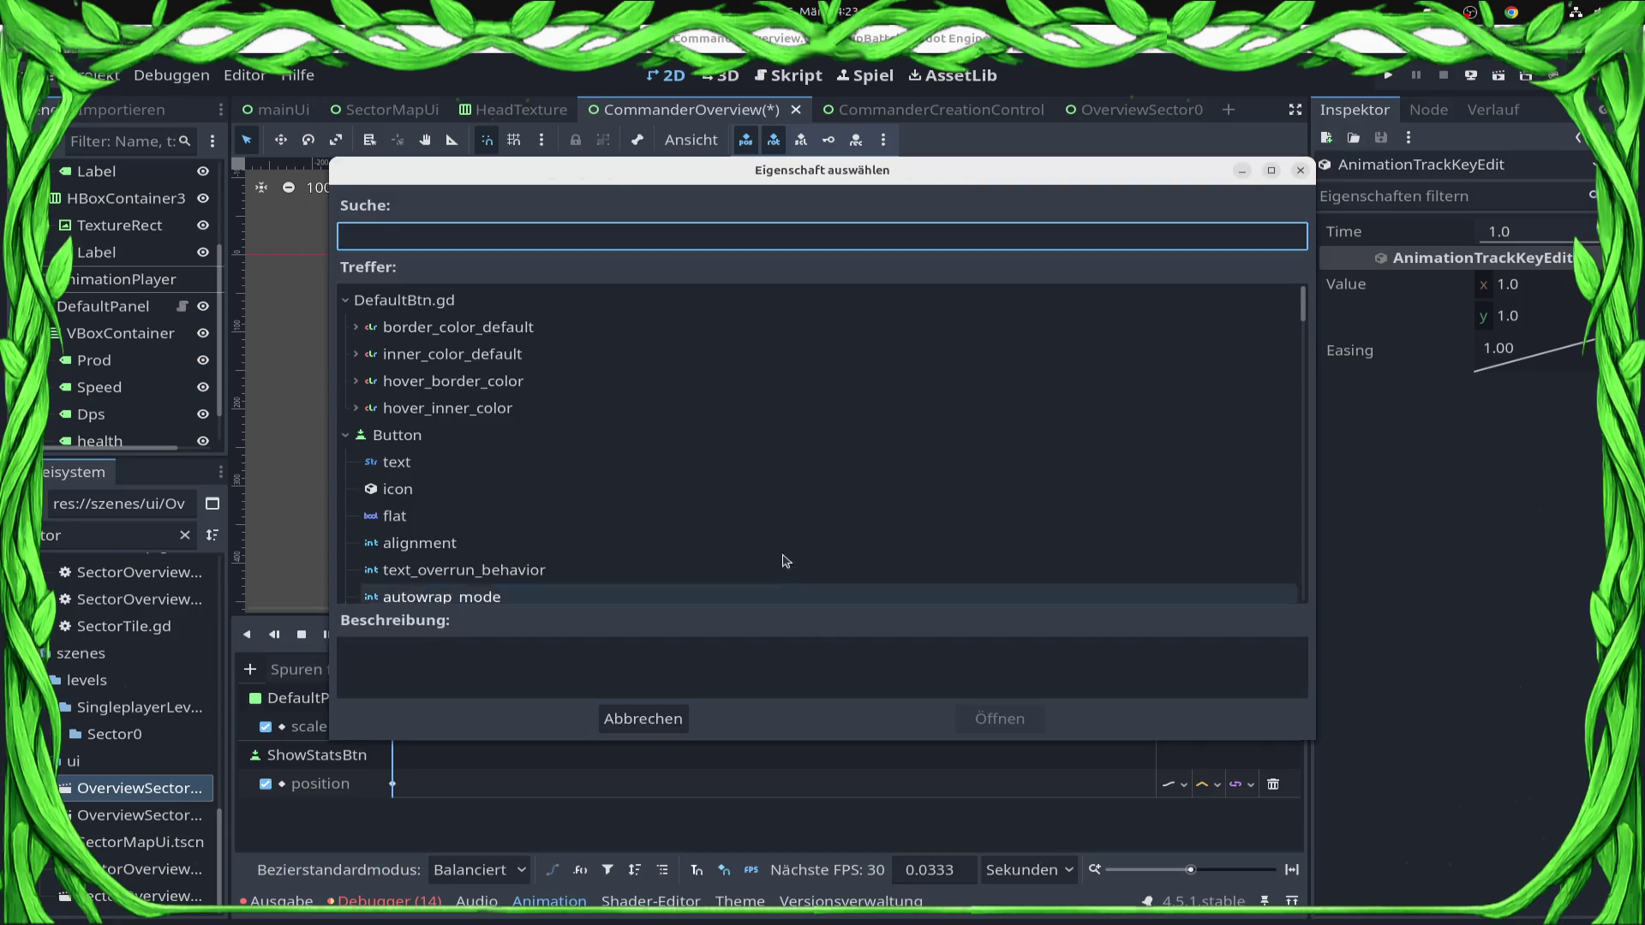
text(visi)
key(Return)
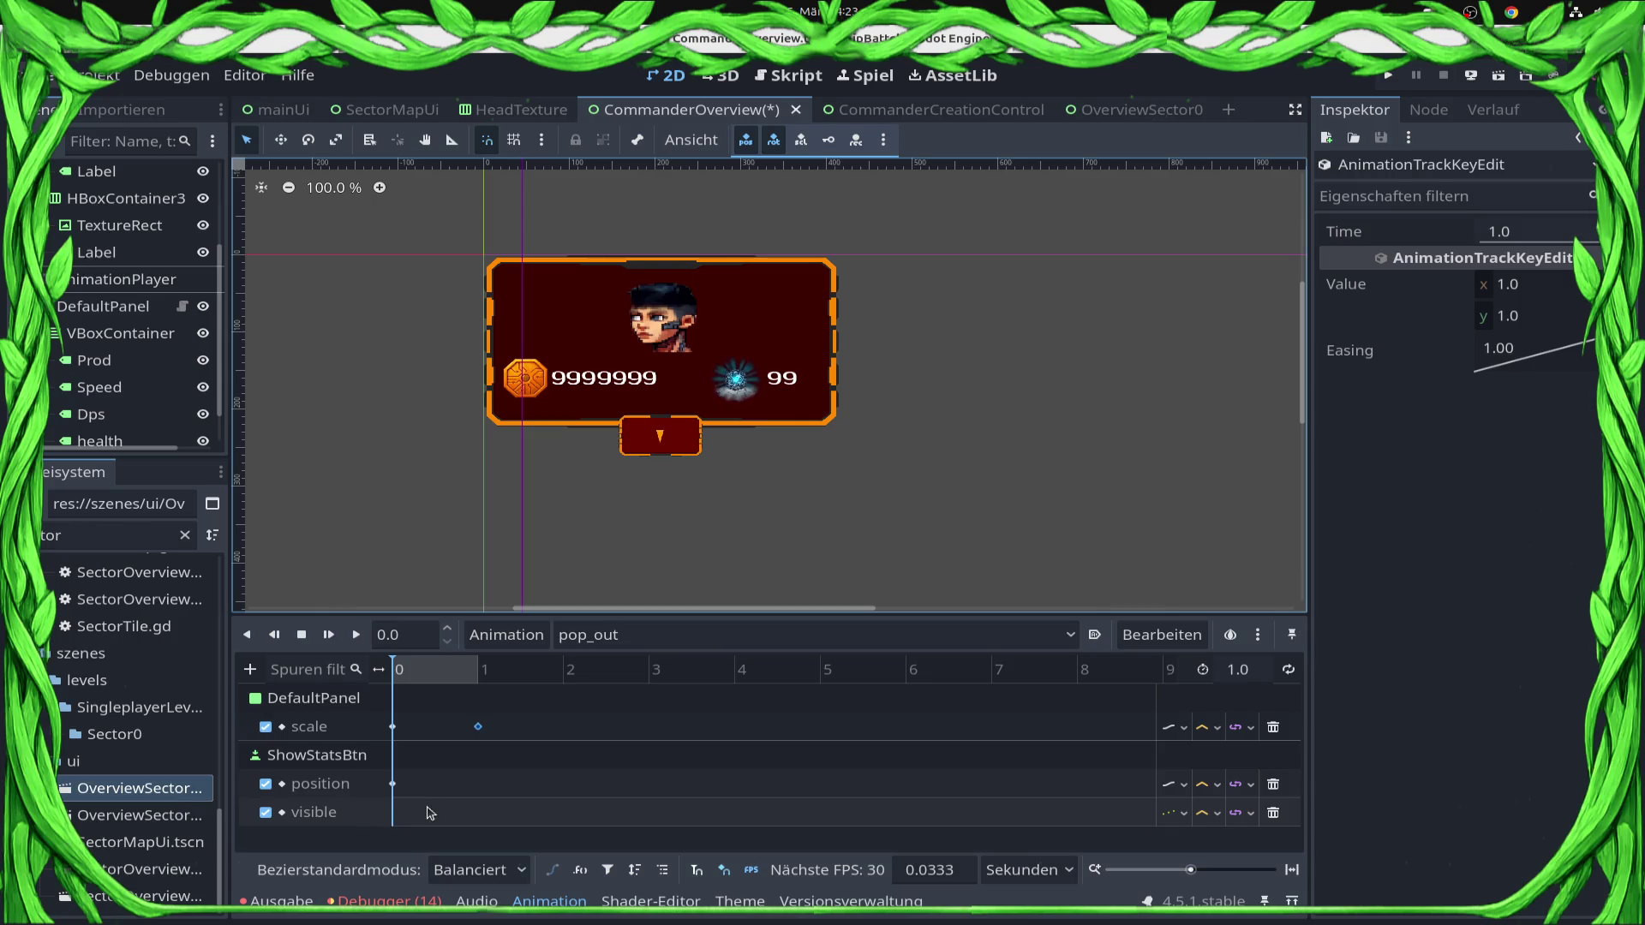
Insert a ShowStatsBtn visibility key at time 0.
right_click(396, 821)
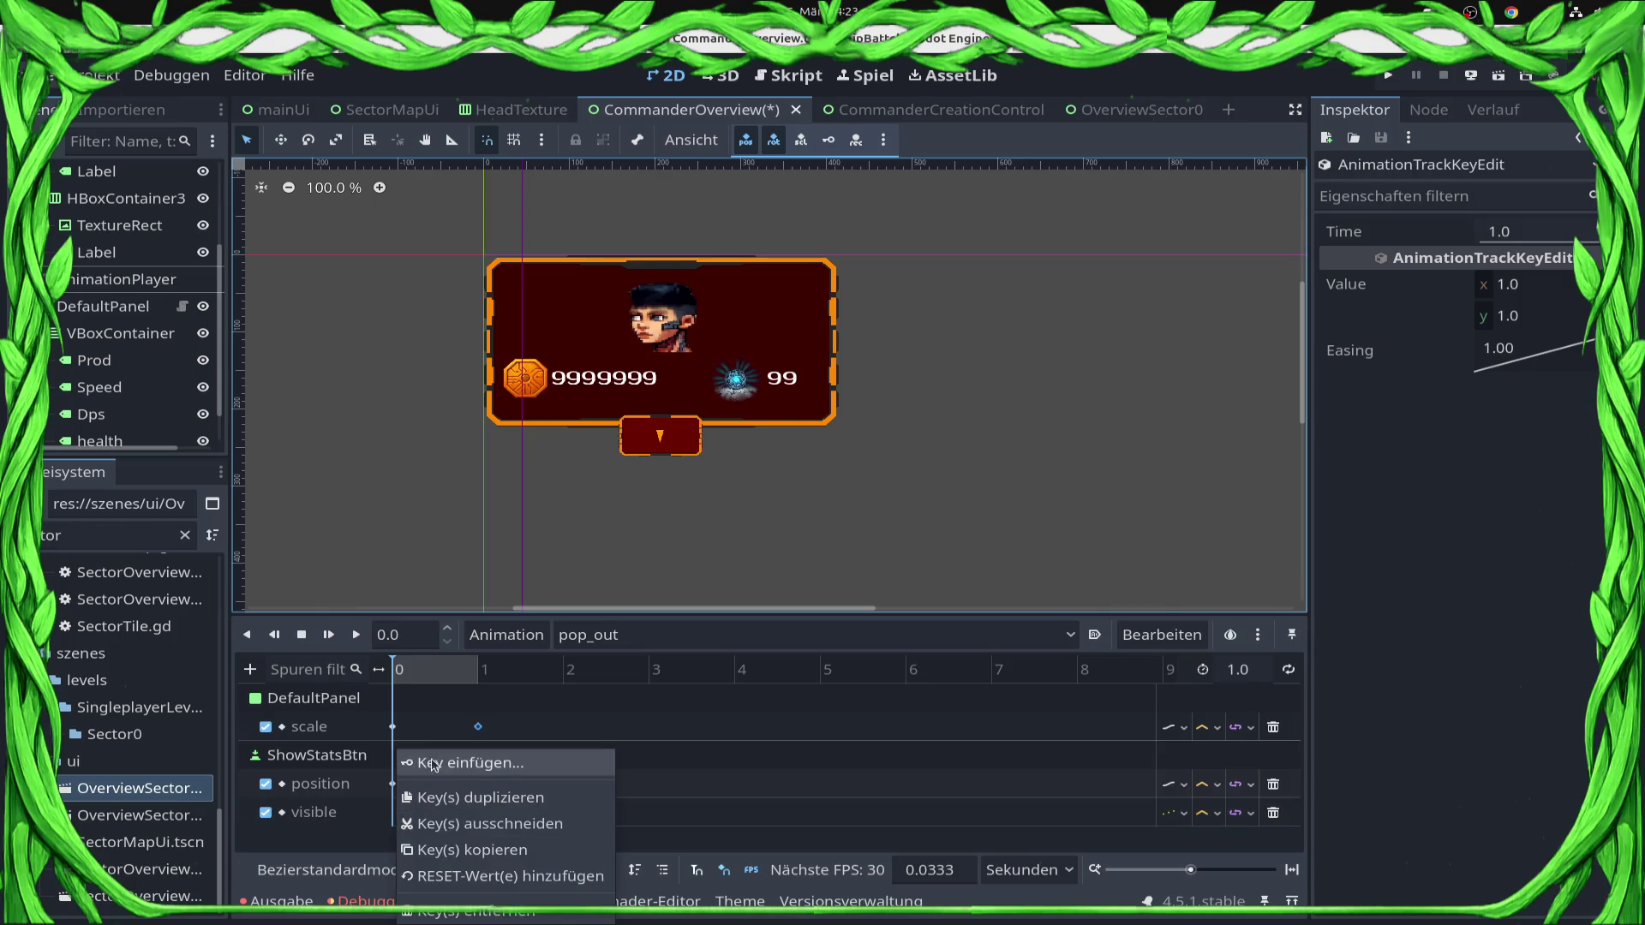
click(454, 761)
click(396, 812)
drag(395, 812, 393, 812)
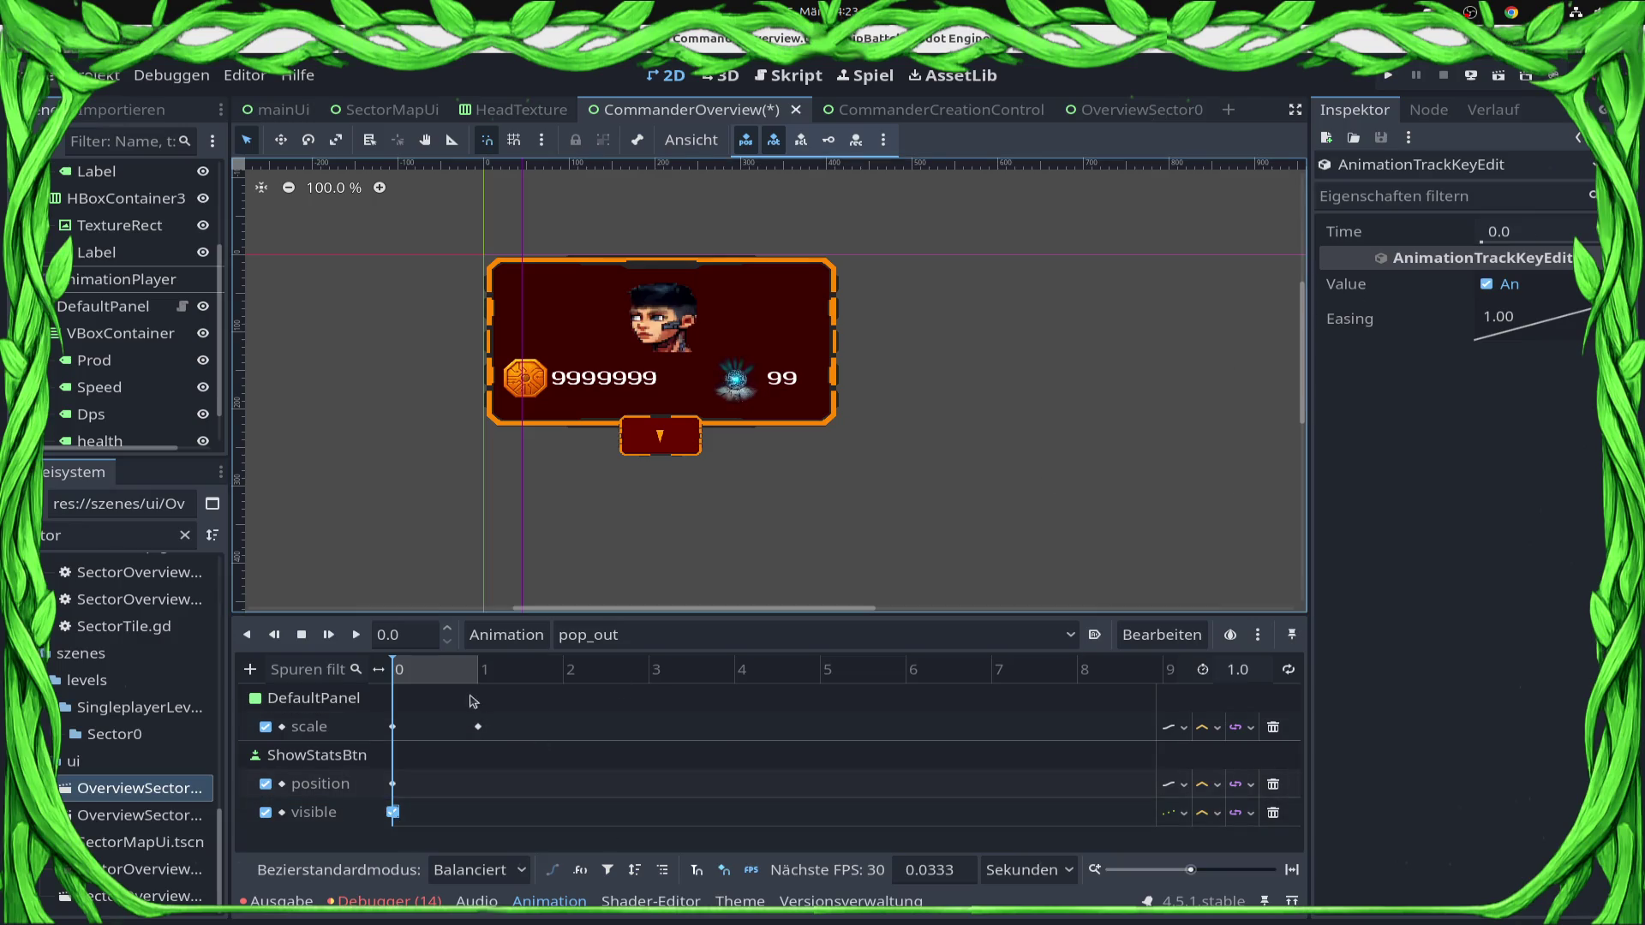
Insert a second visibility key at 0.1 s.
click(415, 636)
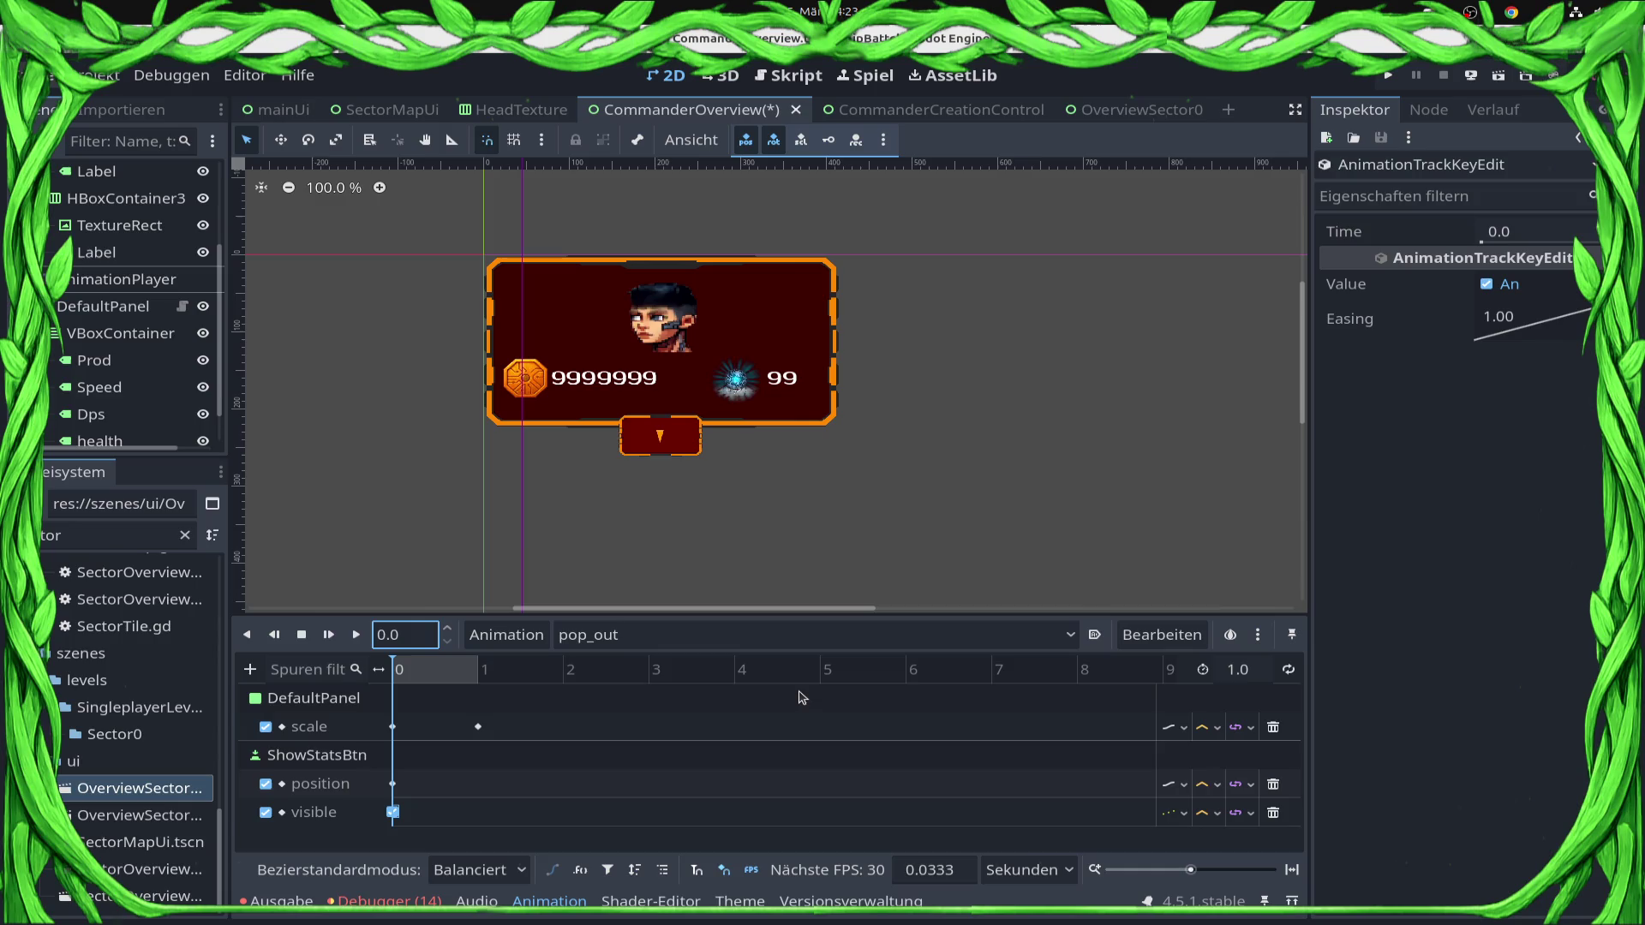
key(BackSpace)
text(1)
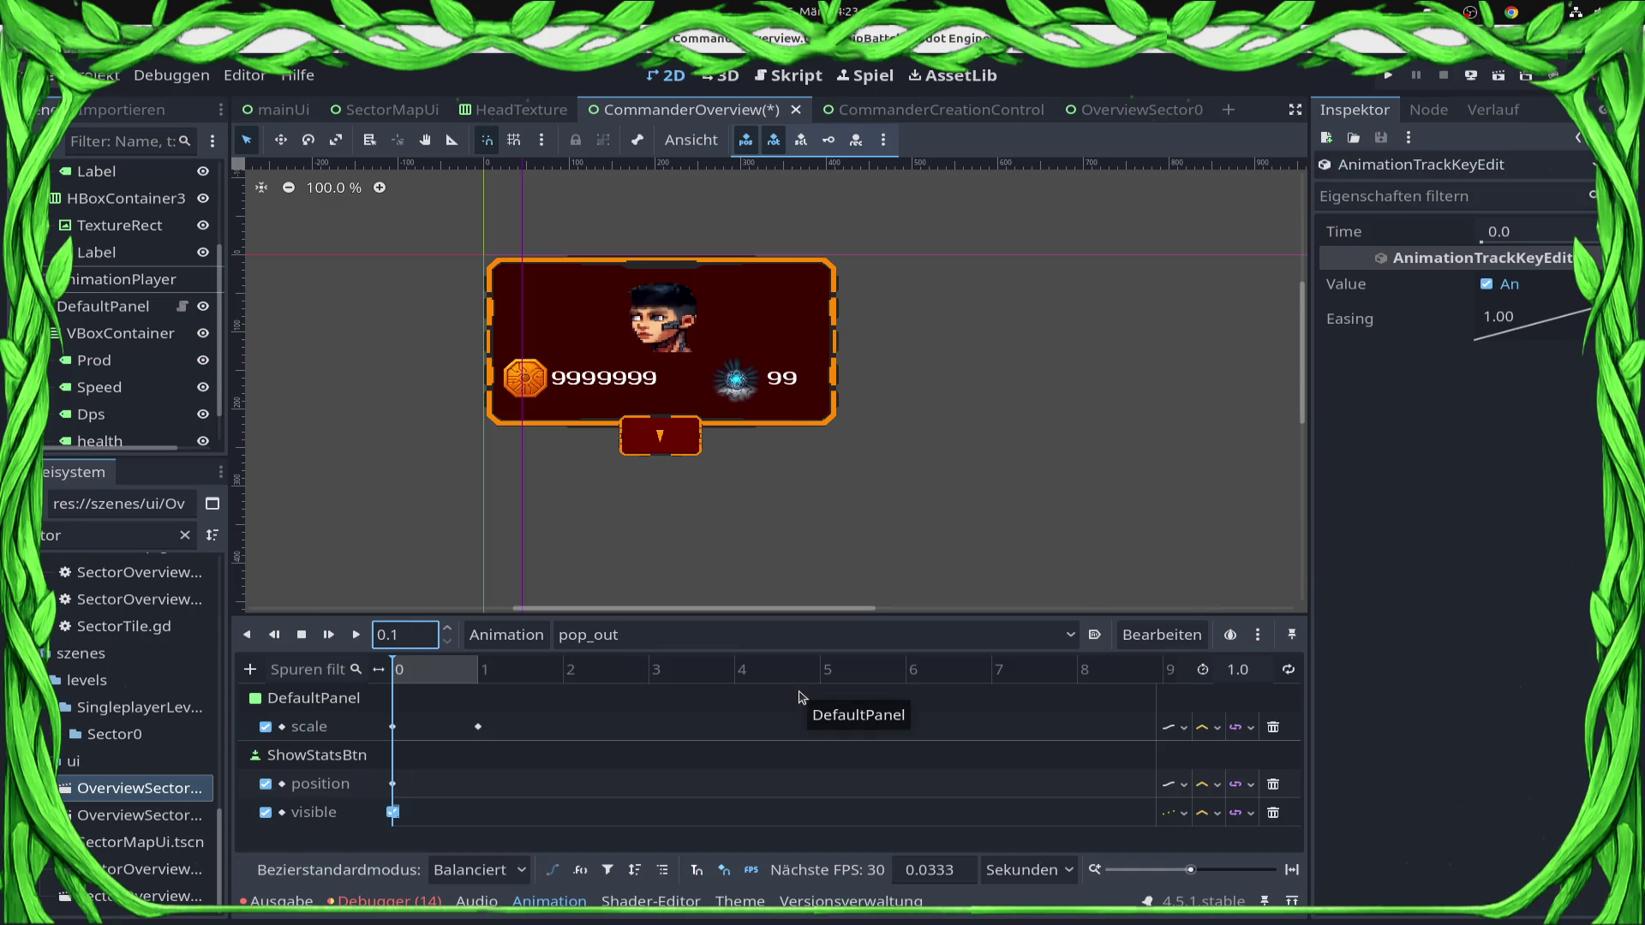
key(Return)
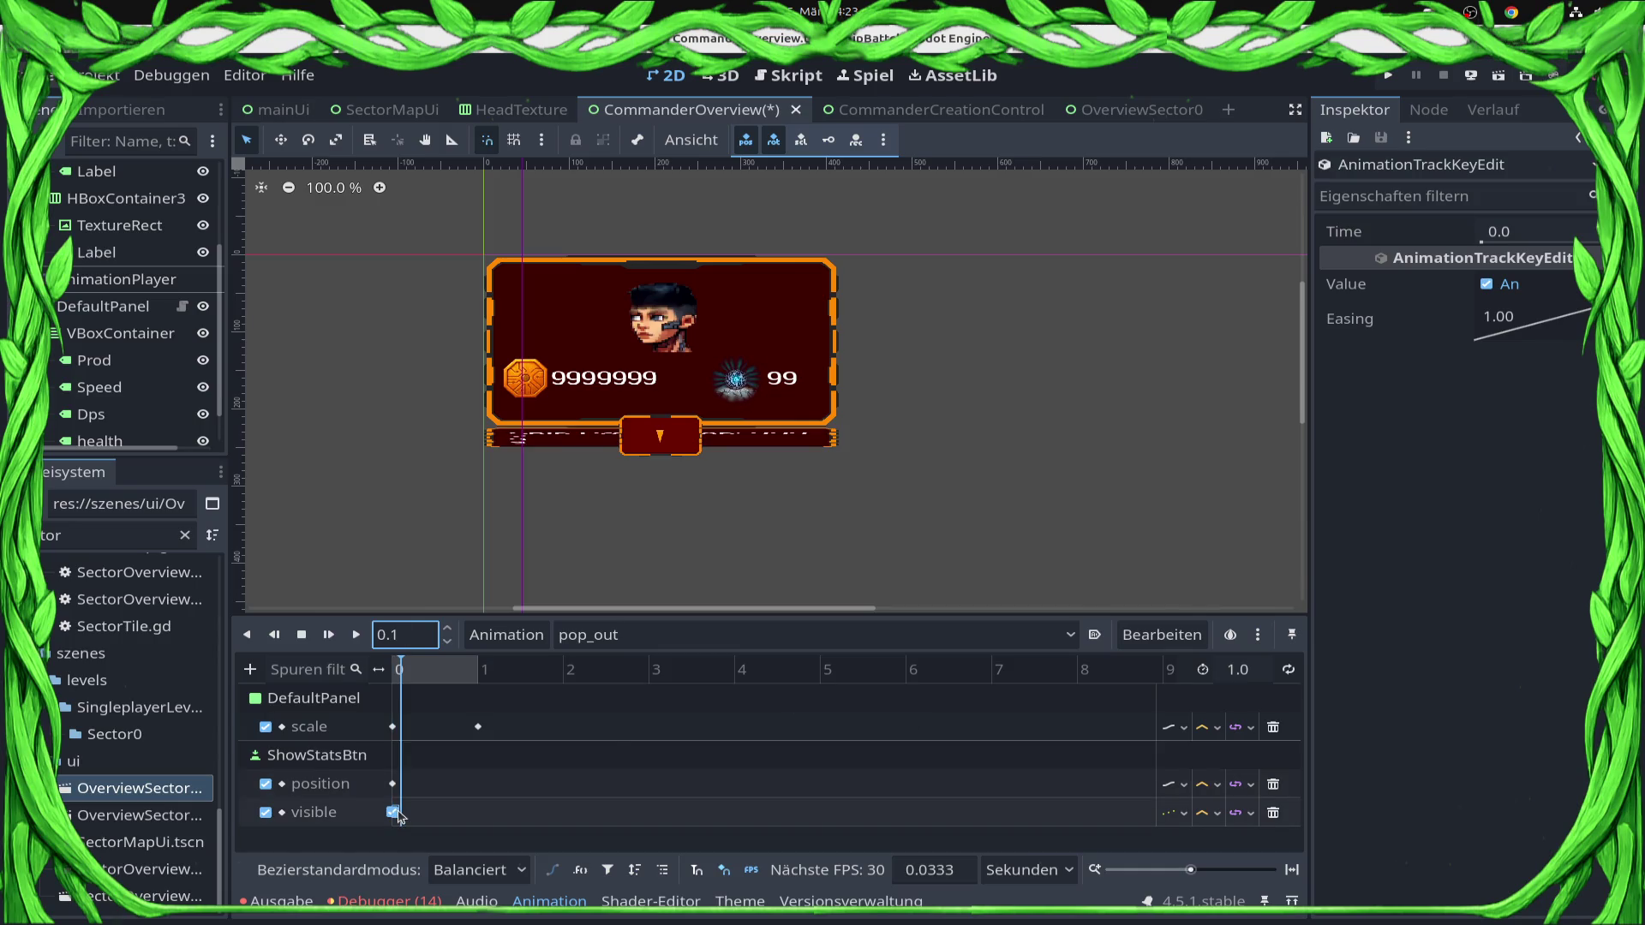
right_click(394, 812)
click(424, 761)
click(401, 815)
click(1575, 233)
text(0.1)
key(Return)
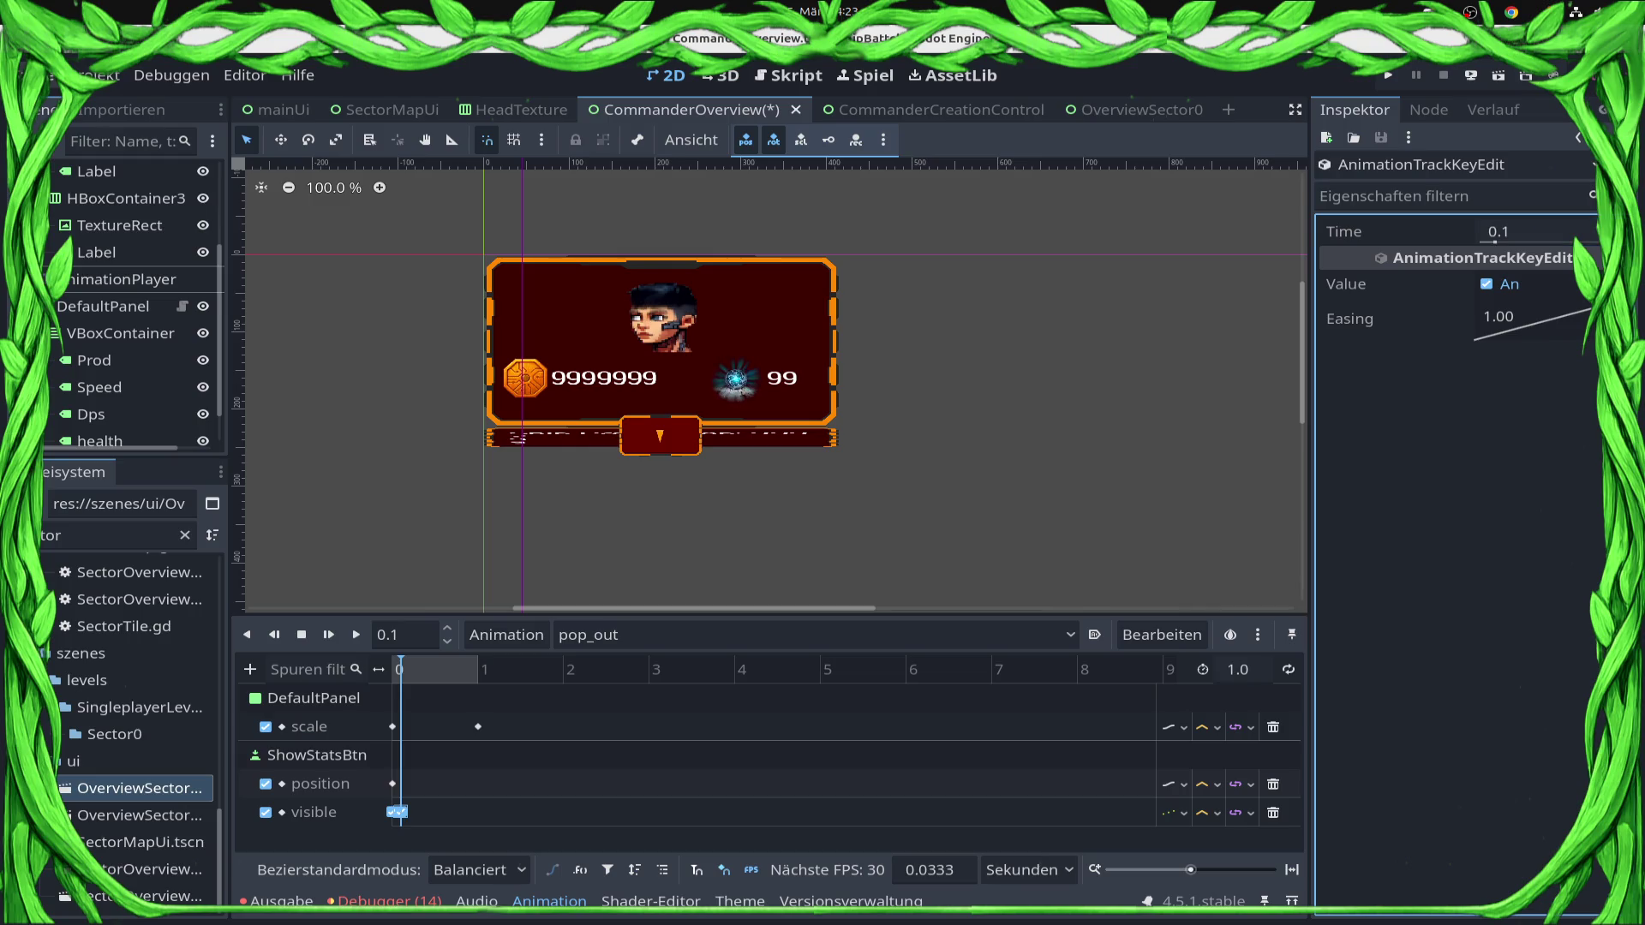
Uncheck Value so the button is hidden at 0.1 s, then preview the panel opening.
click(1486, 285)
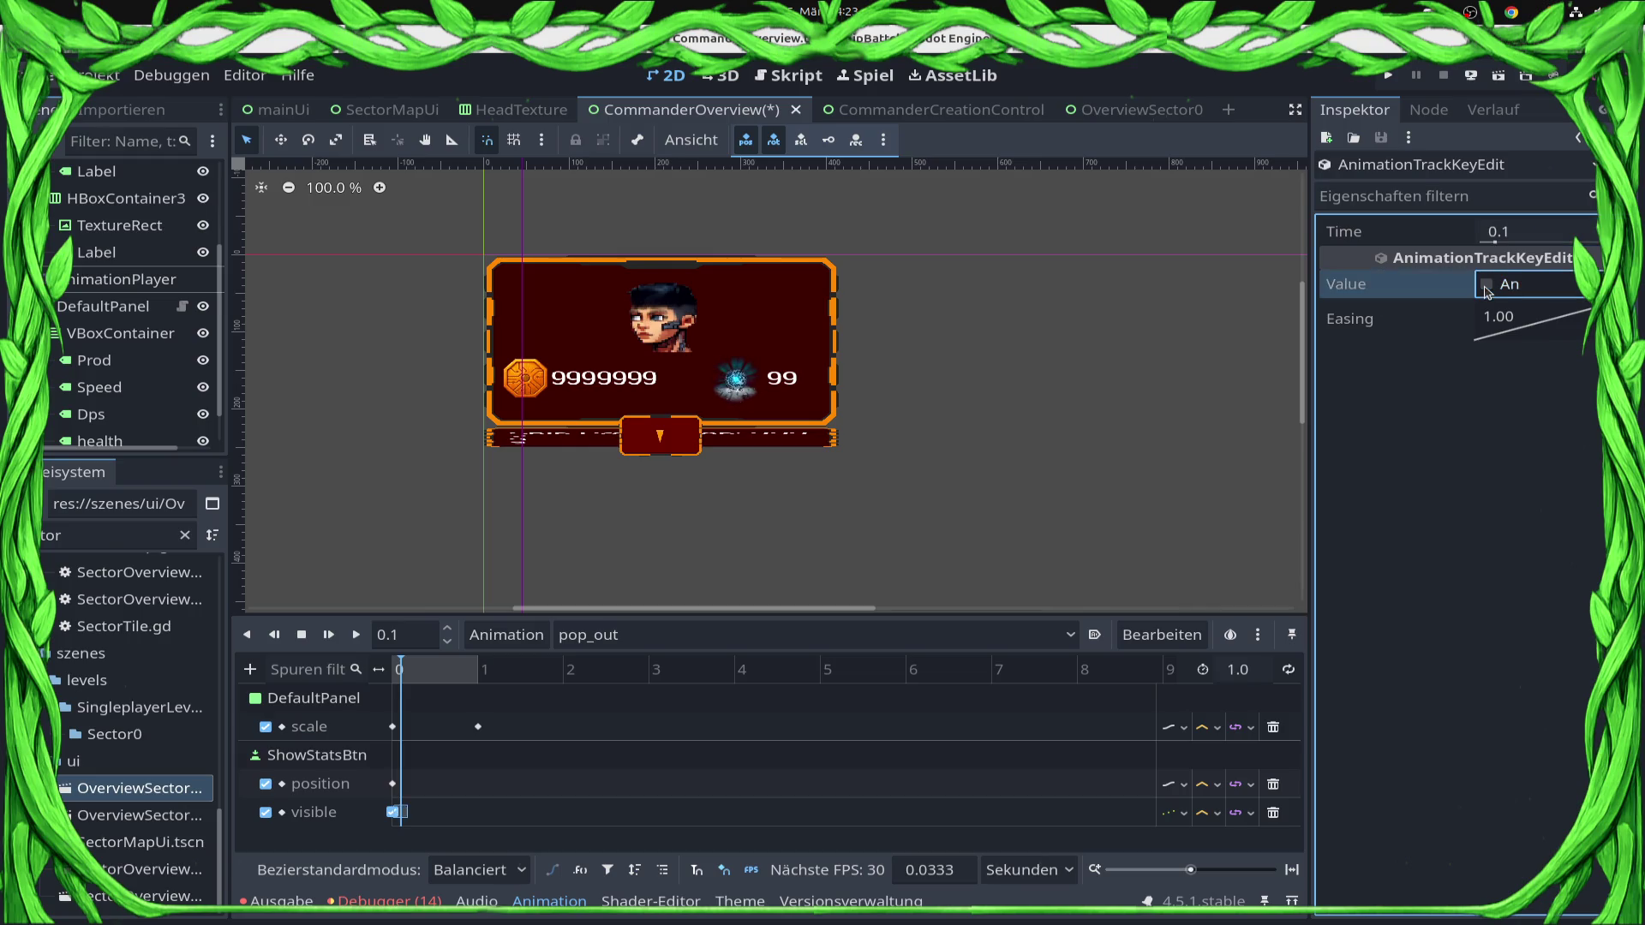
click(383, 674)
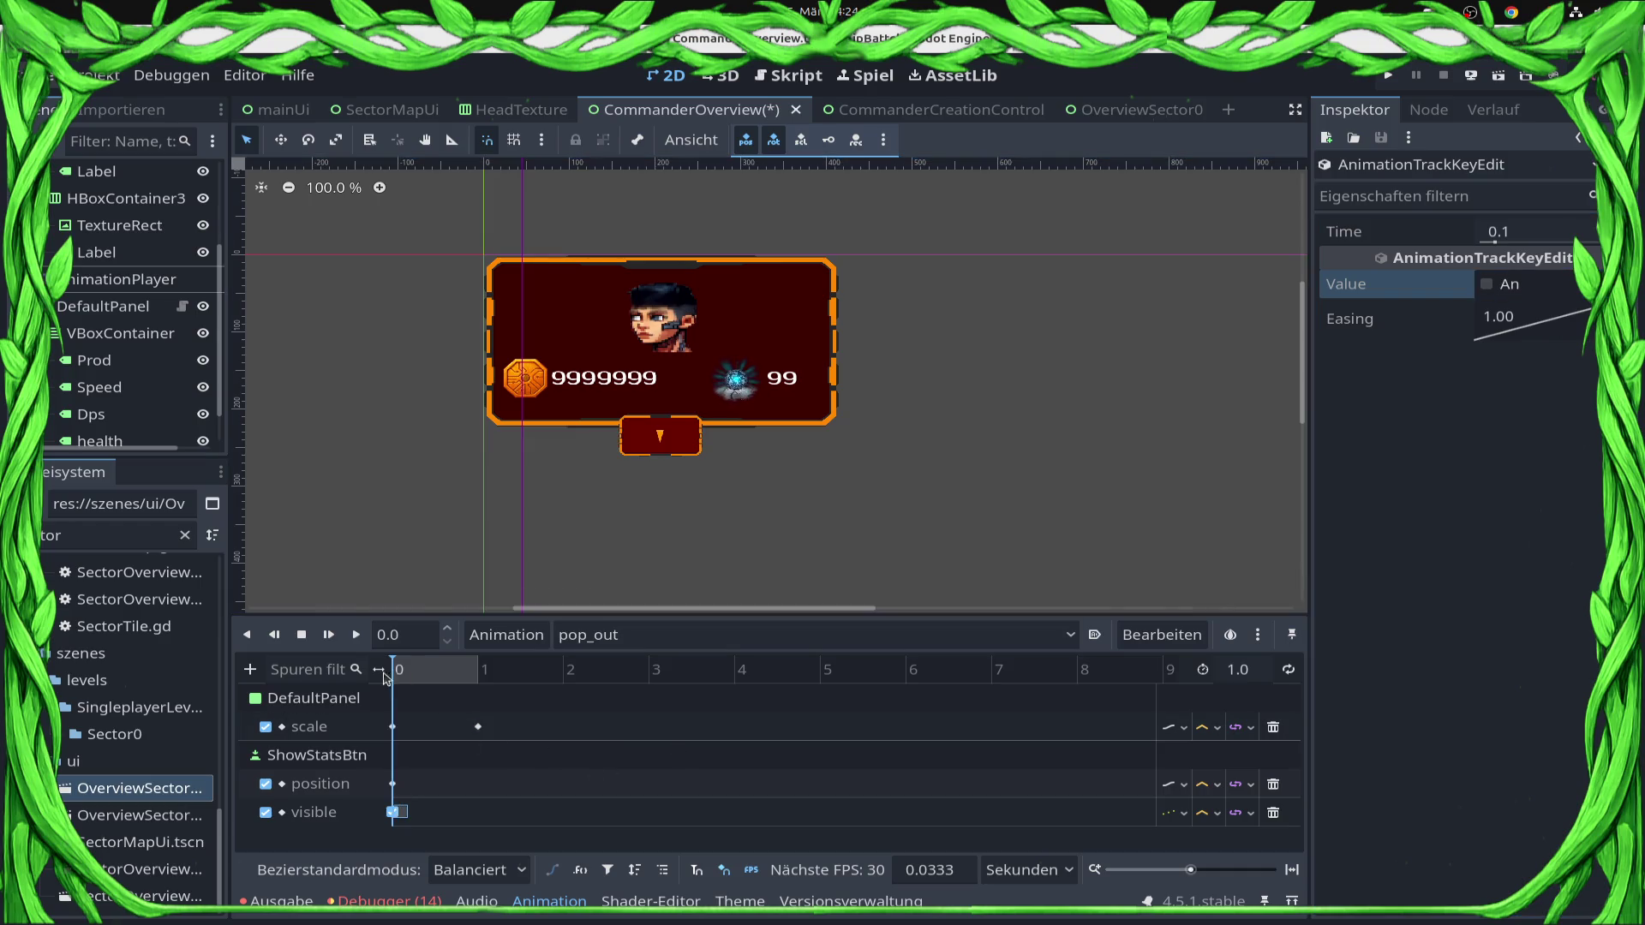
mouse_move(406, 683)
mouse_down()
mouse_move(478, 754)
mouse_move(482, 781)
mouse_up()
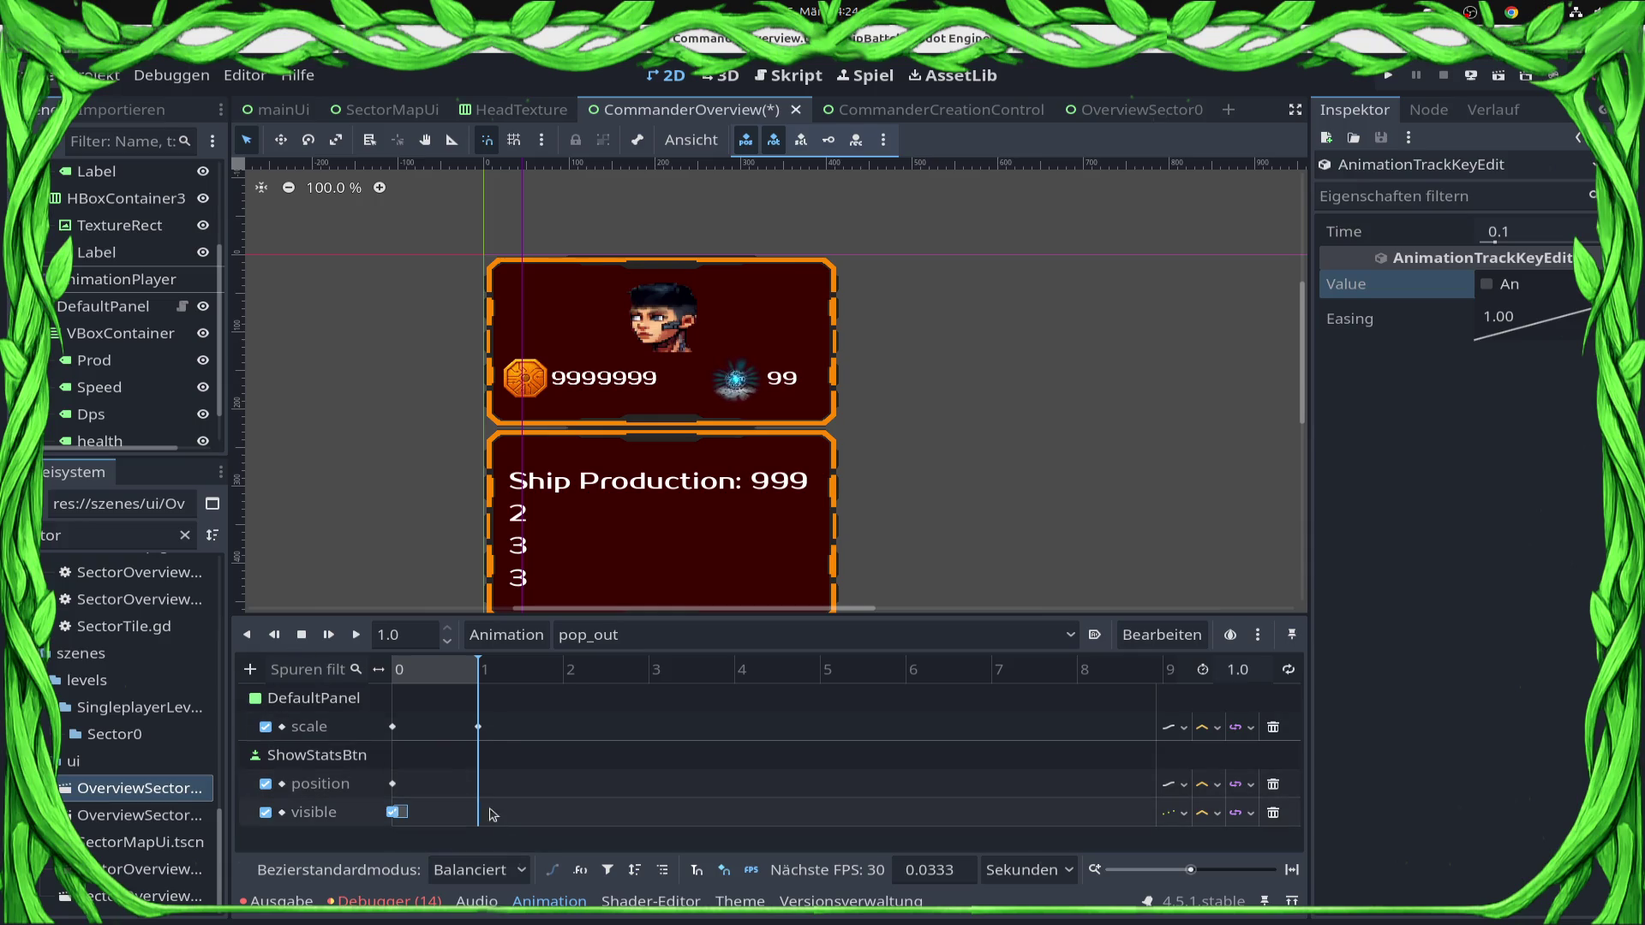
Insert a ShowStatsBtn position key at 1.0 s and toggle the later visibility key to visible.
right_click(478, 787)
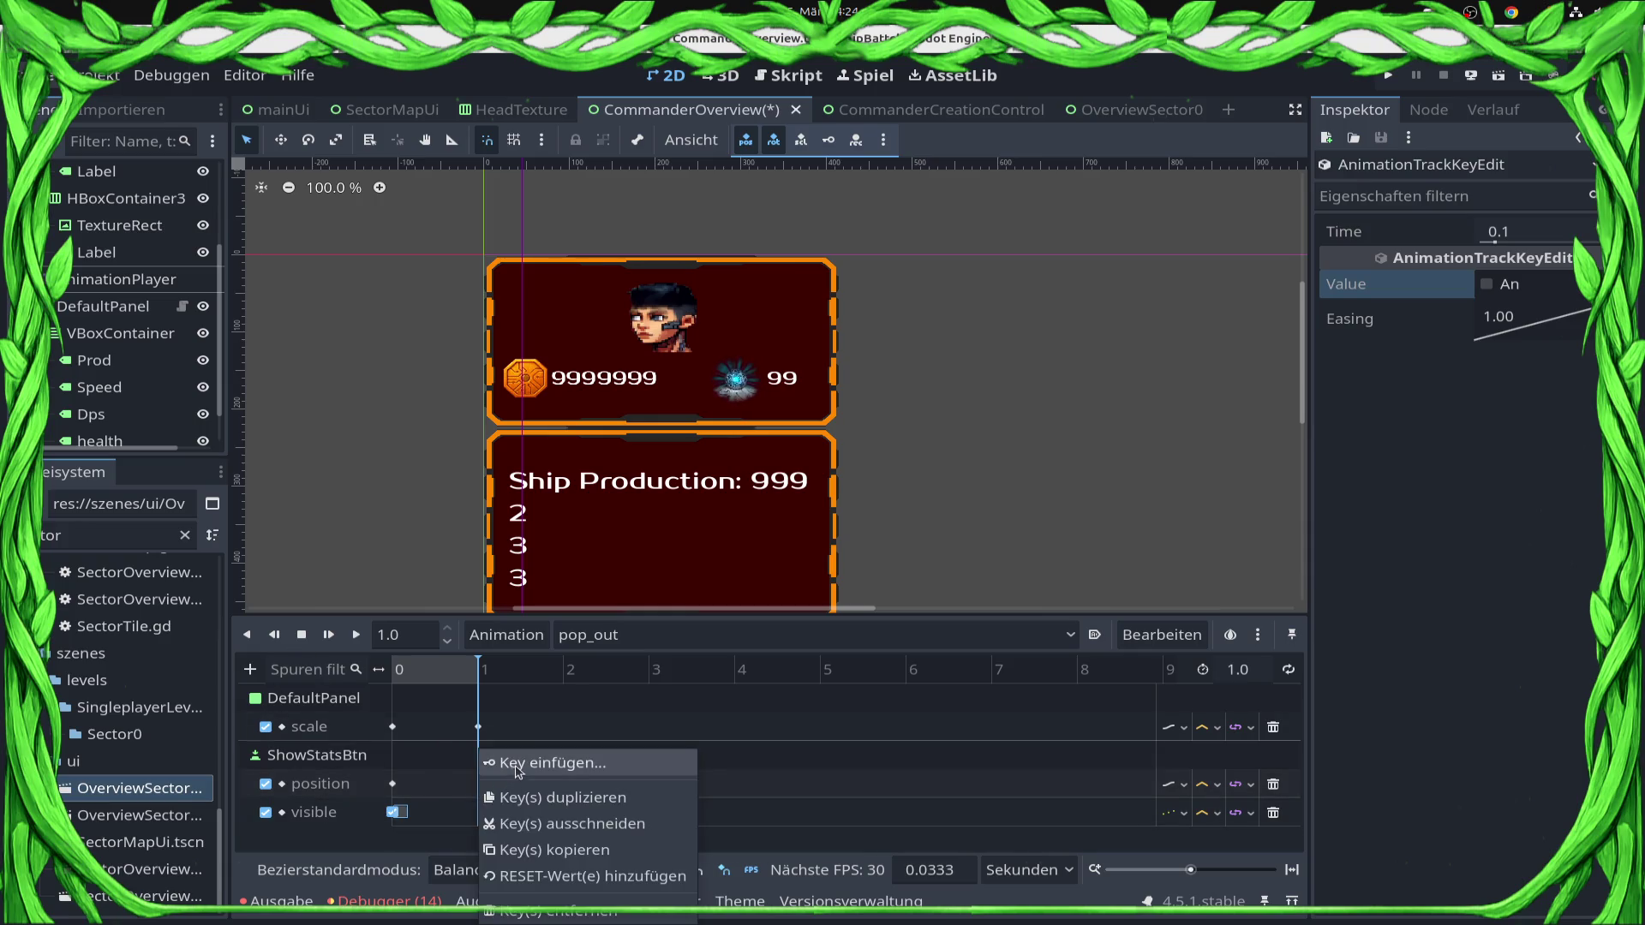
click(507, 761)
key(shift+f)
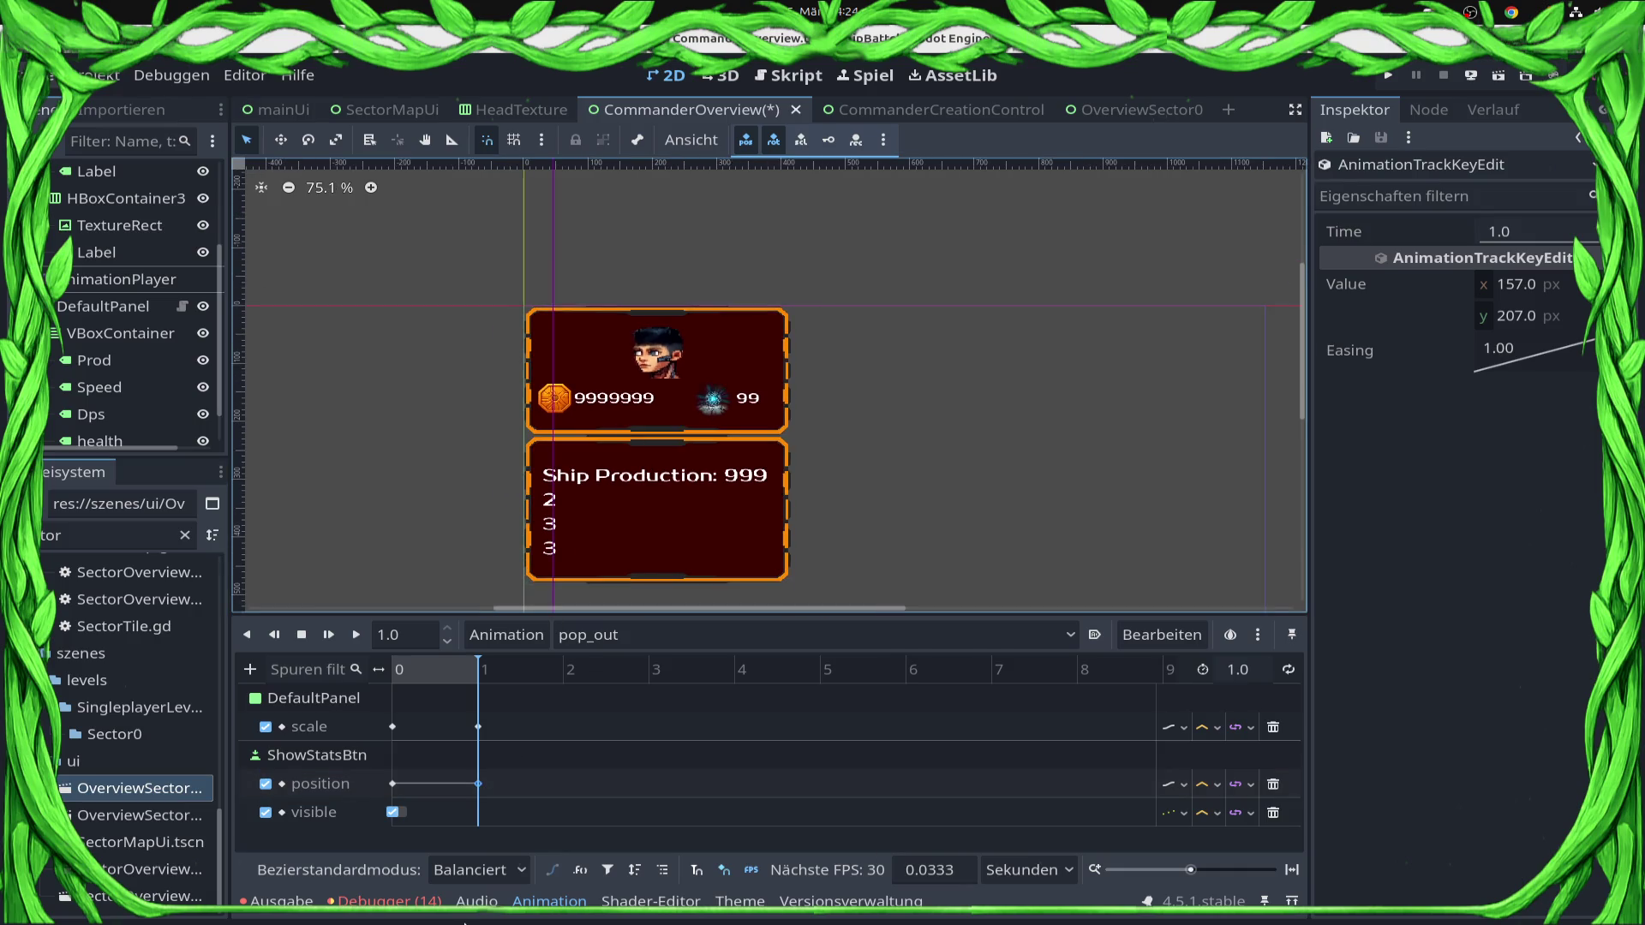
click(401, 814)
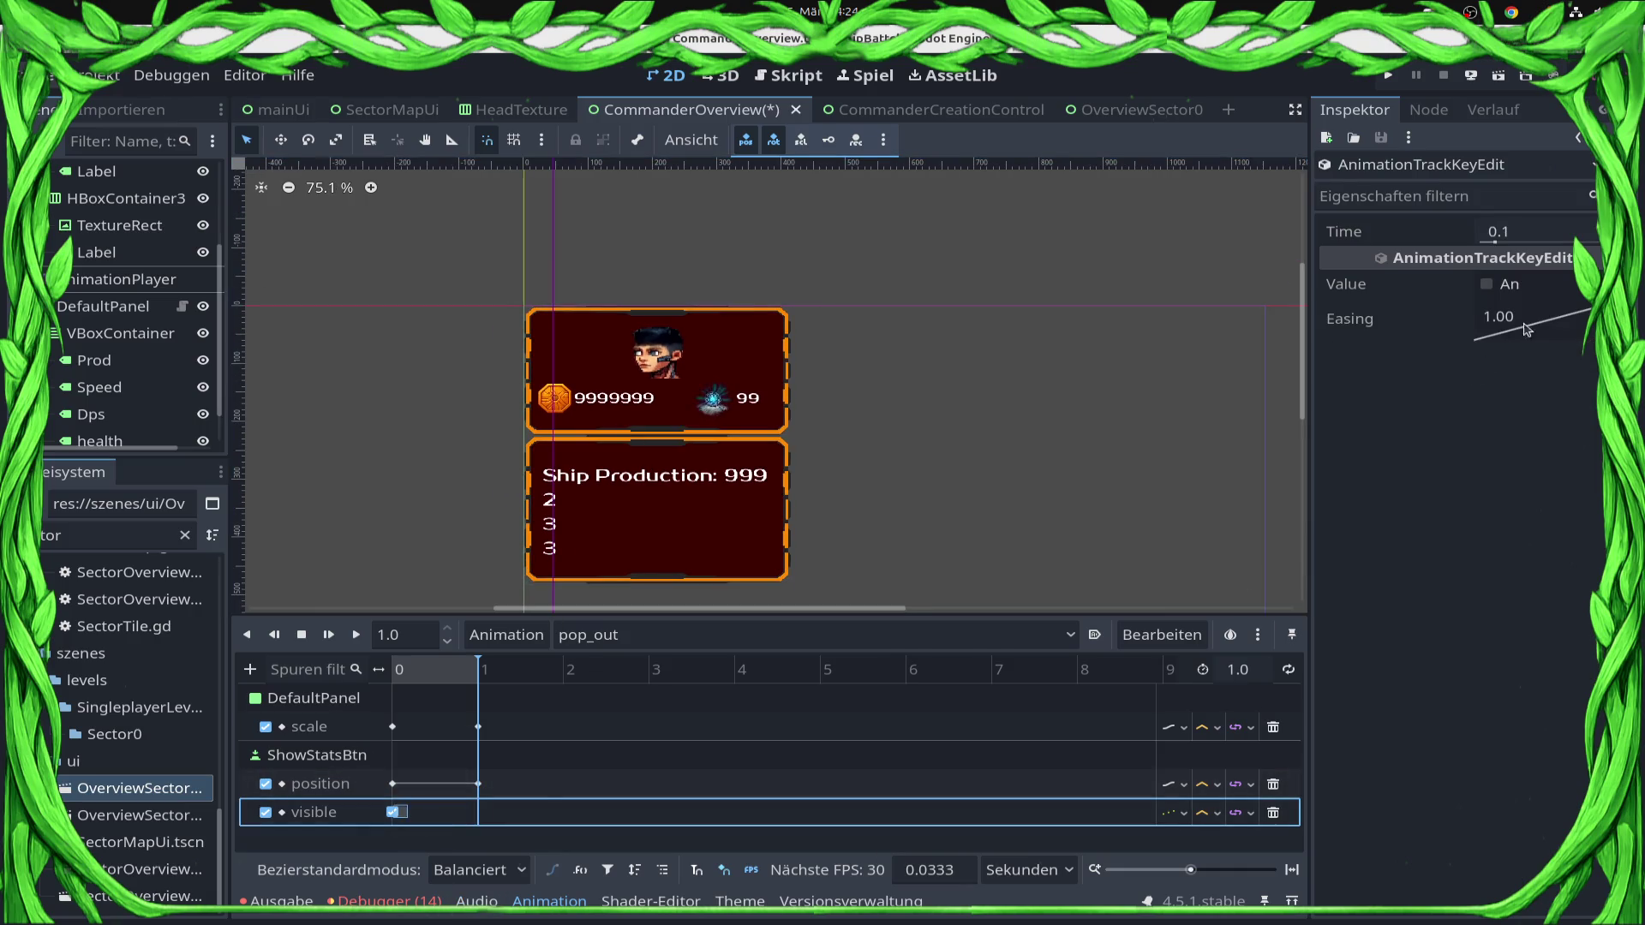
click(1487, 286)
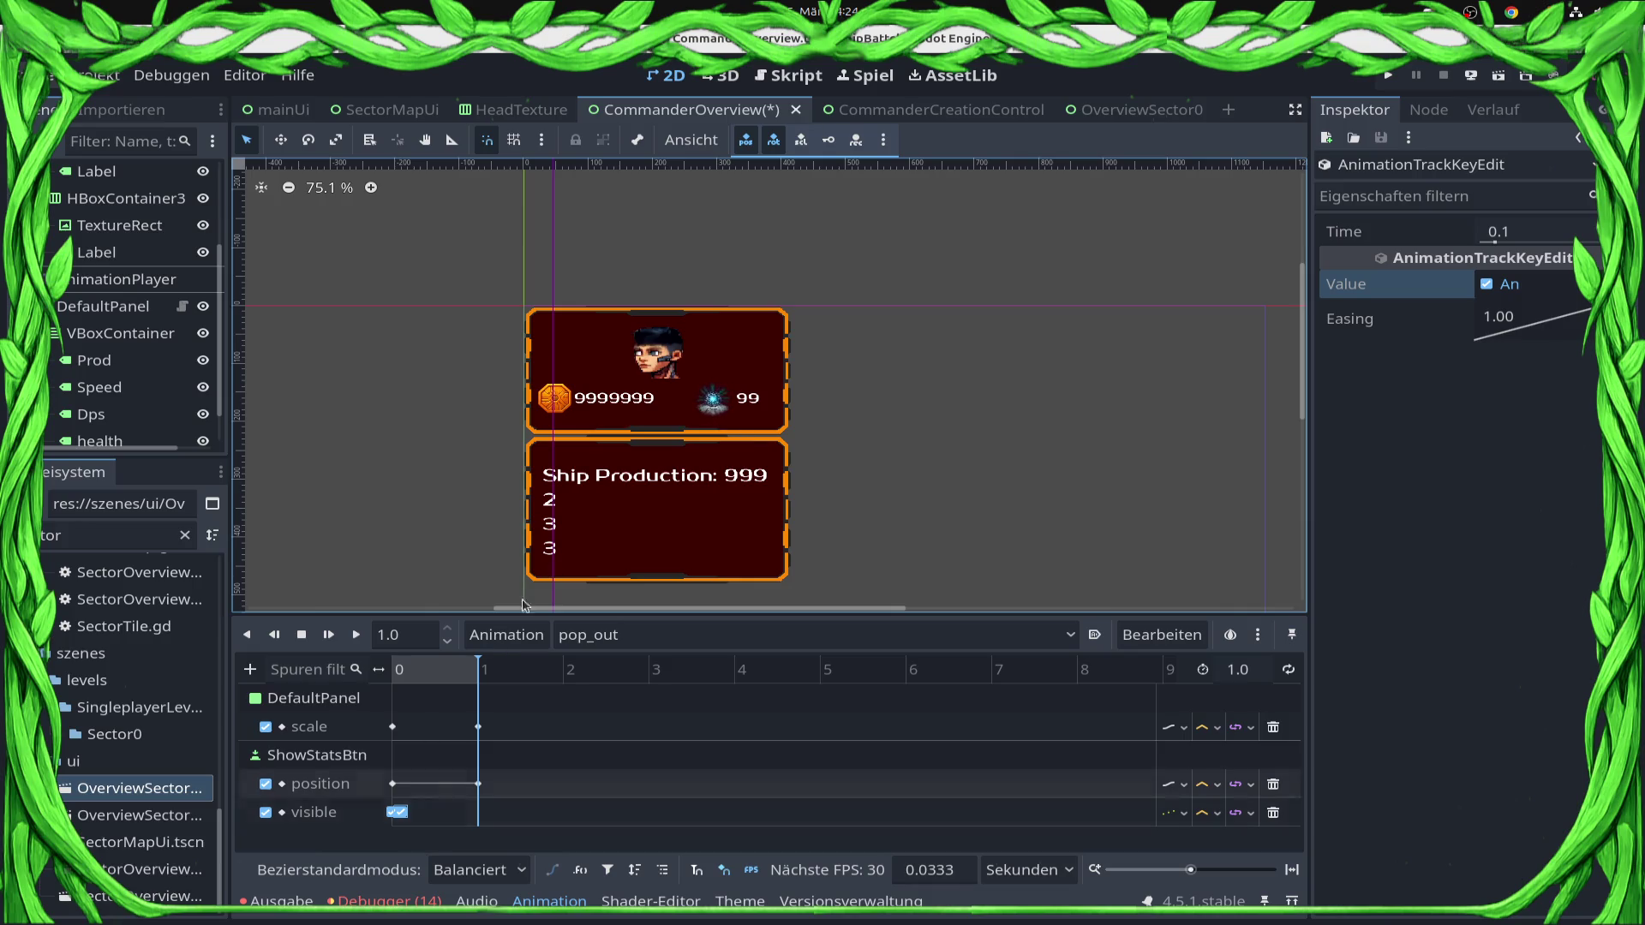
click(479, 707)
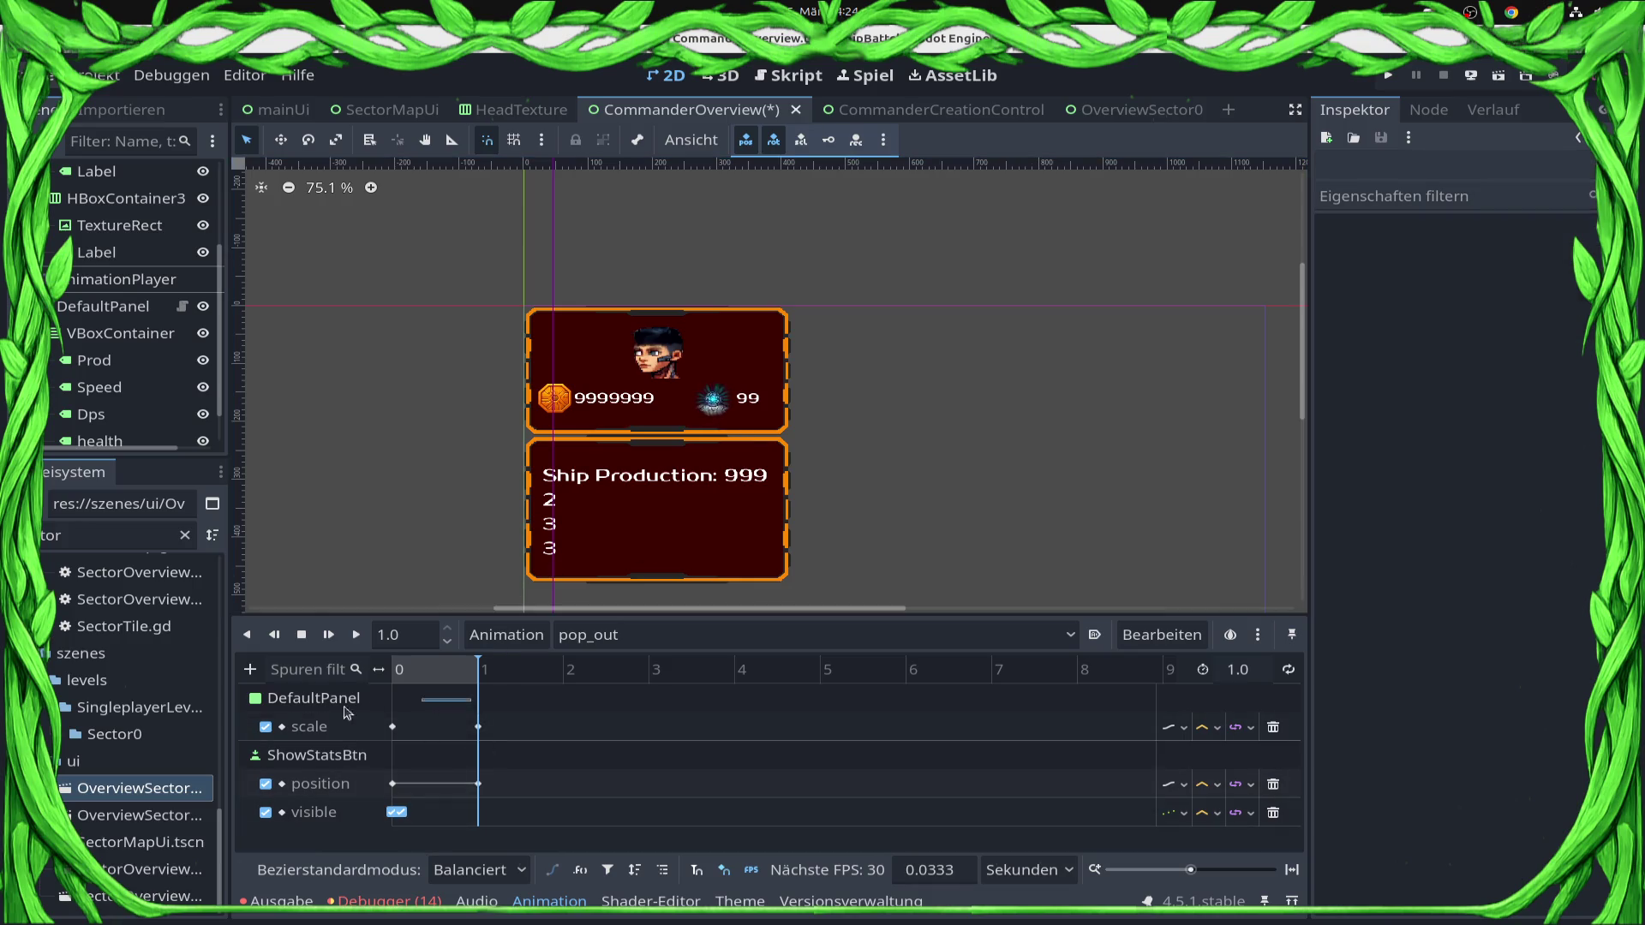
drag(478, 681, 315, 677)
click(477, 701)
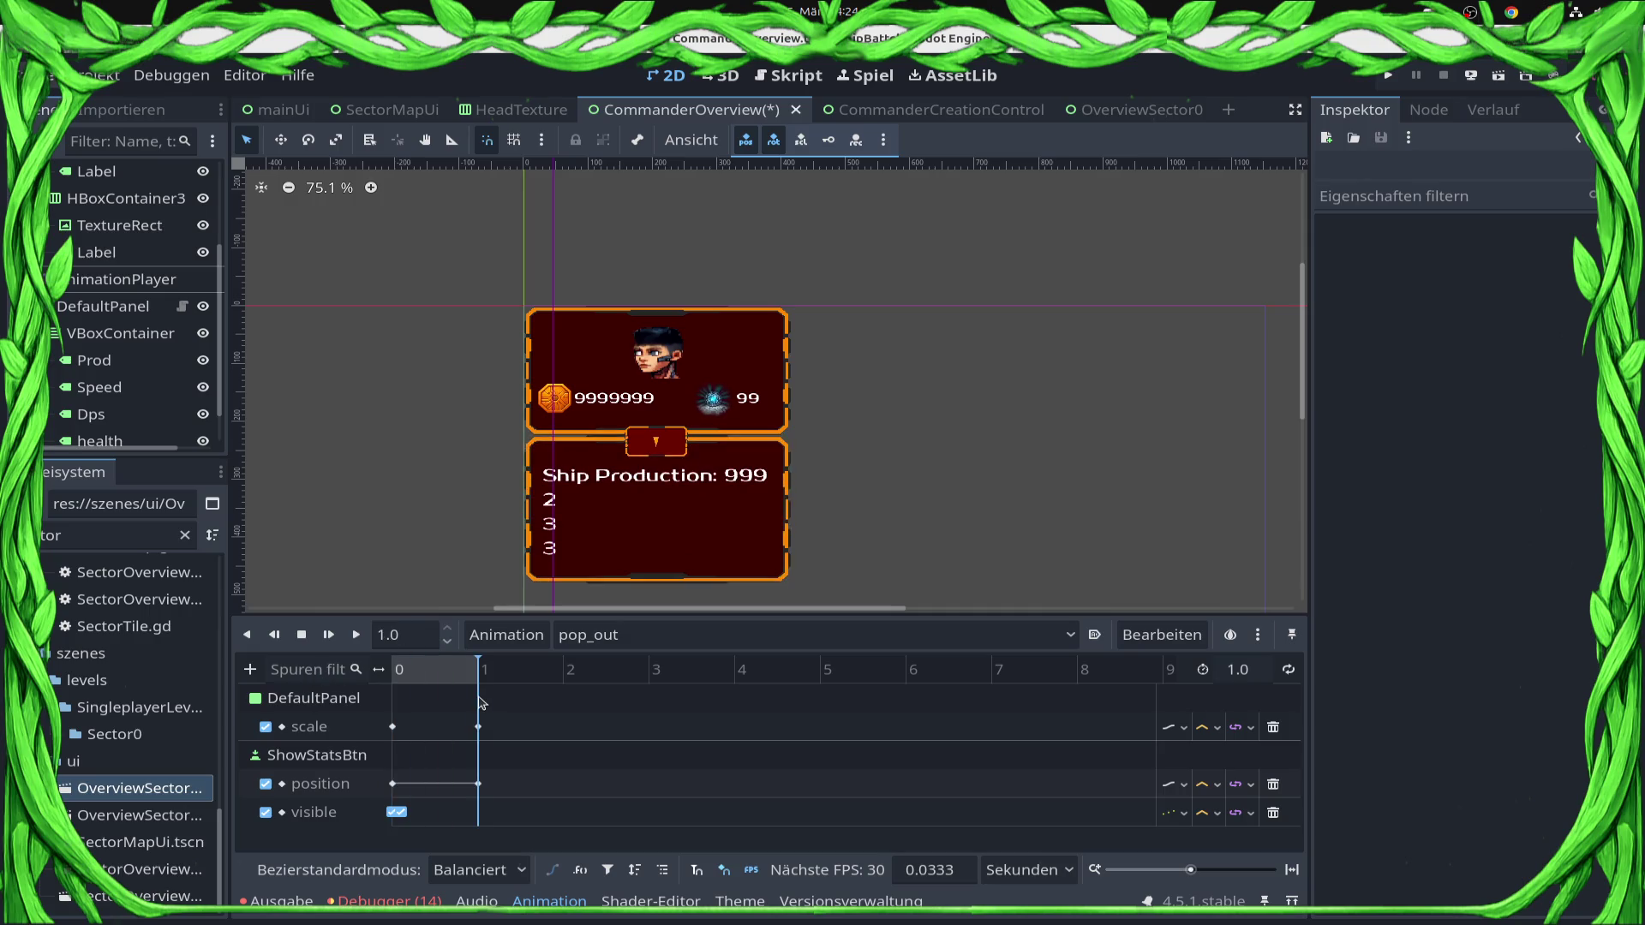
Move ShowStatsBtn to the expanded panel's bottom edge and replace its 1.0 s position key.
click(676, 452)
key(Down)
key(Down)
key(Down)
key(Up)
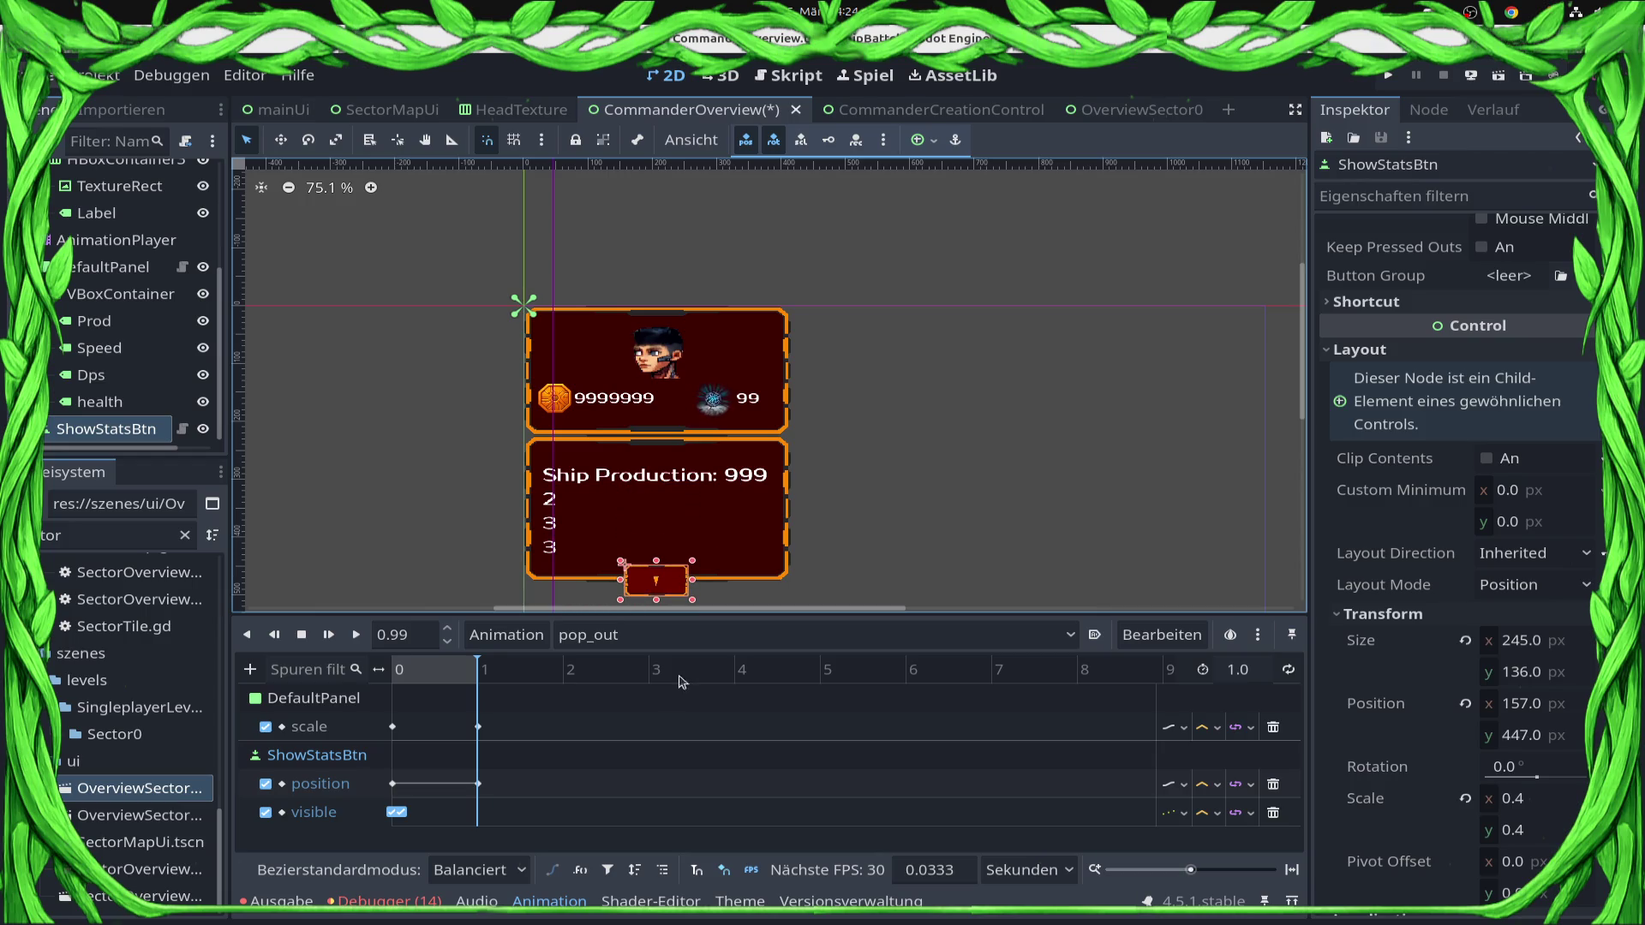
right_click(478, 784)
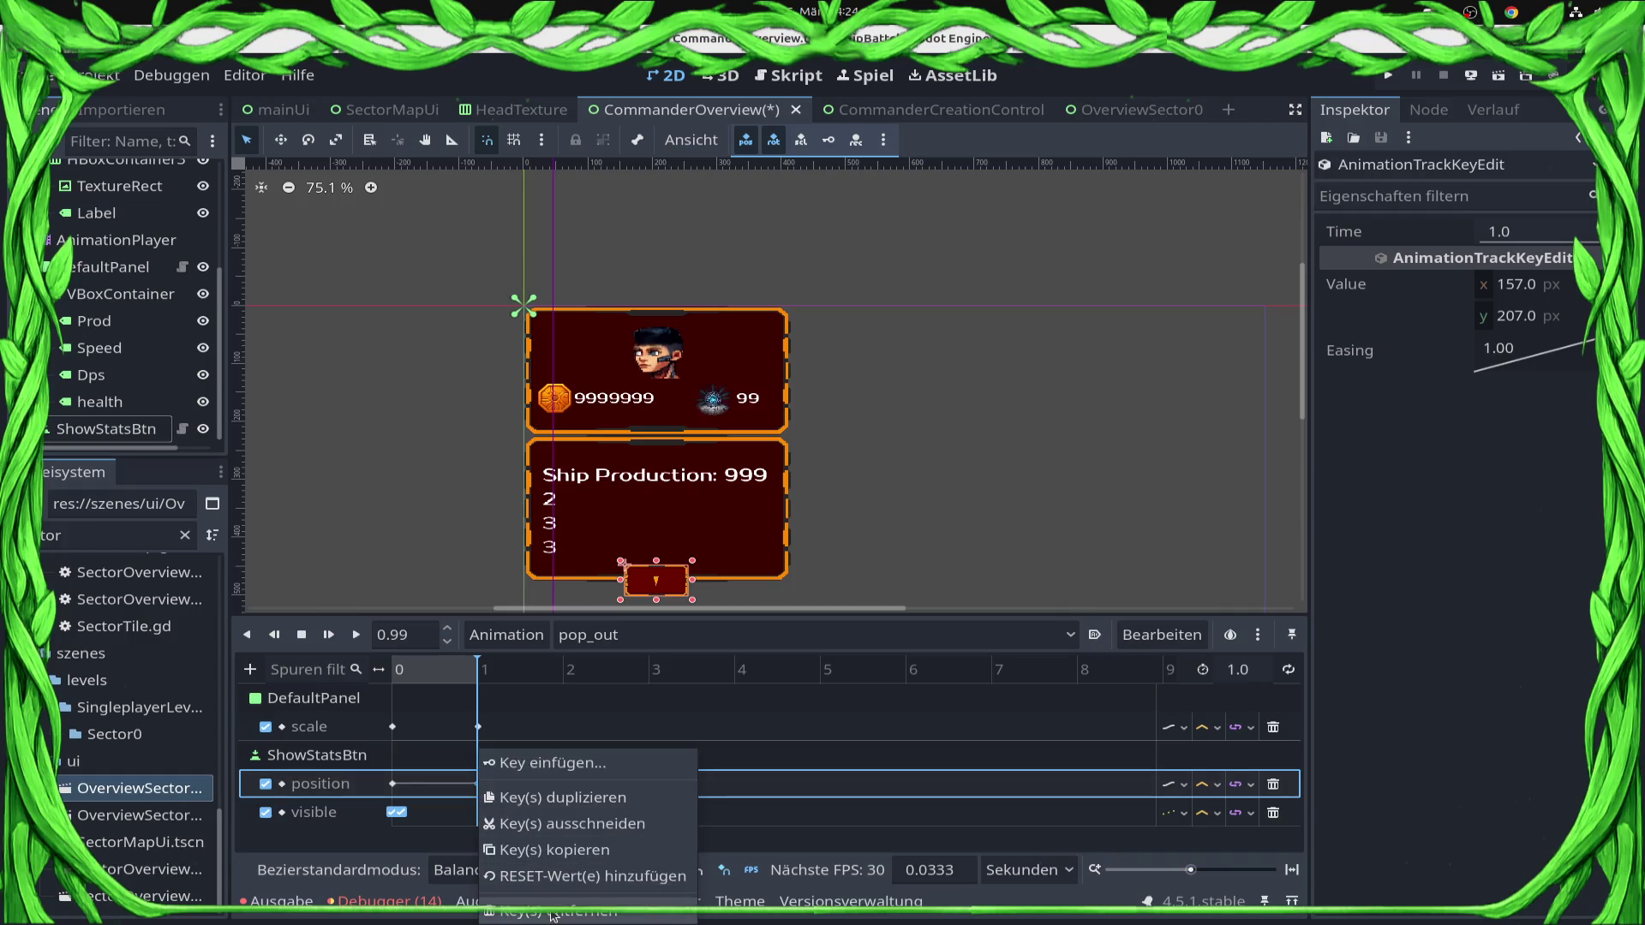
click(531, 902)
right_click(475, 786)
click(514, 797)
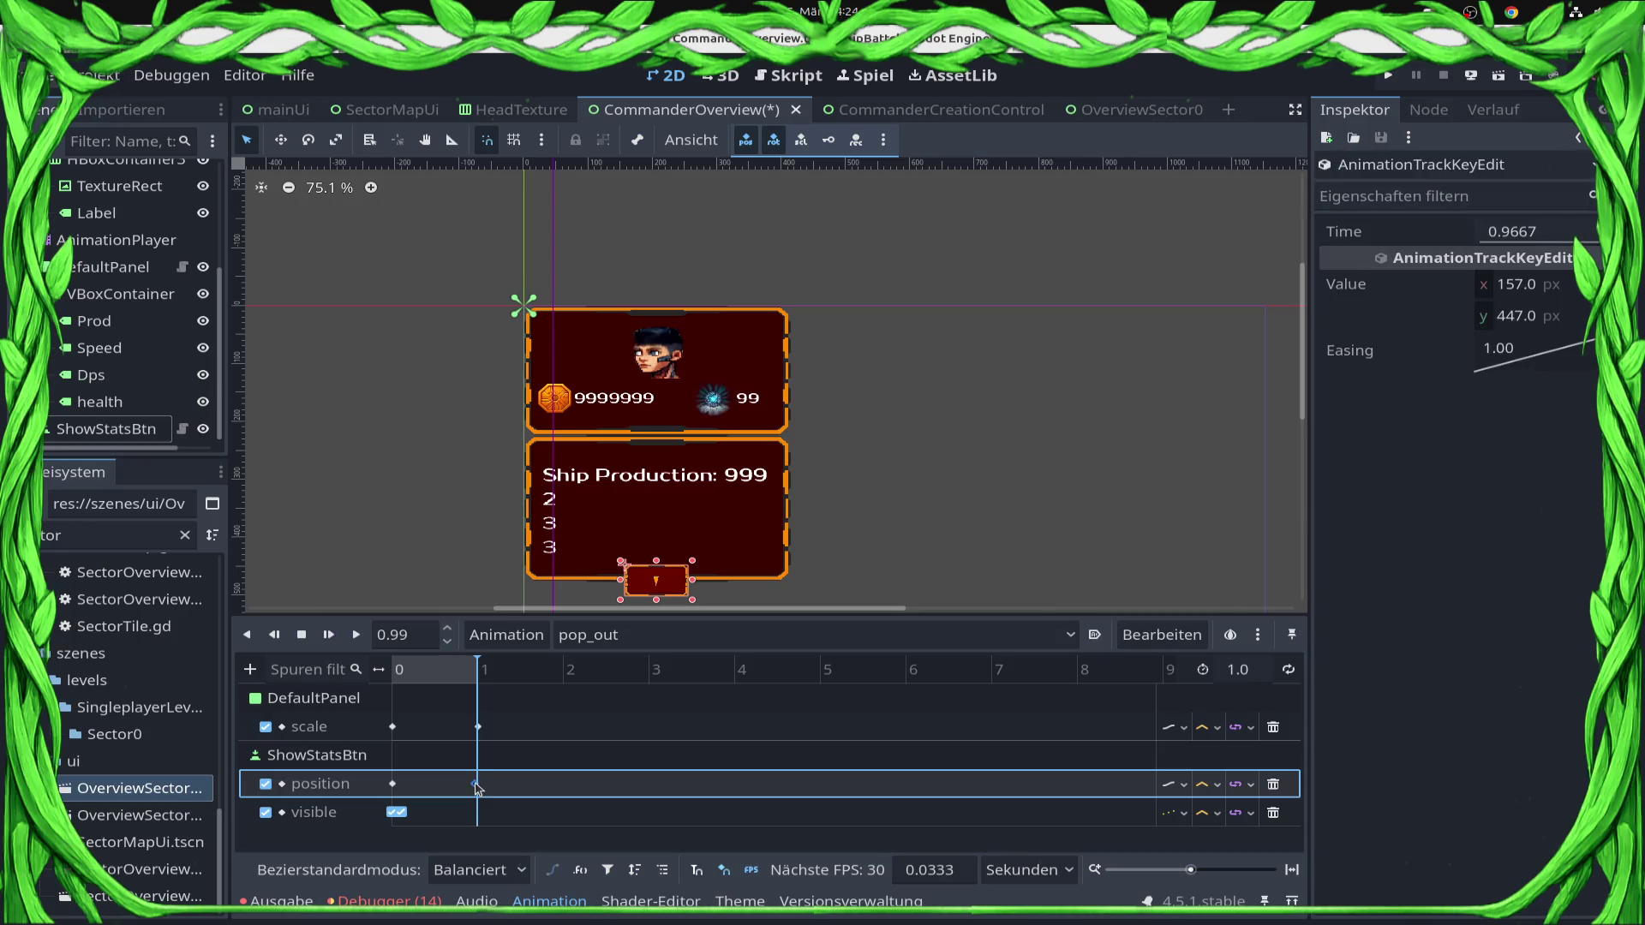
click(672, 583)
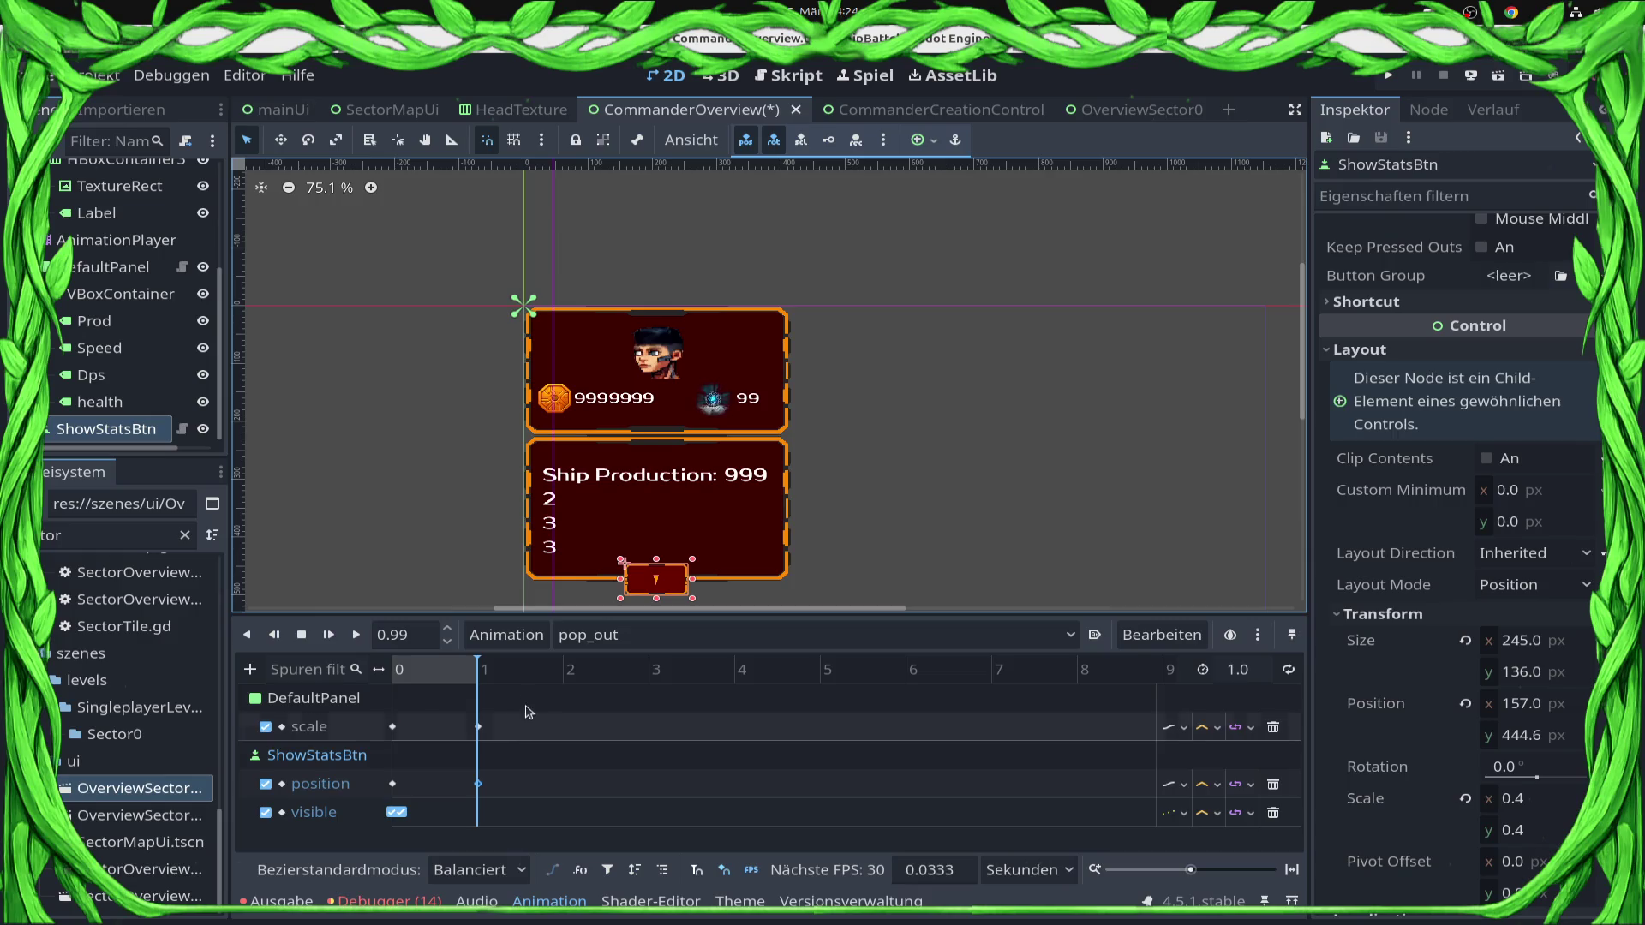
Set the start visibility key so the button is hidden, then preview the opening.
mouse_move(477, 672)
mouse_down()
mouse_move(354, 687)
mouse_move(492, 706)
mouse_move(360, 704)
mouse_move(399, 701)
mouse_up()
right_click(408, 784)
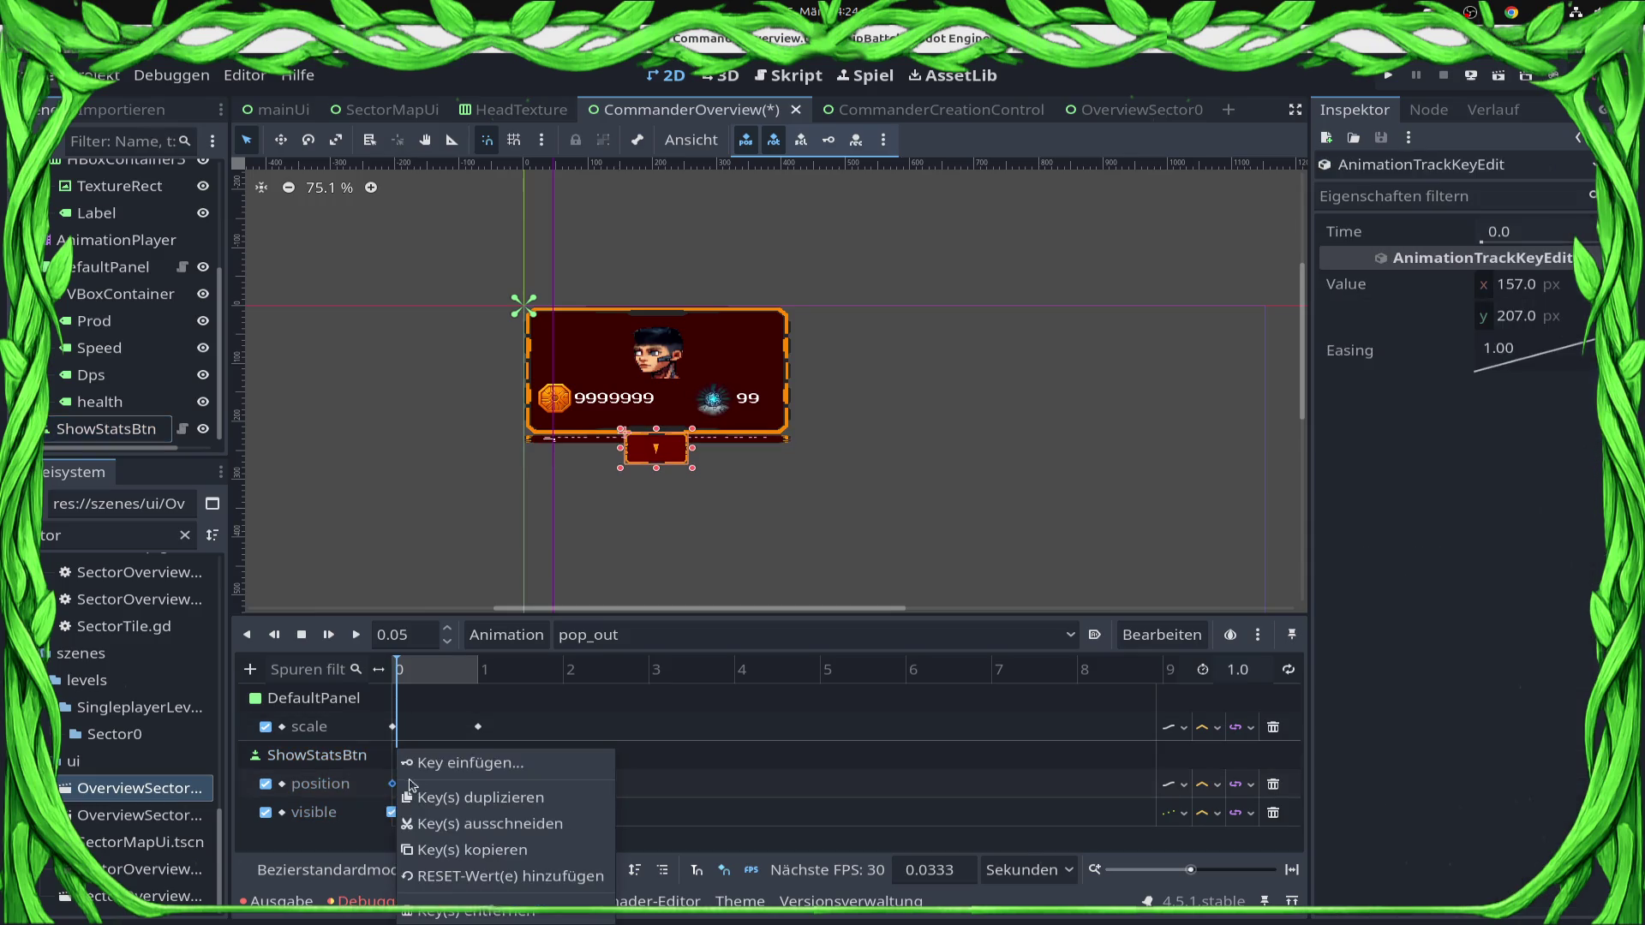
click(398, 813)
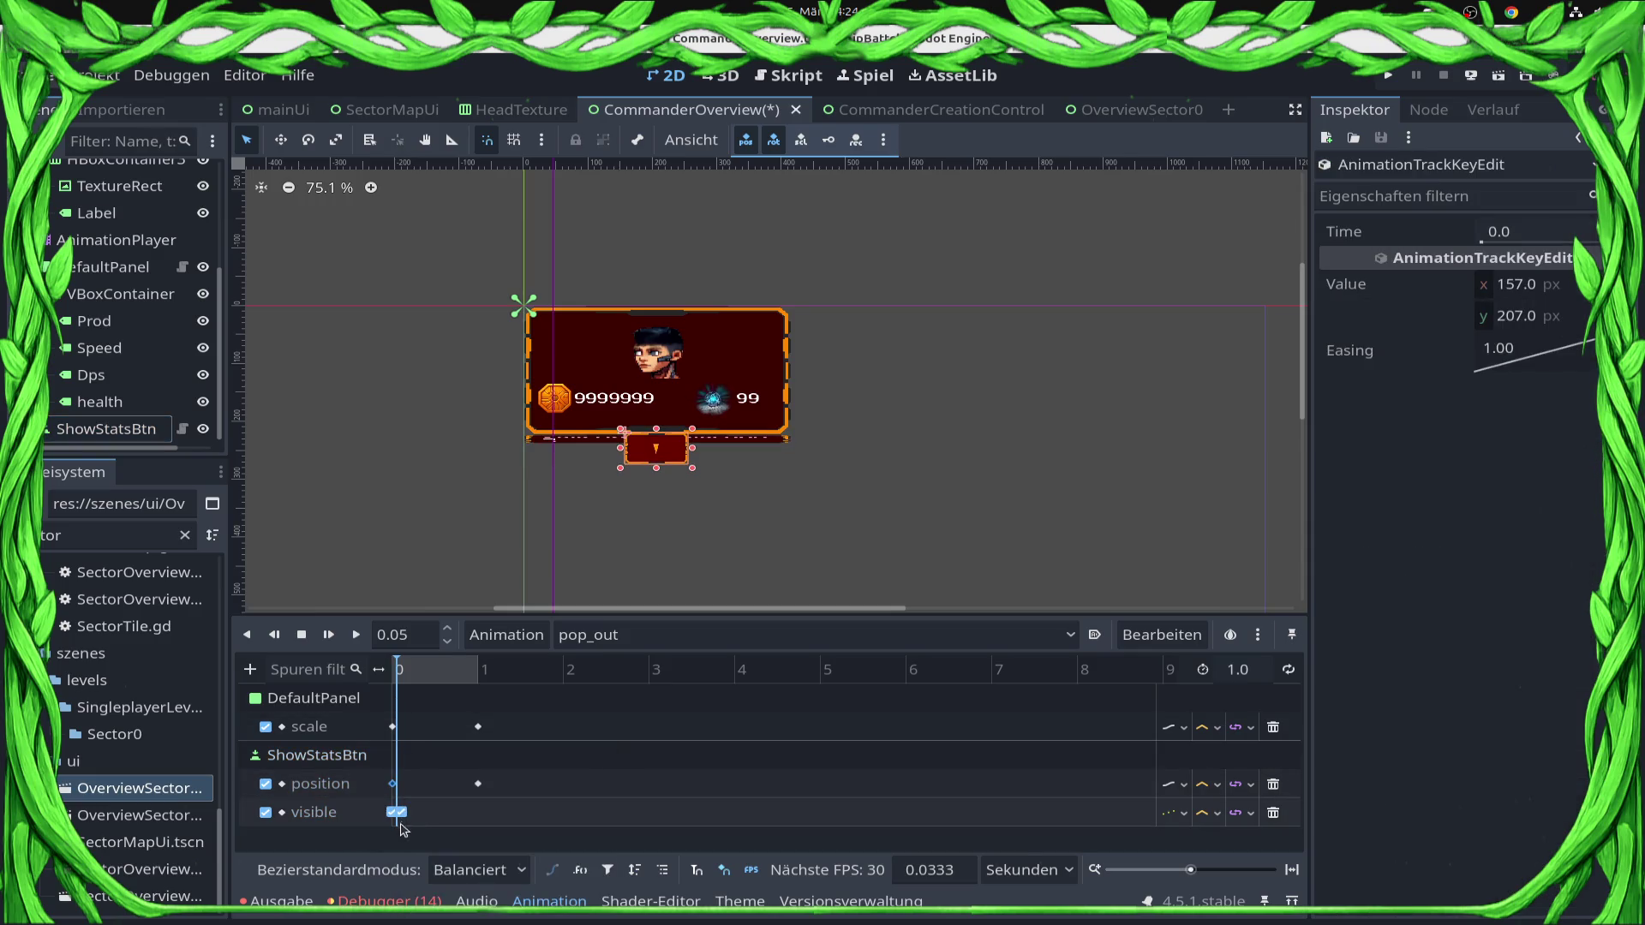
right_click(399, 814)
click(231, 366)
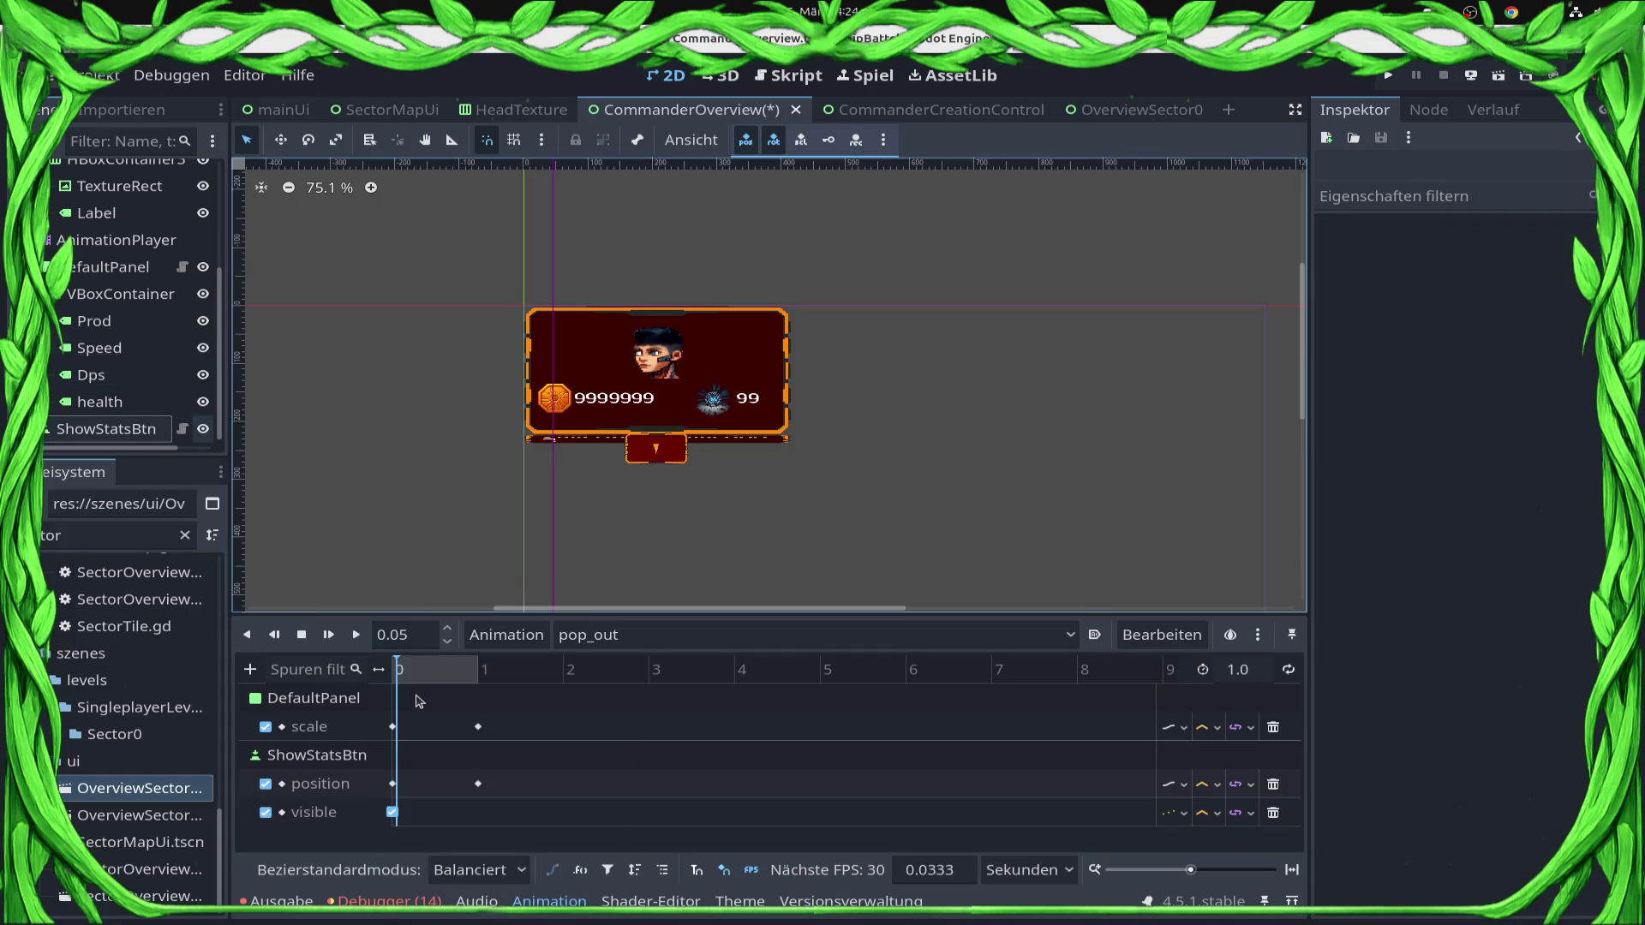
click(393, 812)
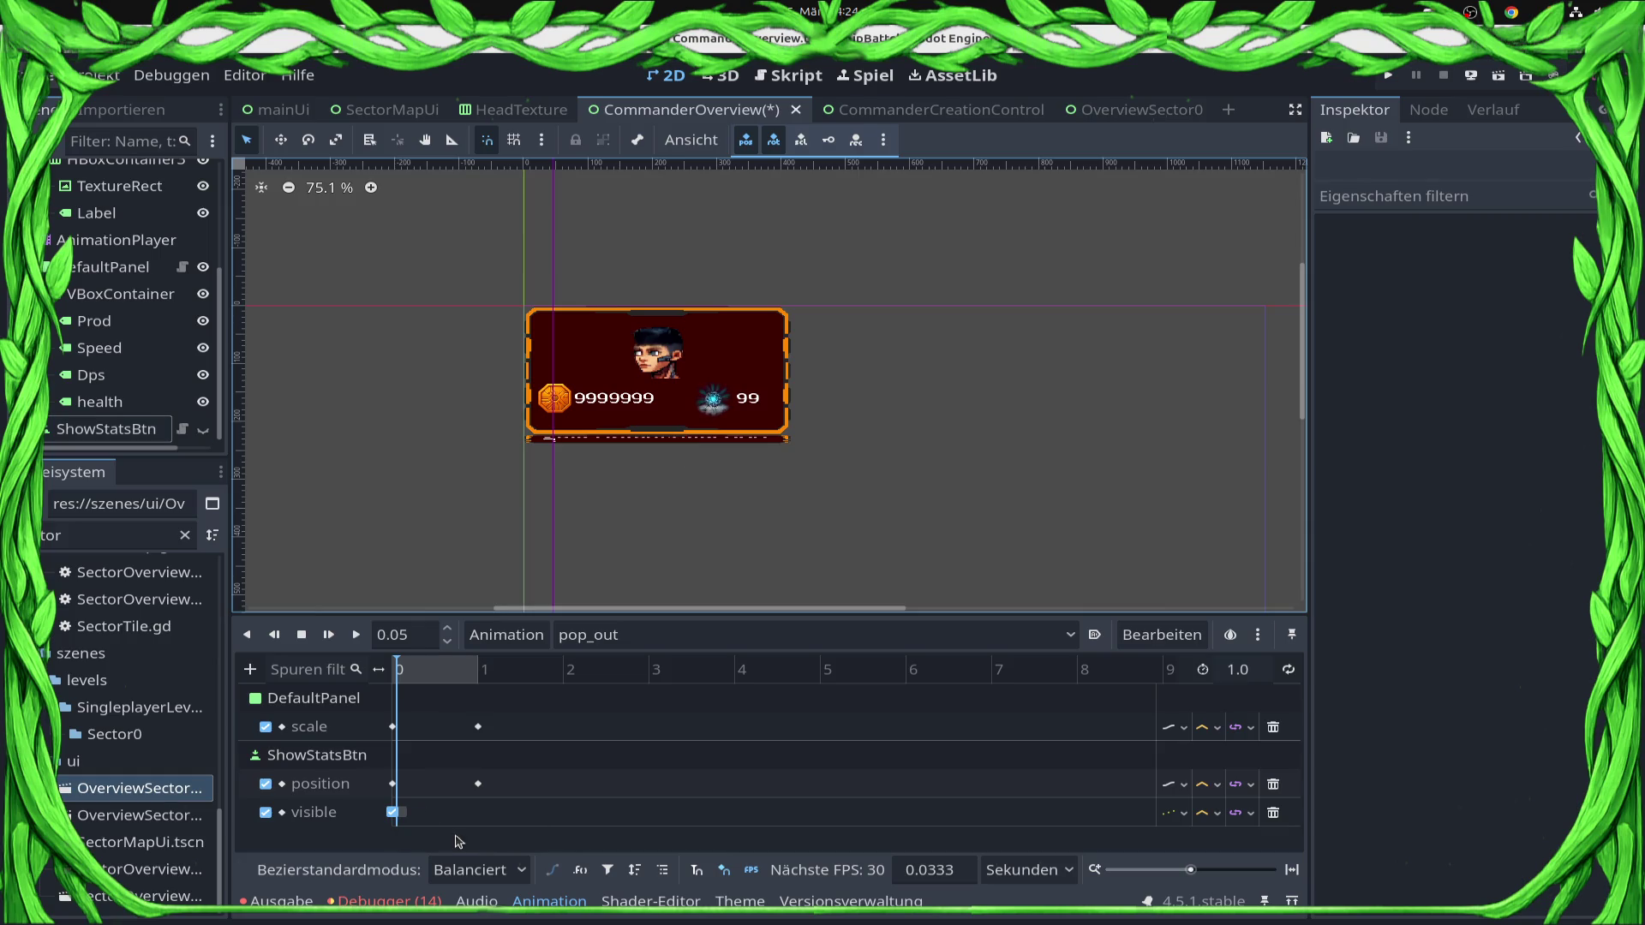
drag(399, 671, 485, 683)
Add a checked visible key at 1.0 s so the button reappears, and save the scene.
right_click(478, 822)
click(517, 831)
click(478, 812)
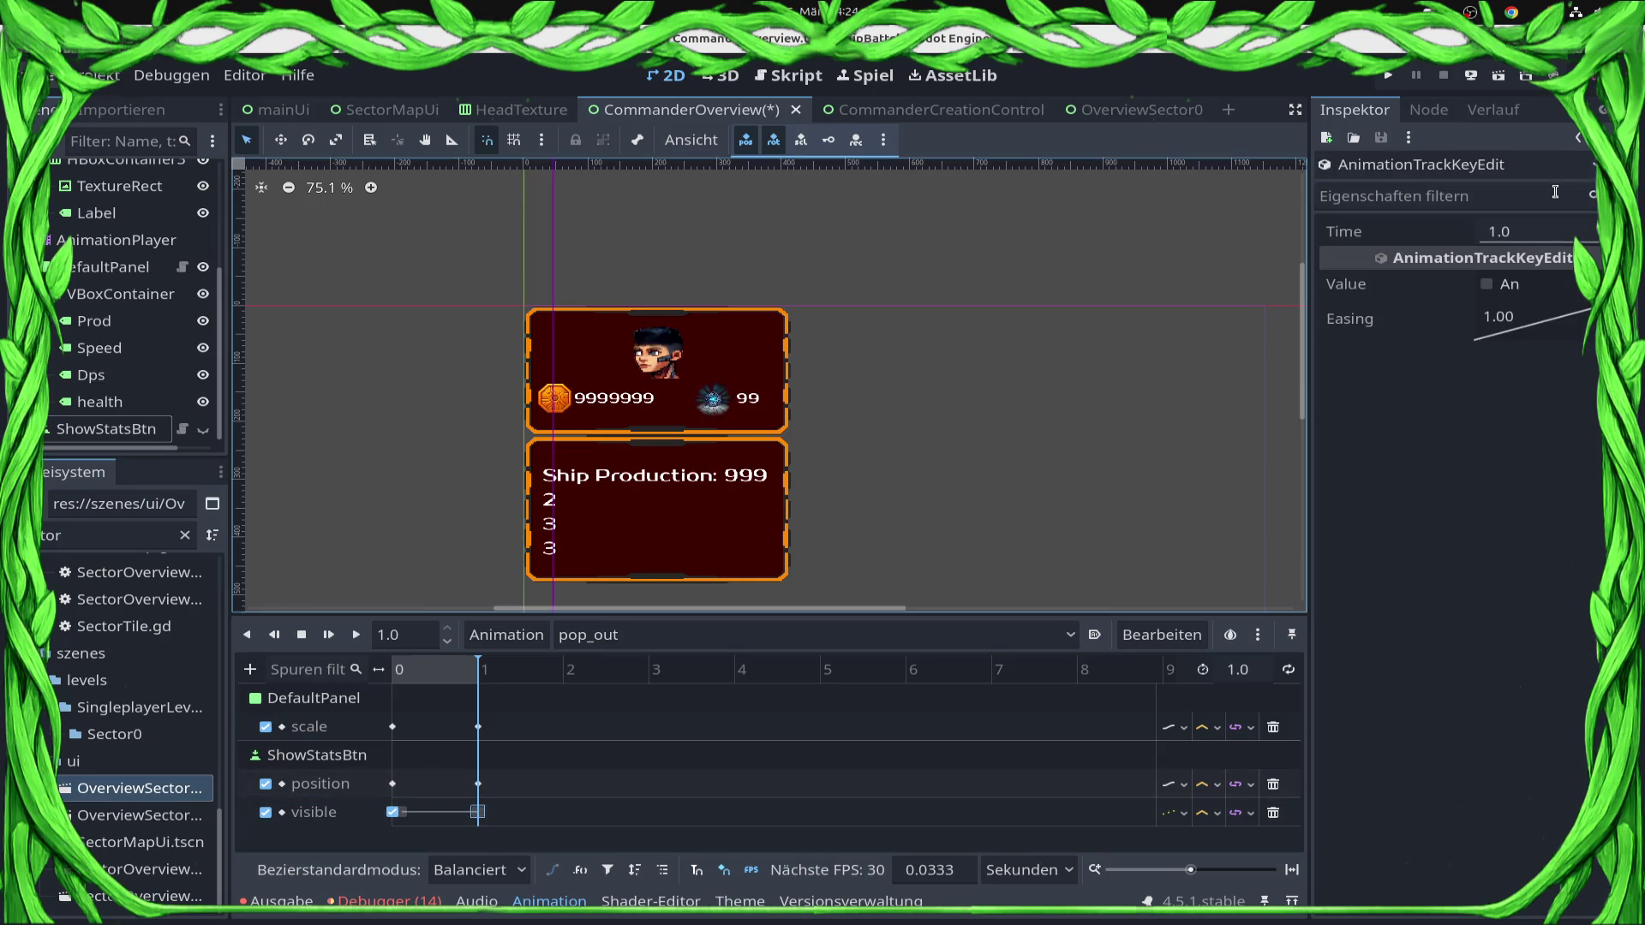
click(1487, 284)
key(ctrl+s)
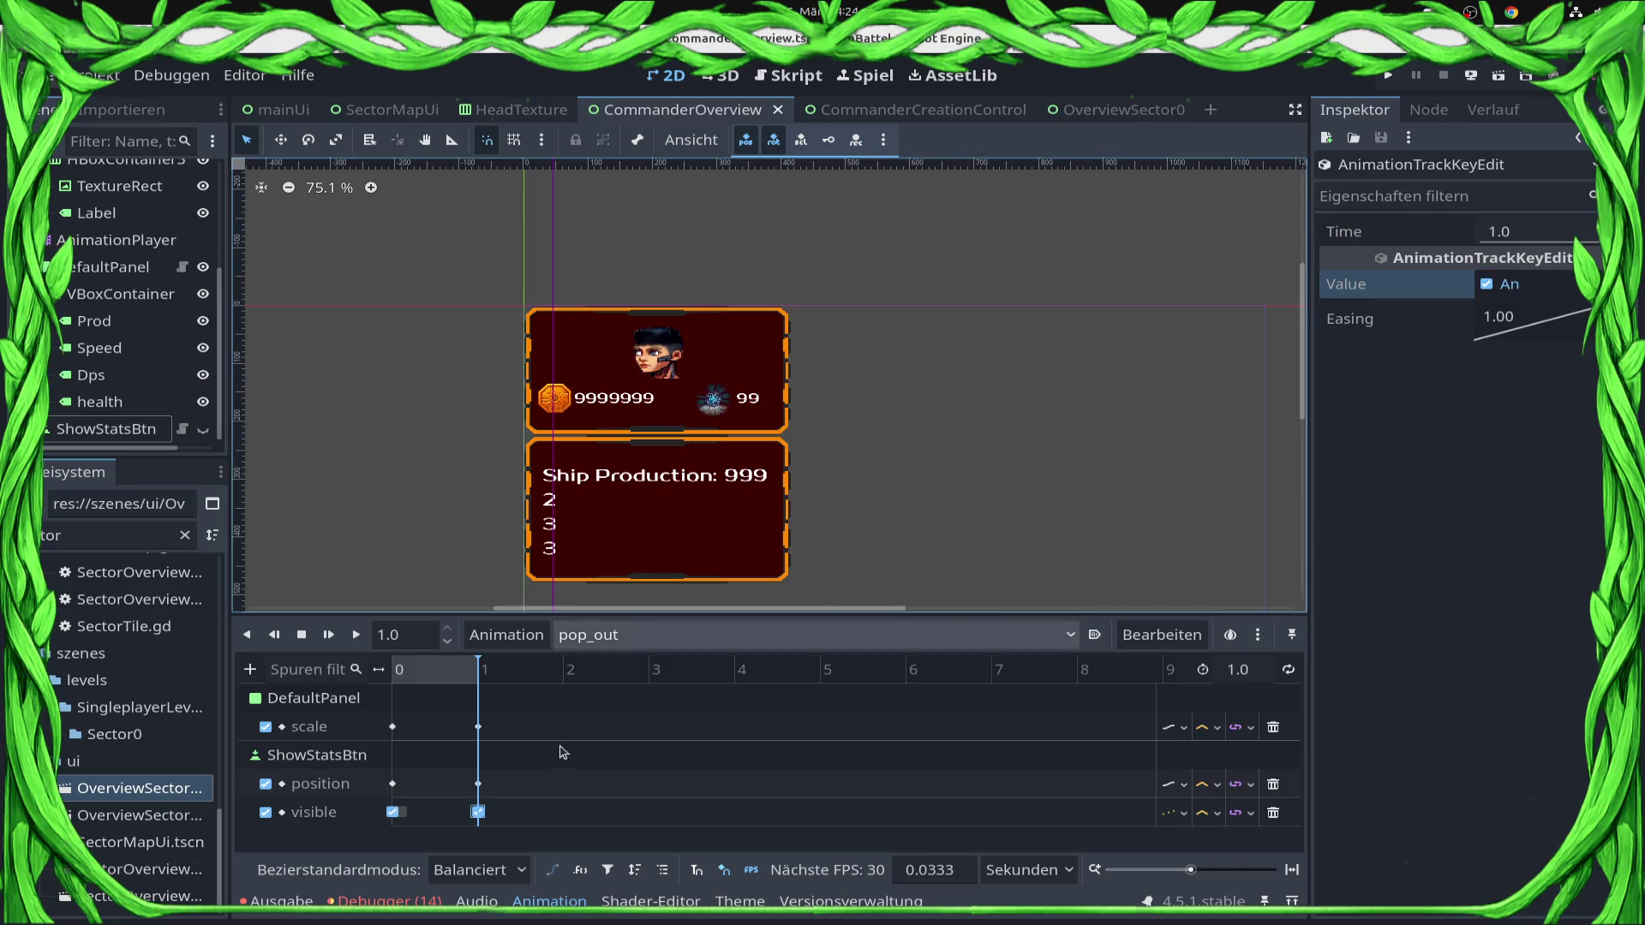
mouse_move(425, 677)
mouse_down()
mouse_move(244, 672)
mouse_move(548, 677)
mouse_up()
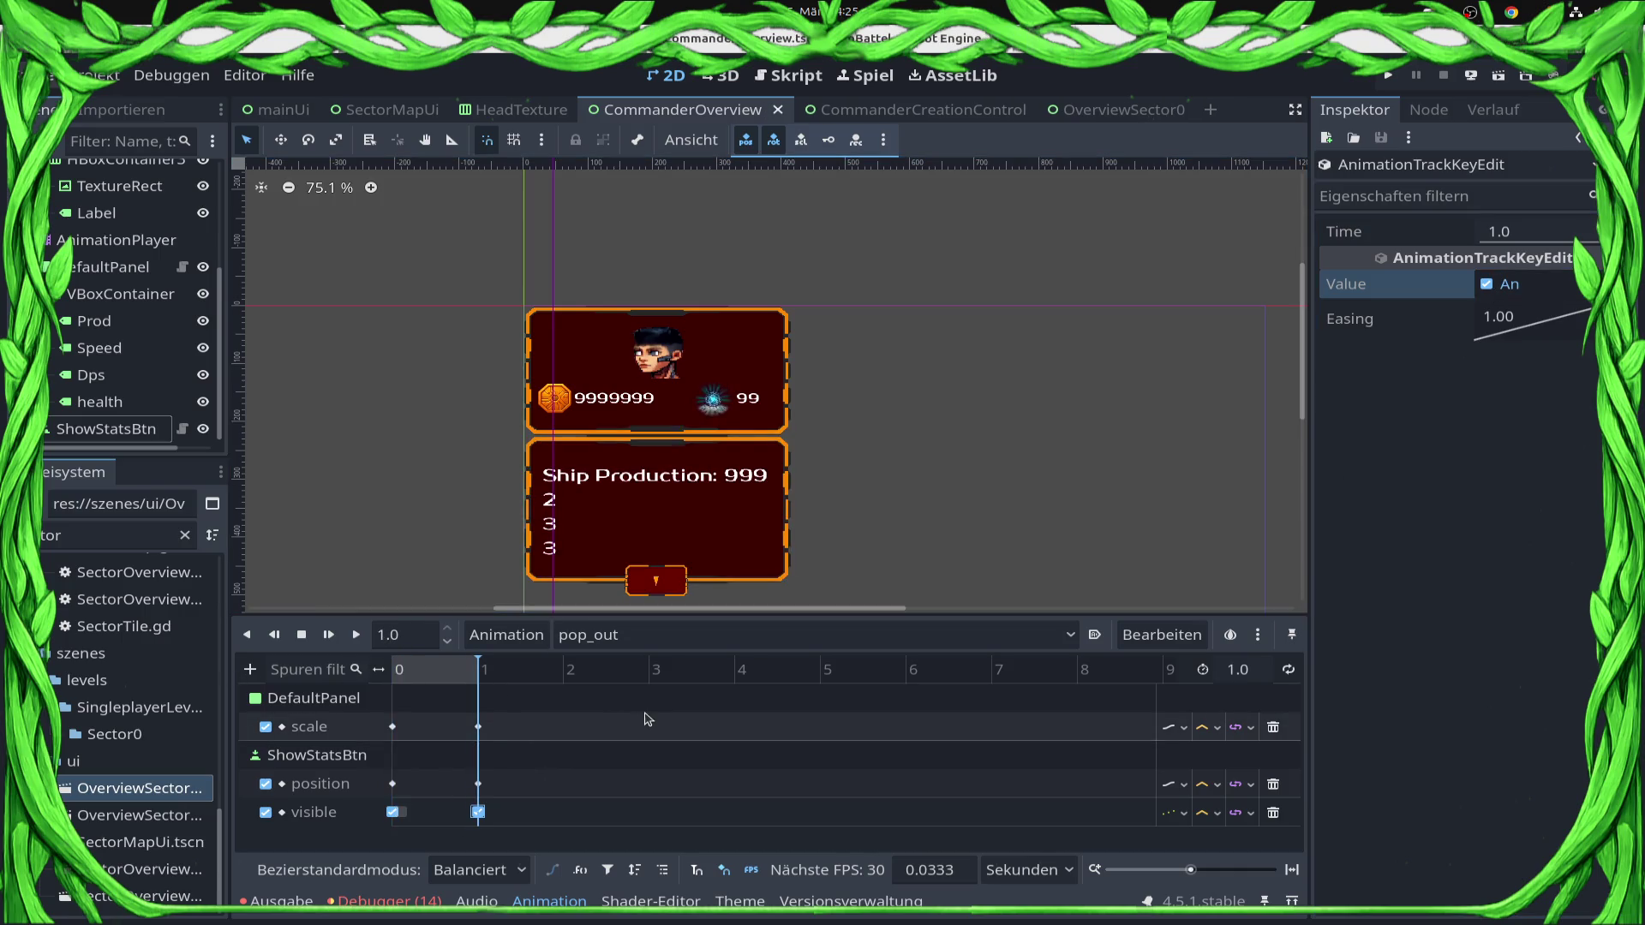
click(251, 671)
Add a property track for ShowStatsBtn's icon after cancelling a first node-picker attempt.
click(318, 701)
text(Tex)
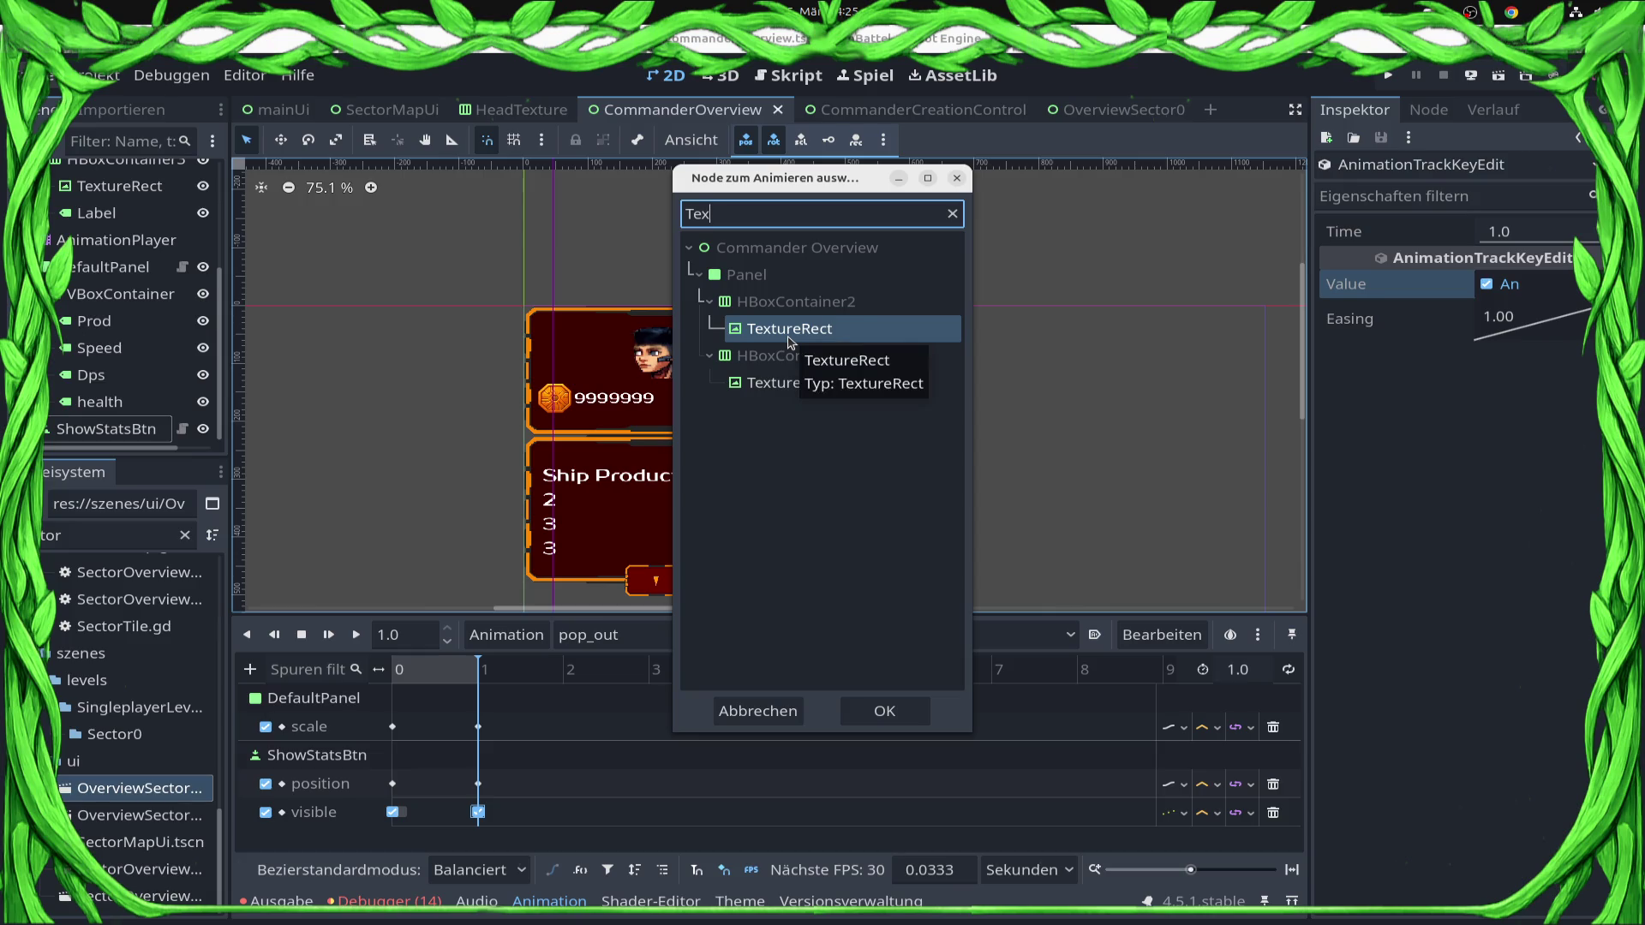
click(789, 336)
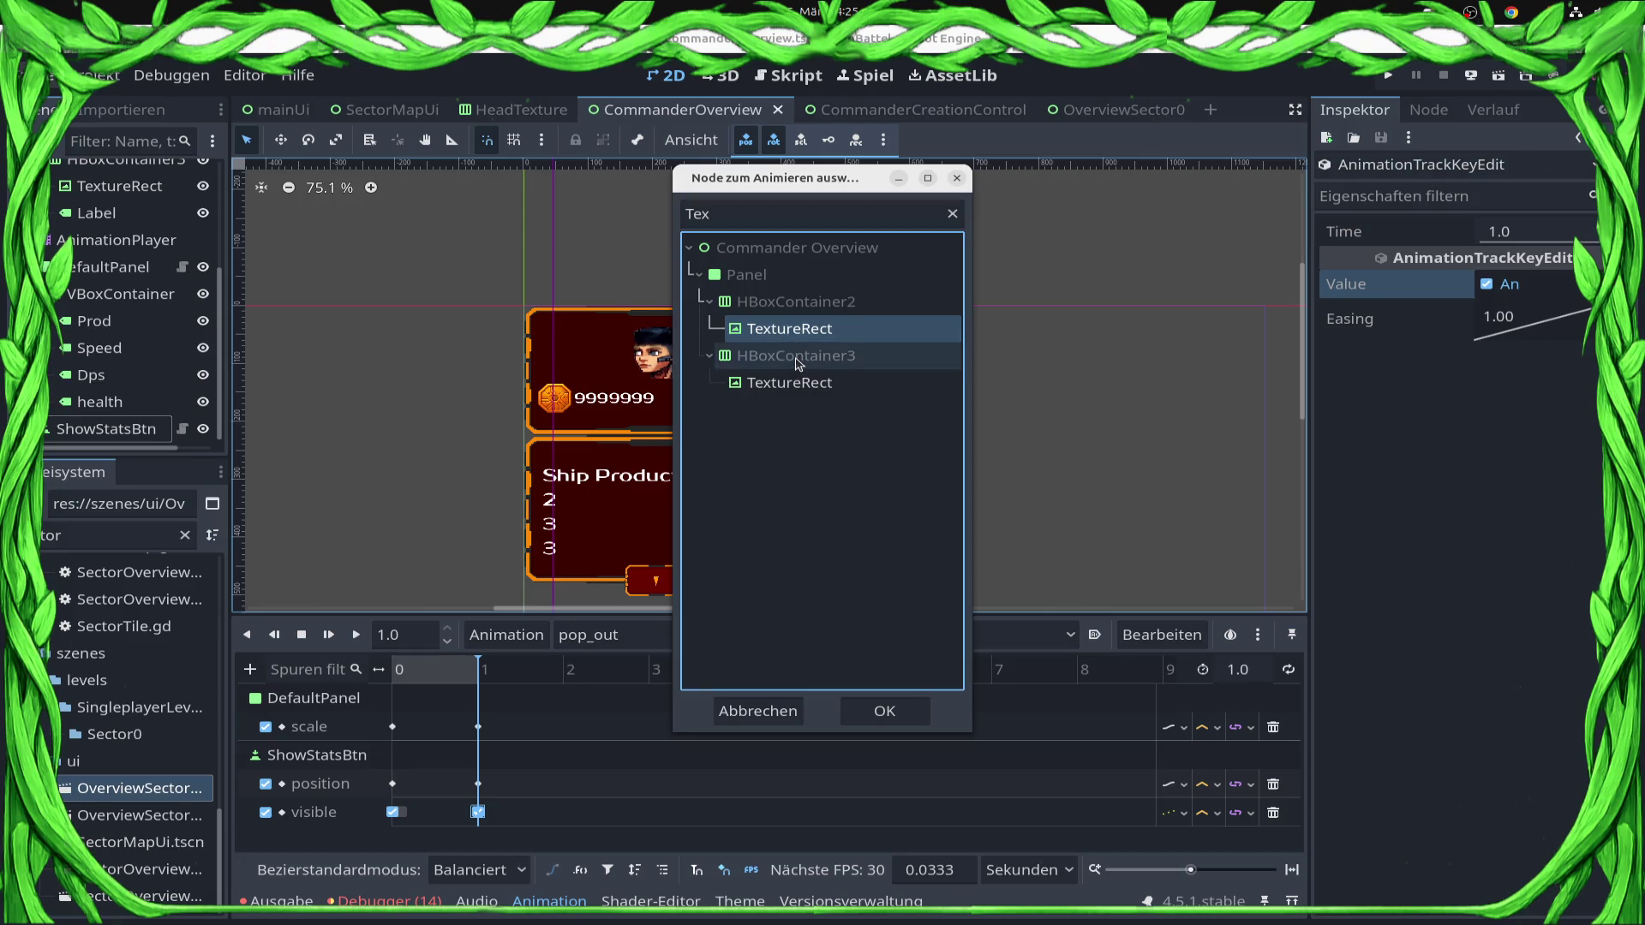
key(shift+Tab)
key(BackSpace)
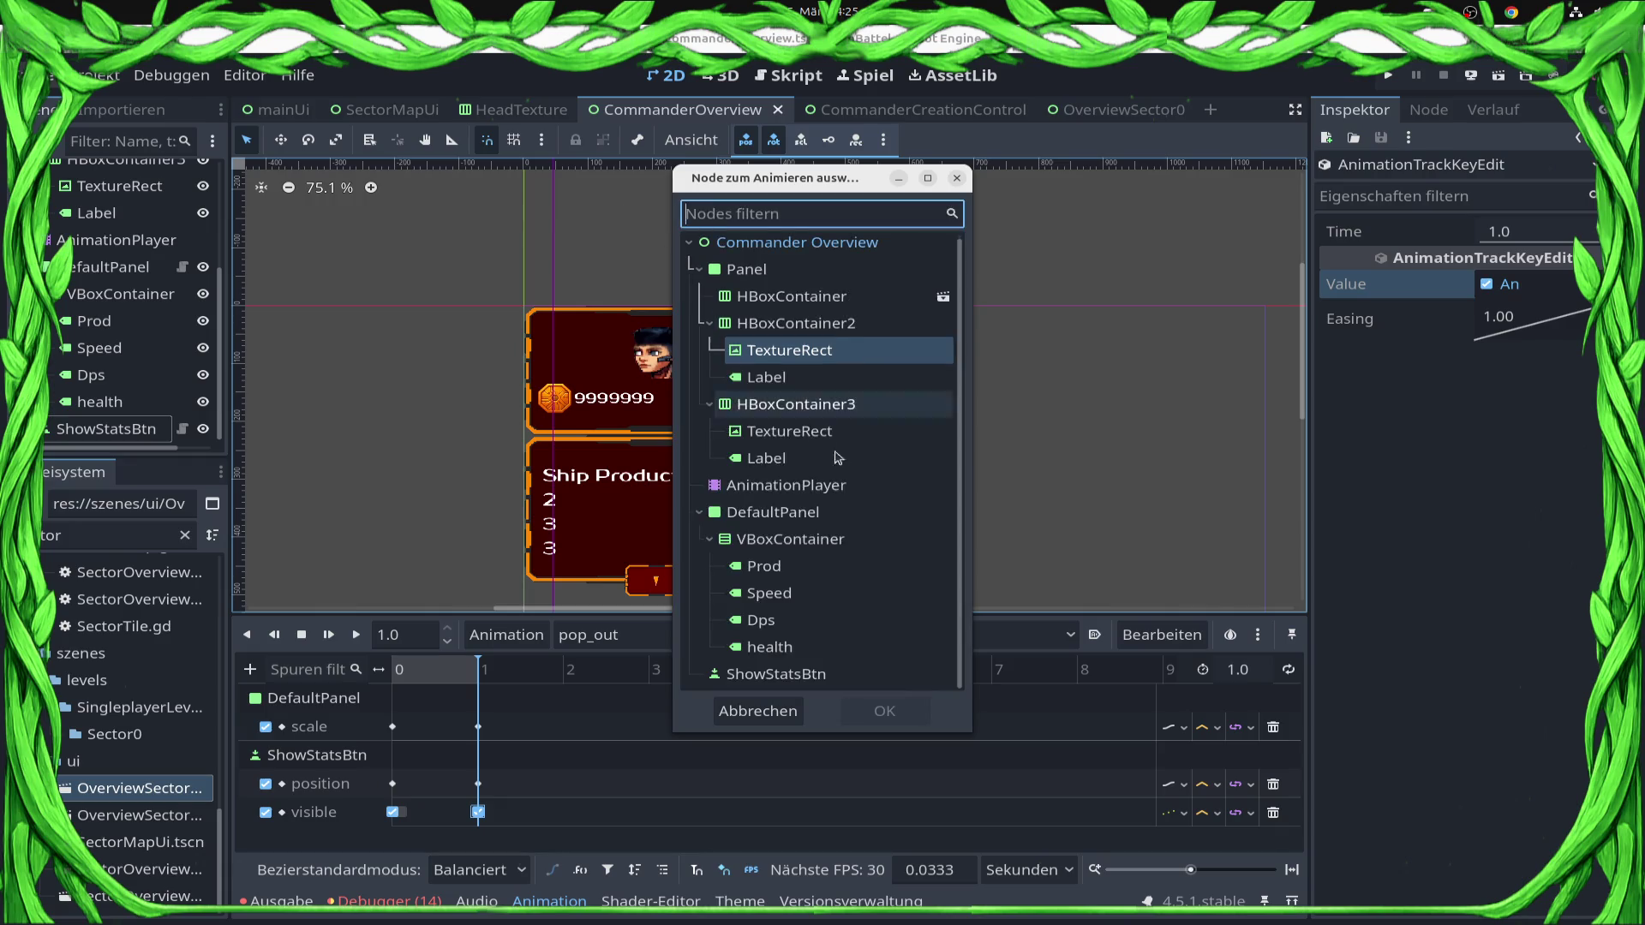
click(746, 711)
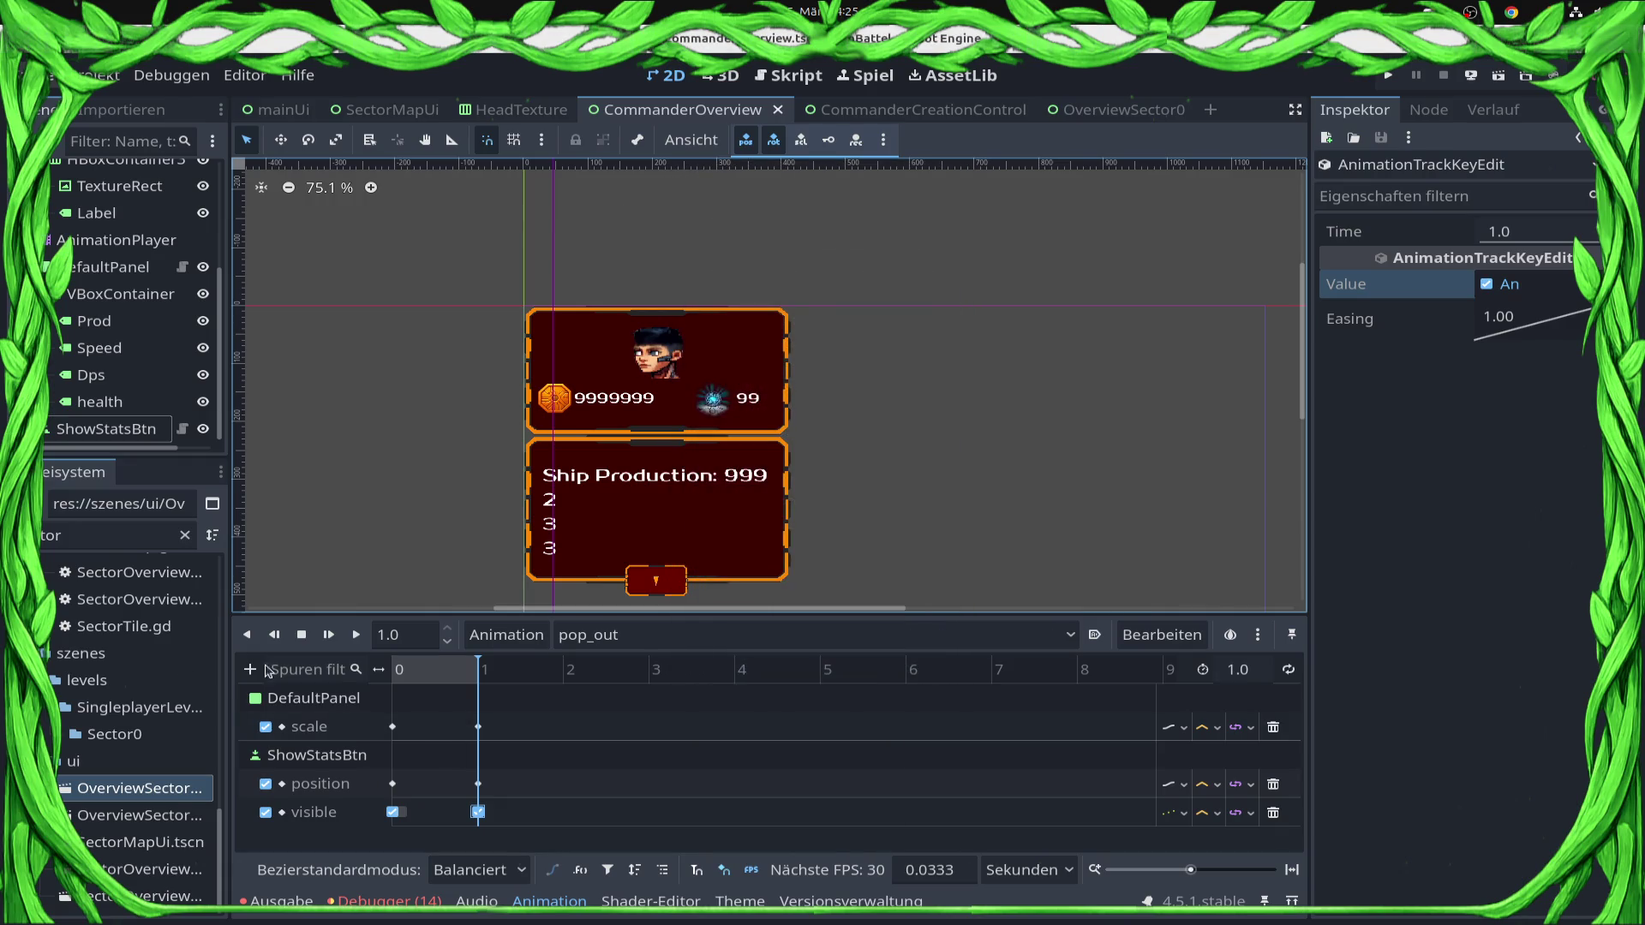
click(251, 669)
click(359, 704)
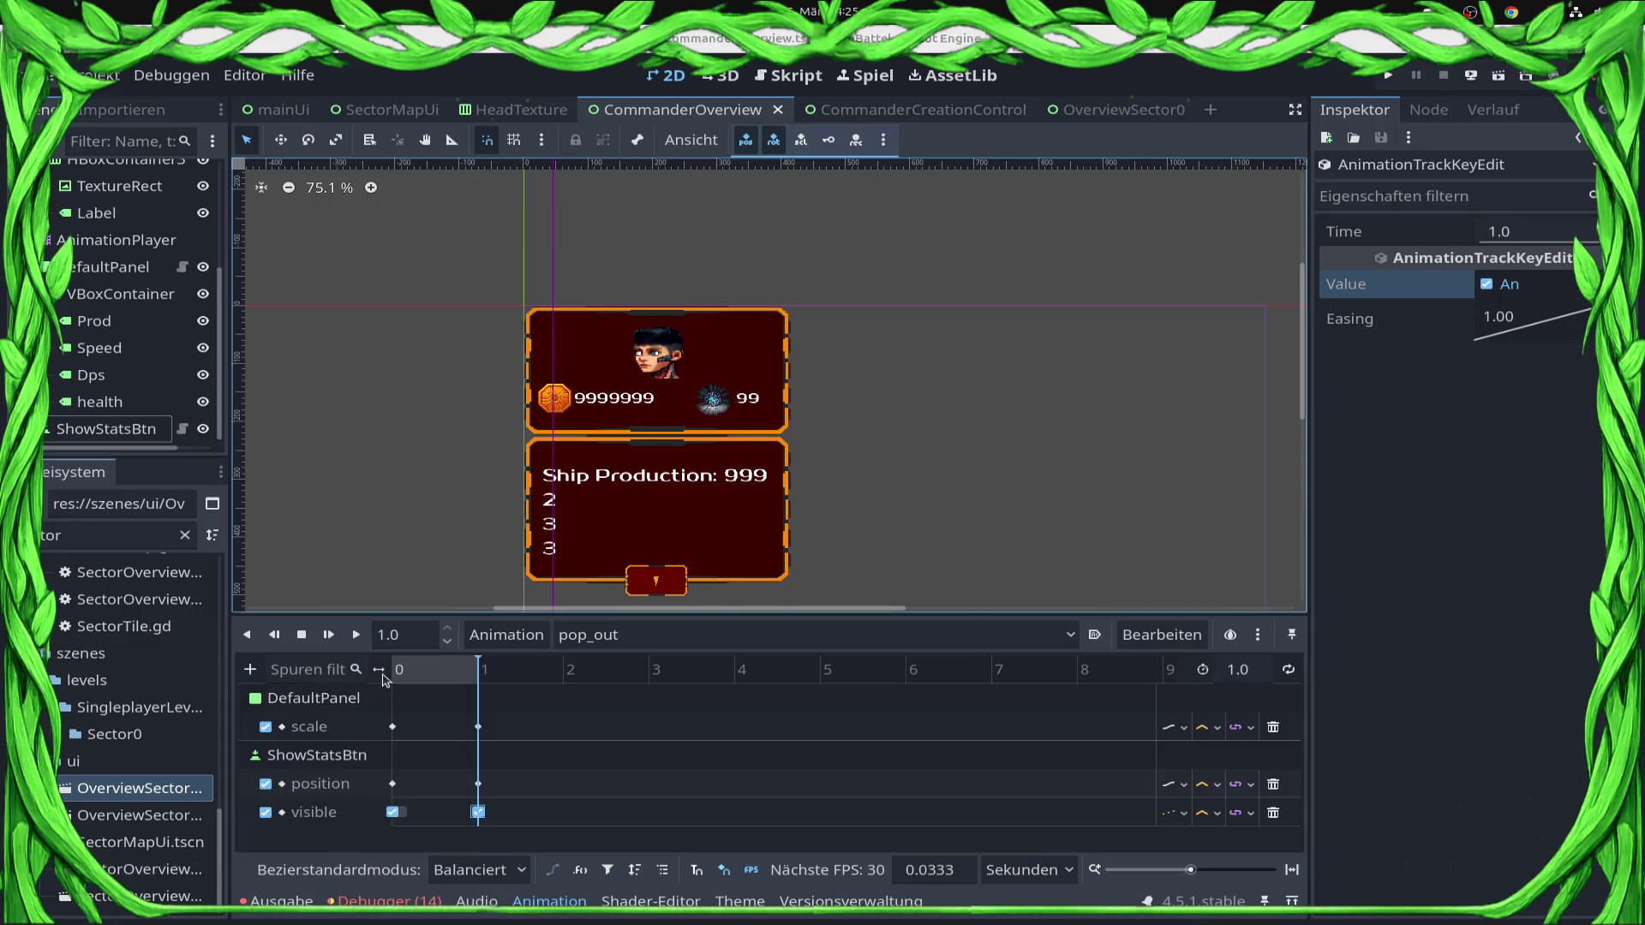
double_click(858, 676)
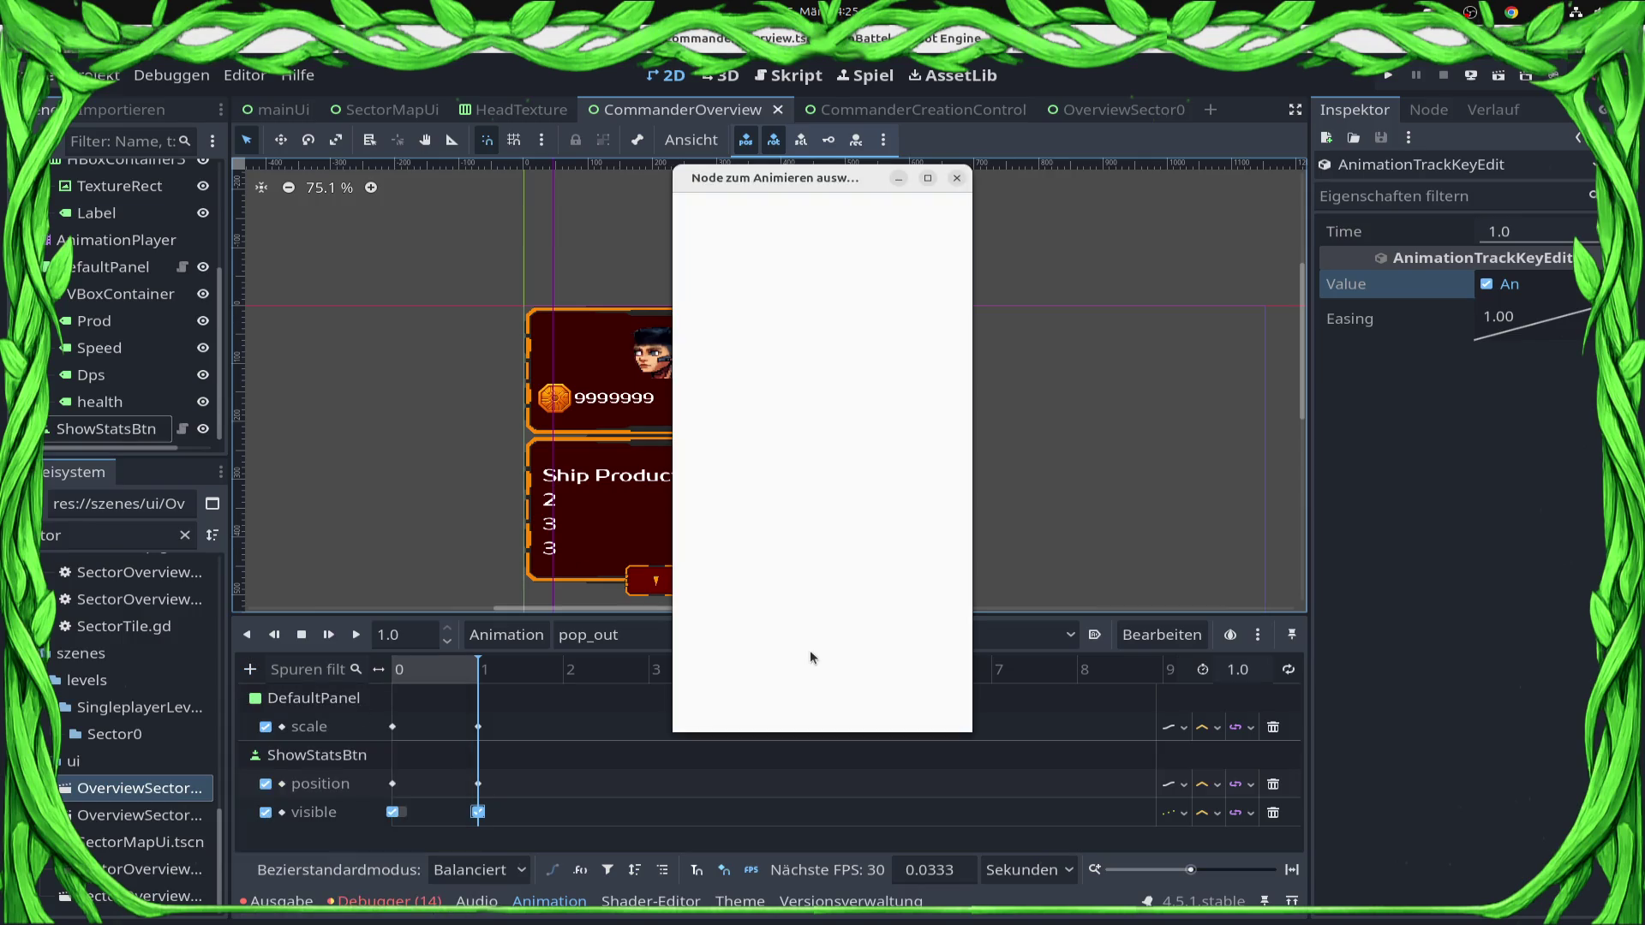
text(icon)
key(Return)
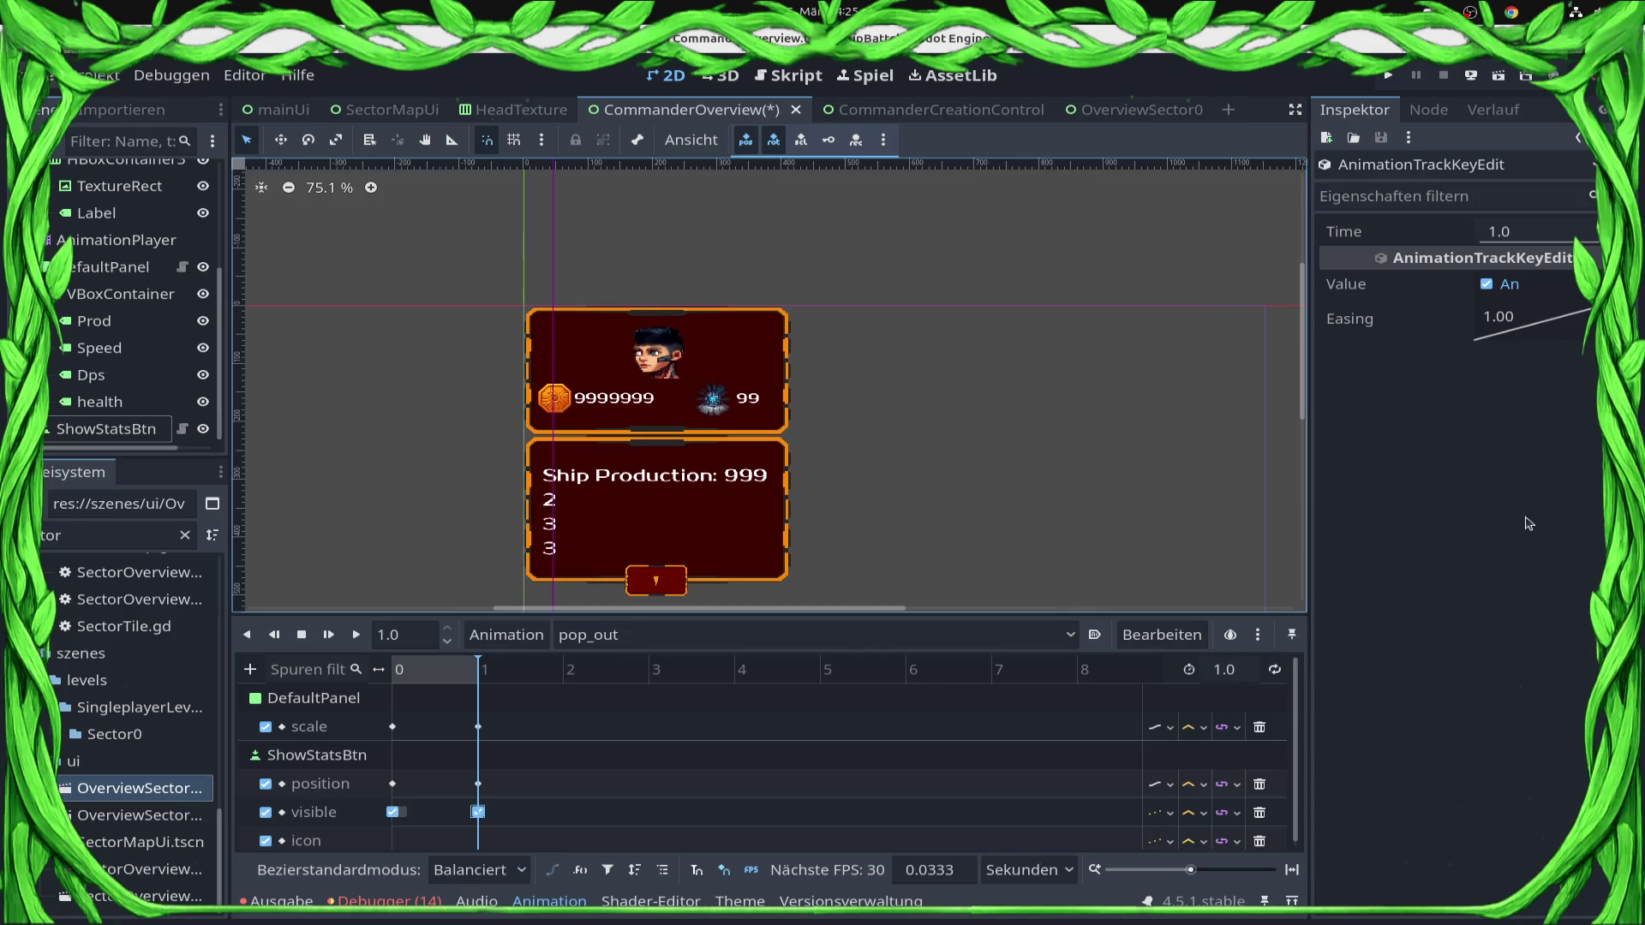
Insert an icon keyframe at time 0, then scrub to 1.0 to view the expanded panel.
click(468, 669)
mouse_move(454, 675)
mouse_down()
mouse_move(342, 679)
mouse_move(402, 673)
mouse_move(384, 675)
mouse_up()
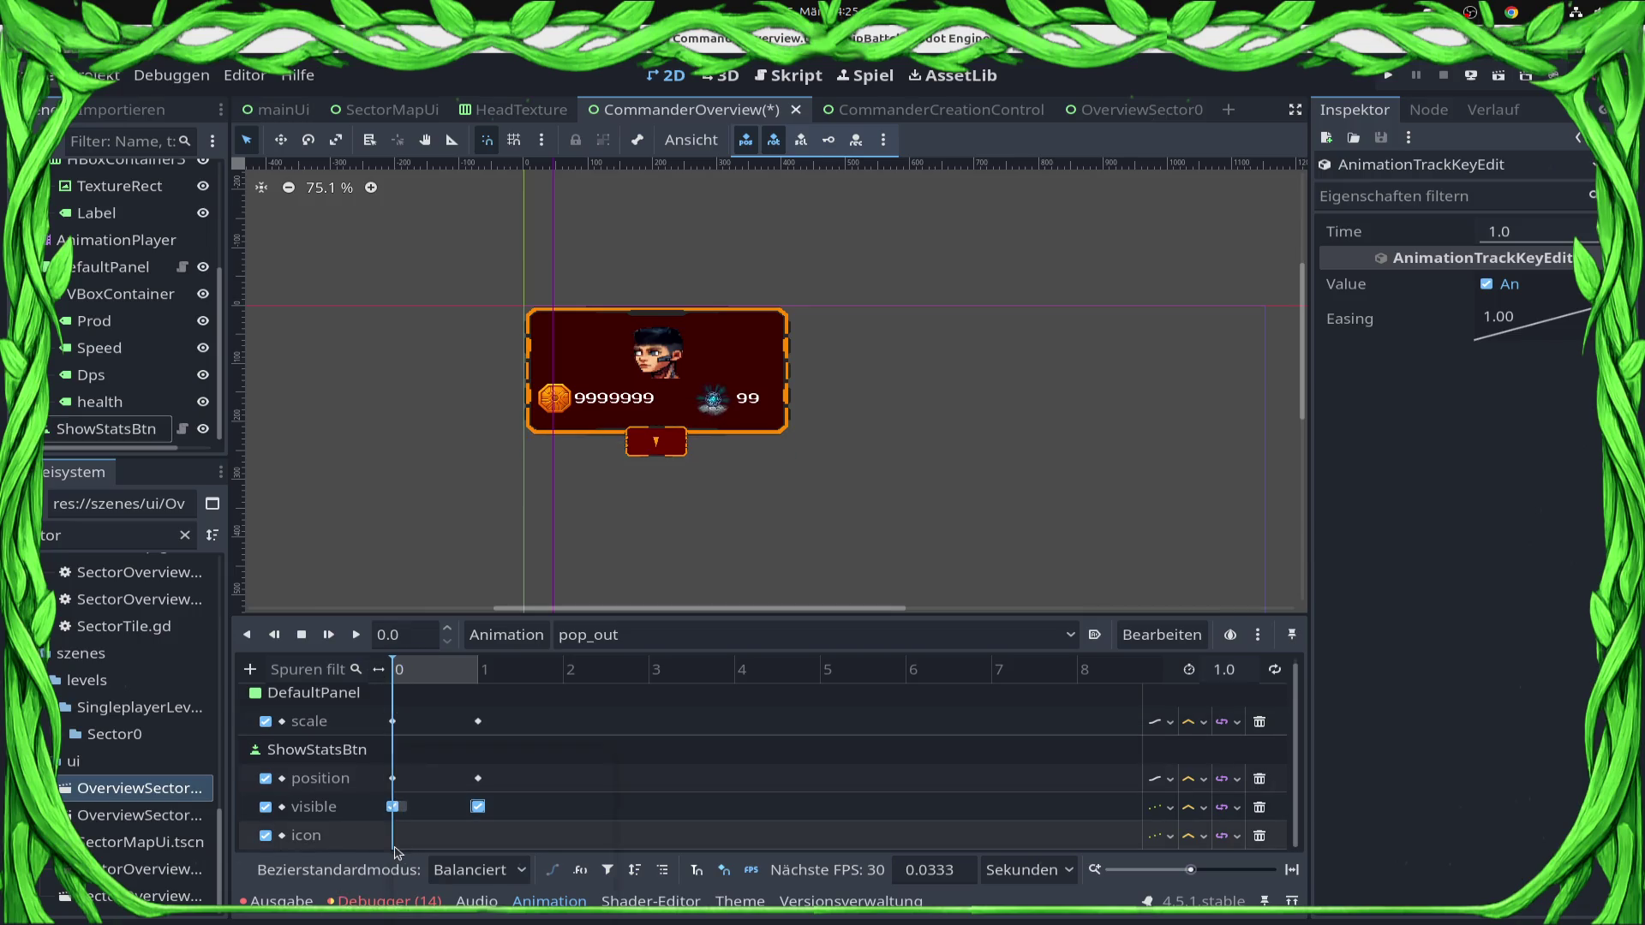
right_click(393, 835)
click(420, 762)
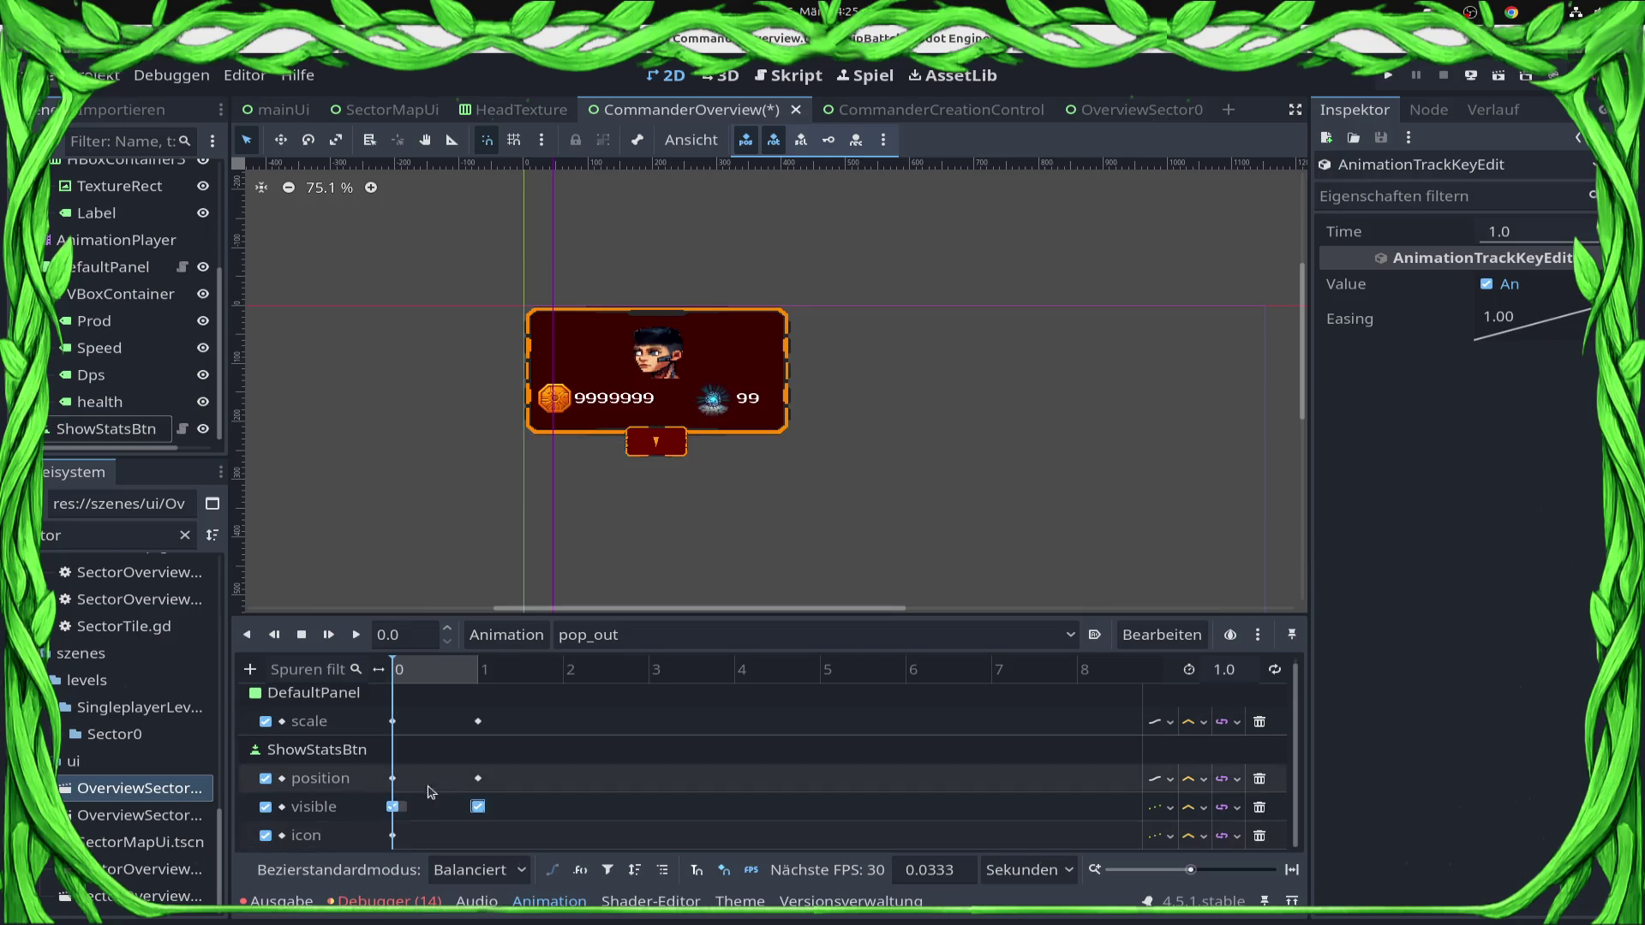
click(392, 835)
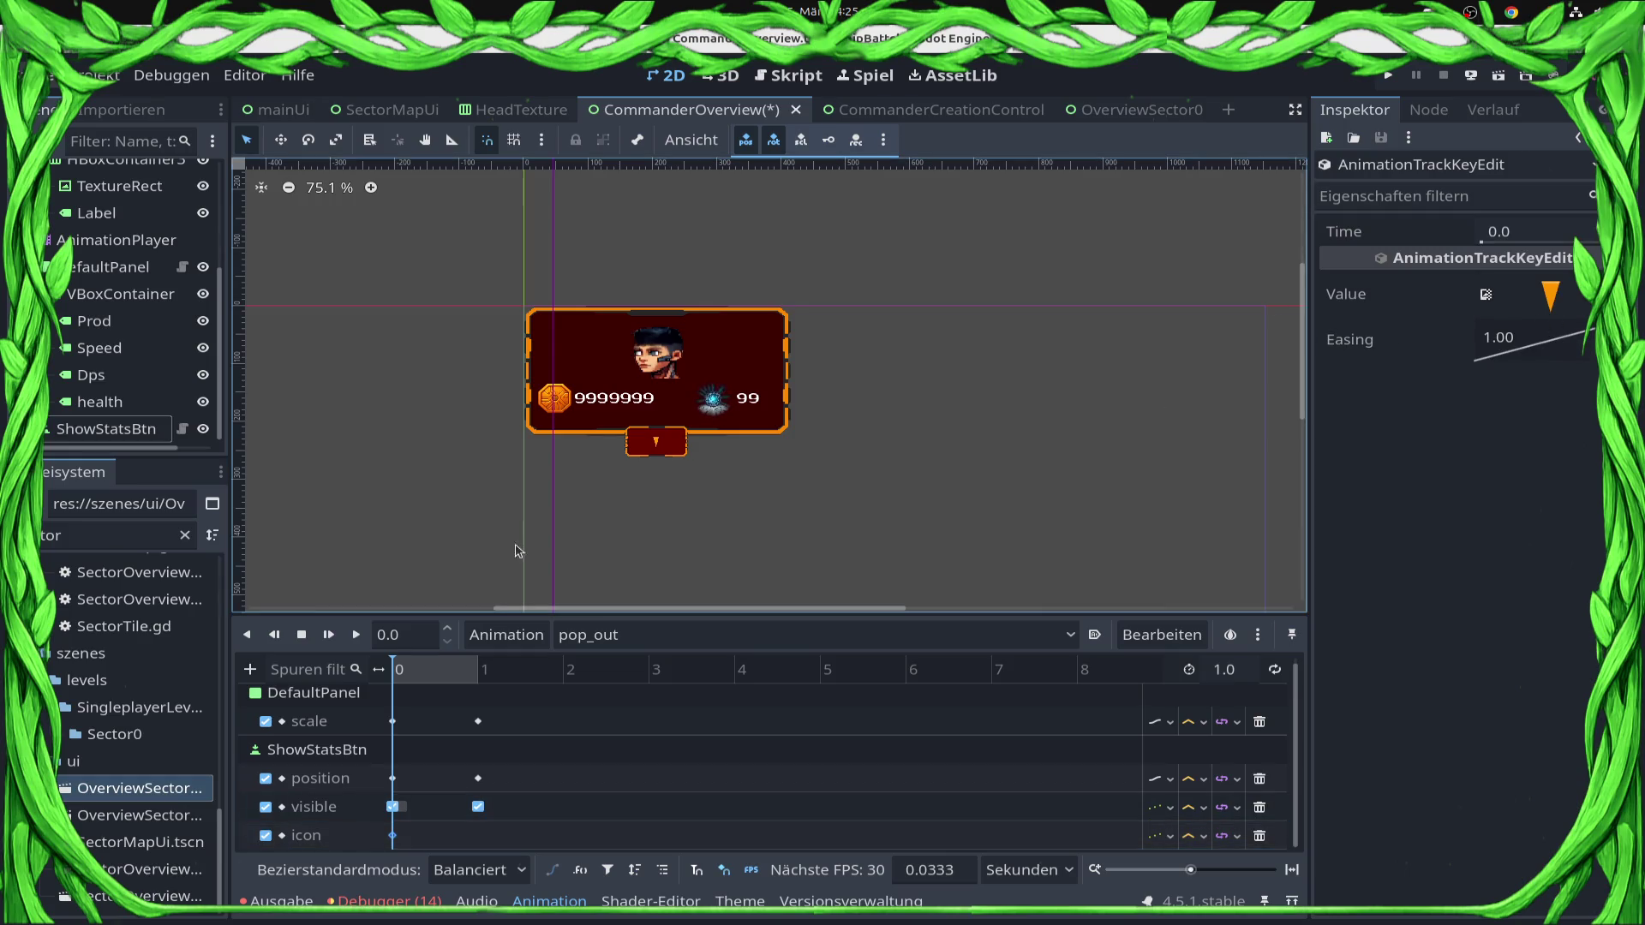
drag(398, 677, 504, 698)
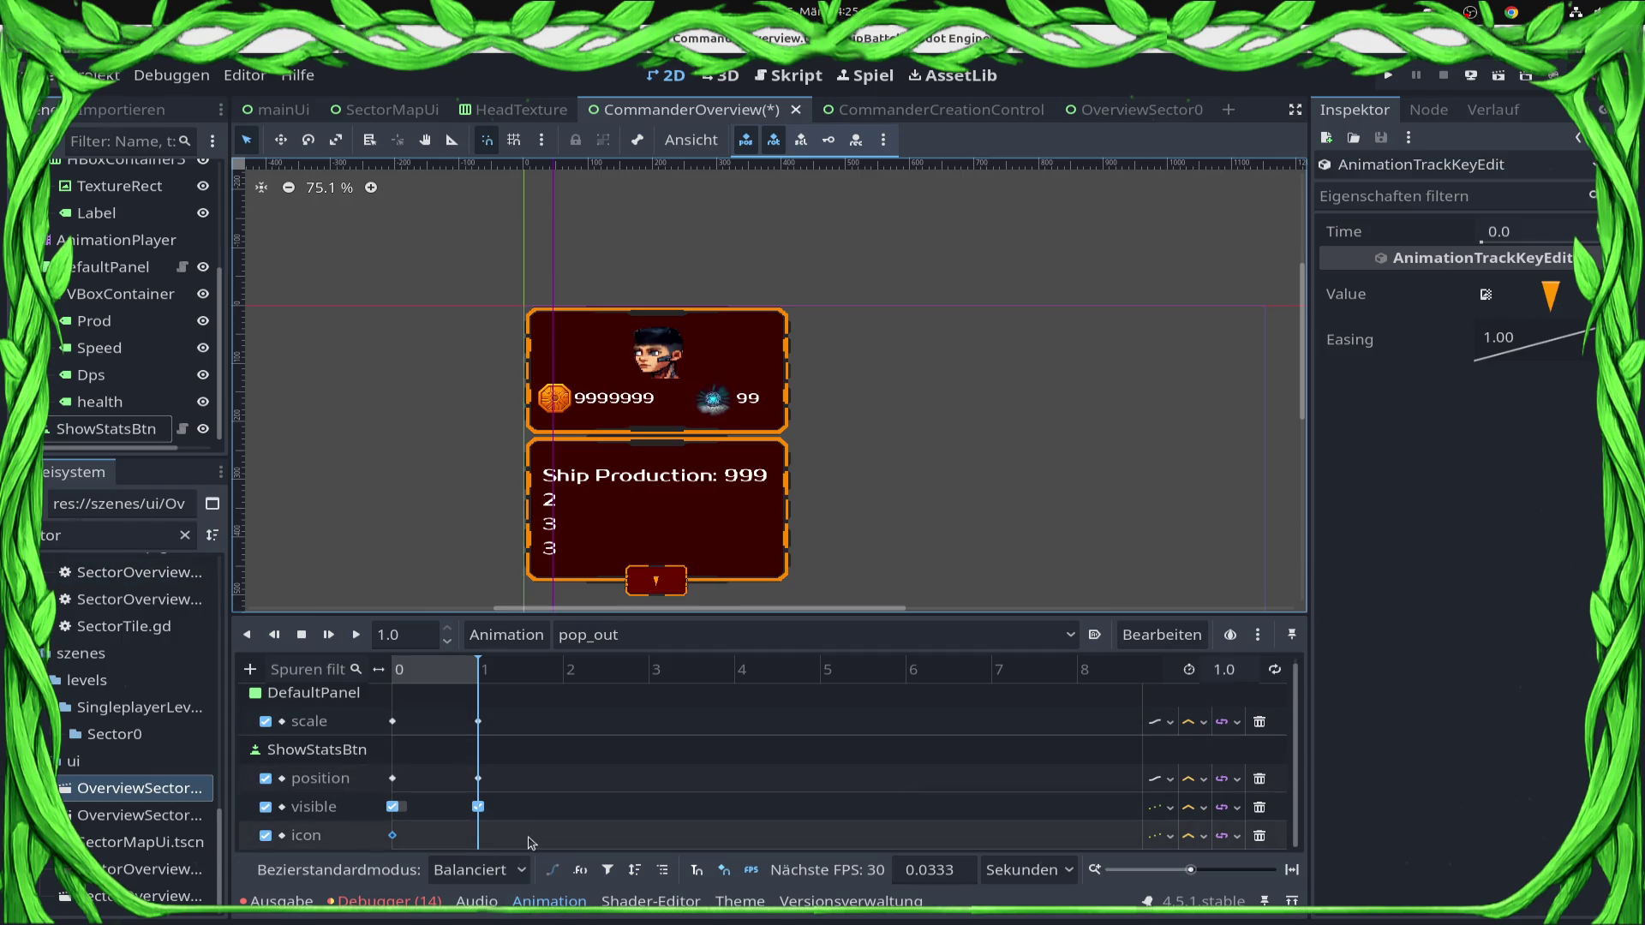
right_click(480, 841)
Search the project files for 'arrow' and then 'small'.
click(120, 519)
click(103, 533)
key(ctrl+a)
text(arrow)
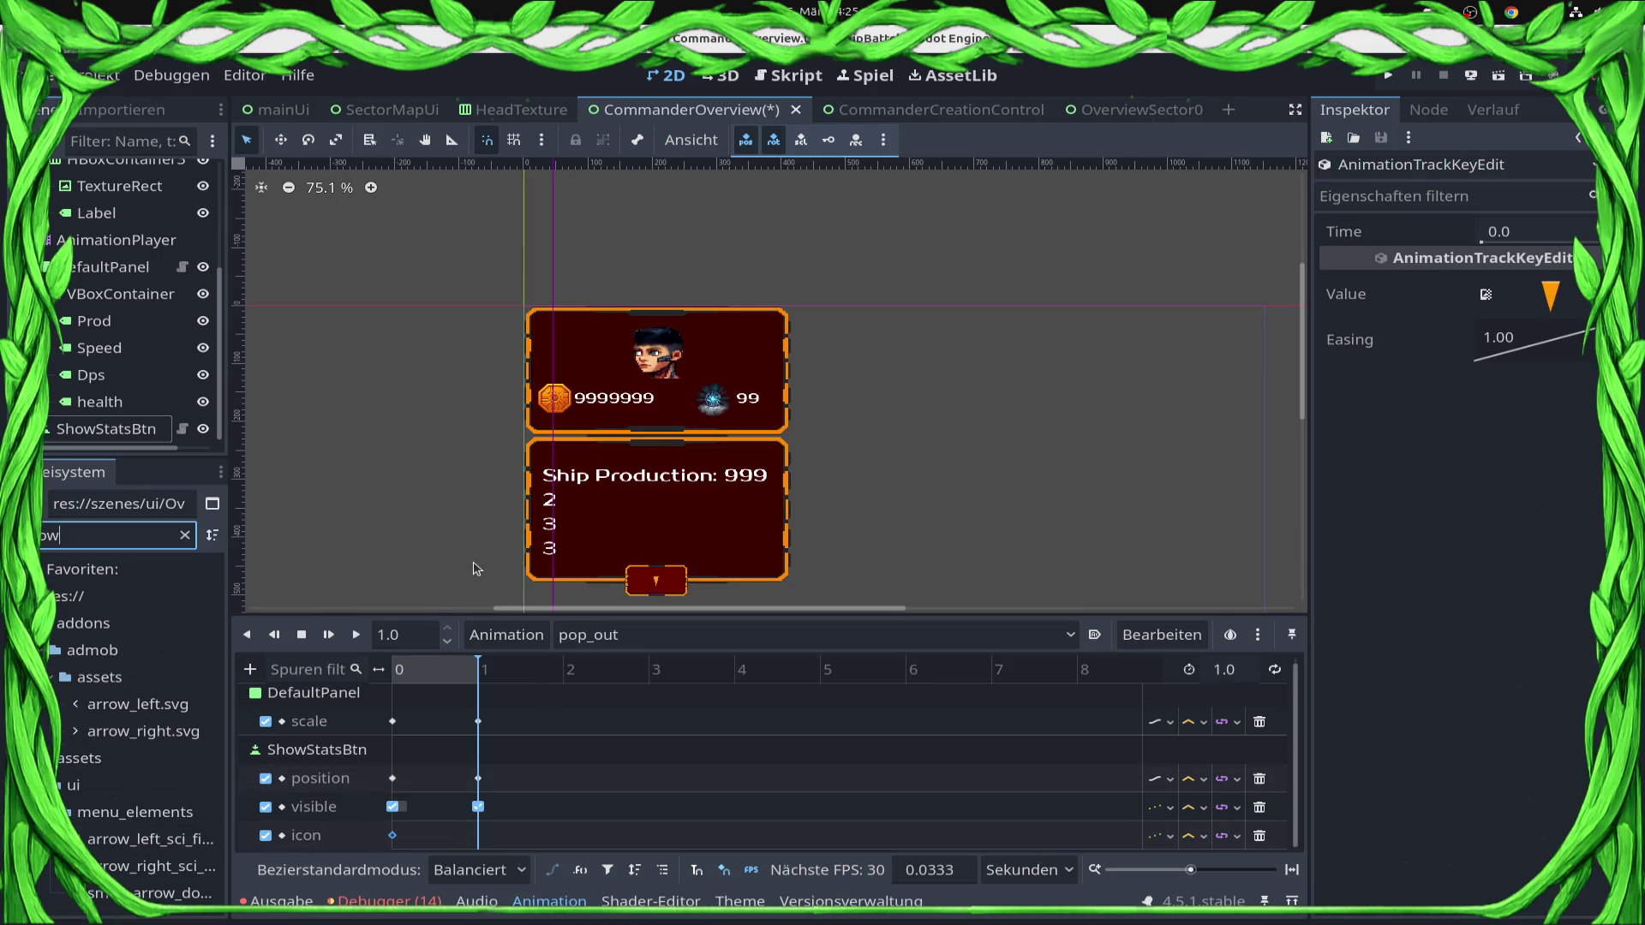
key(ctrl+a)
text(small)
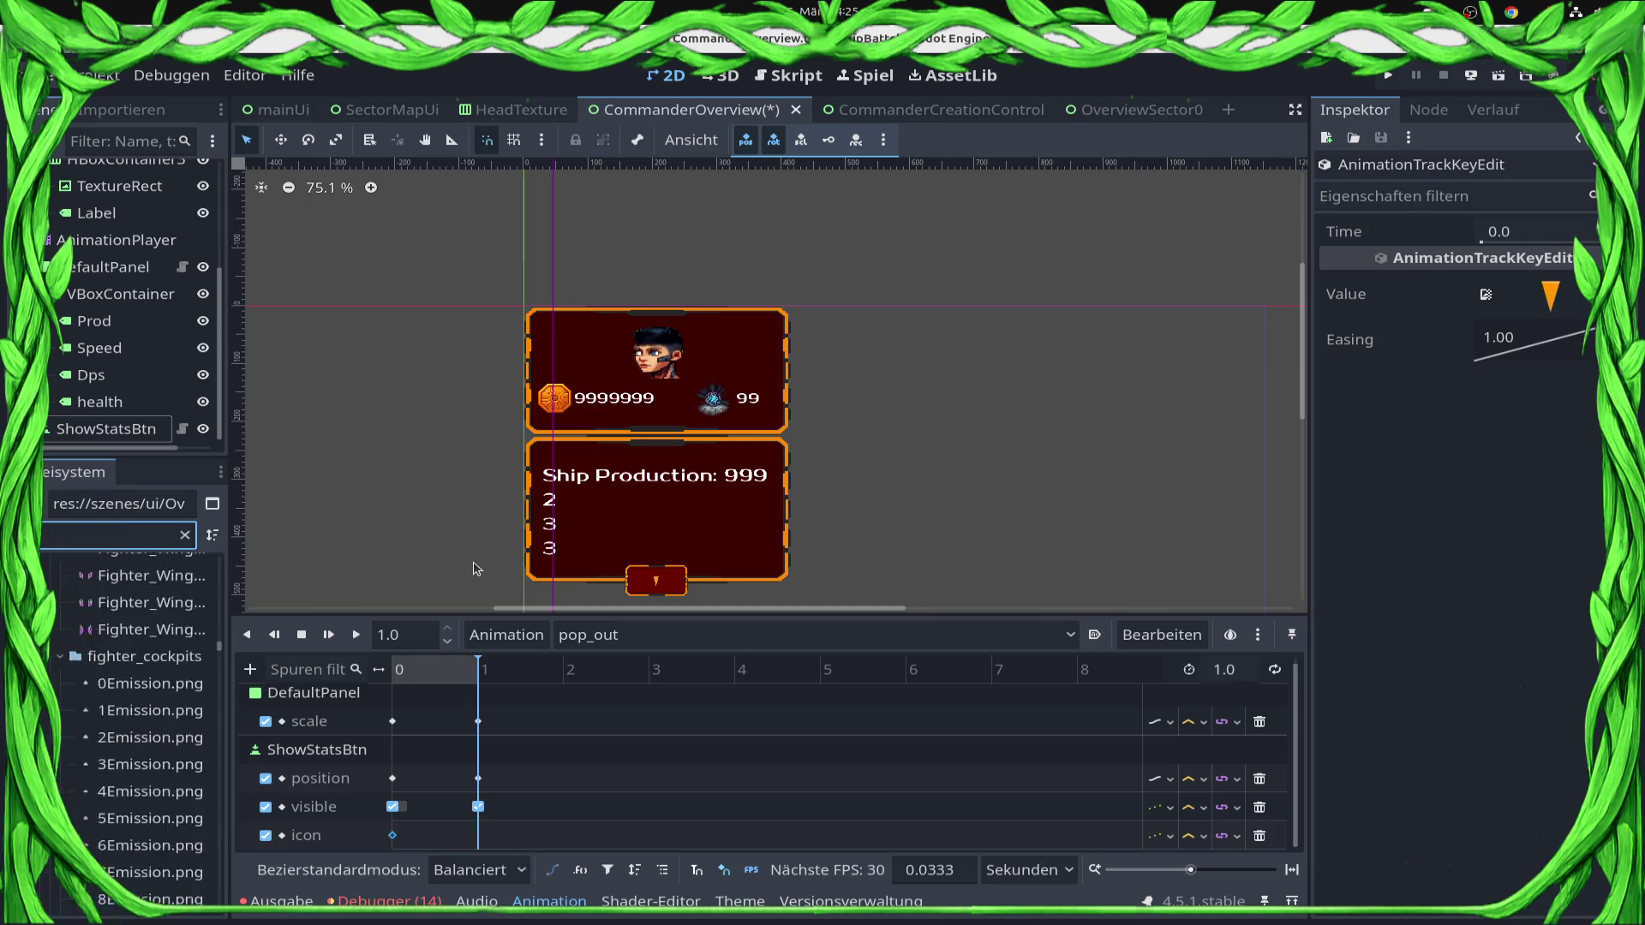
key(ctrl+a)
key(BackSpace)
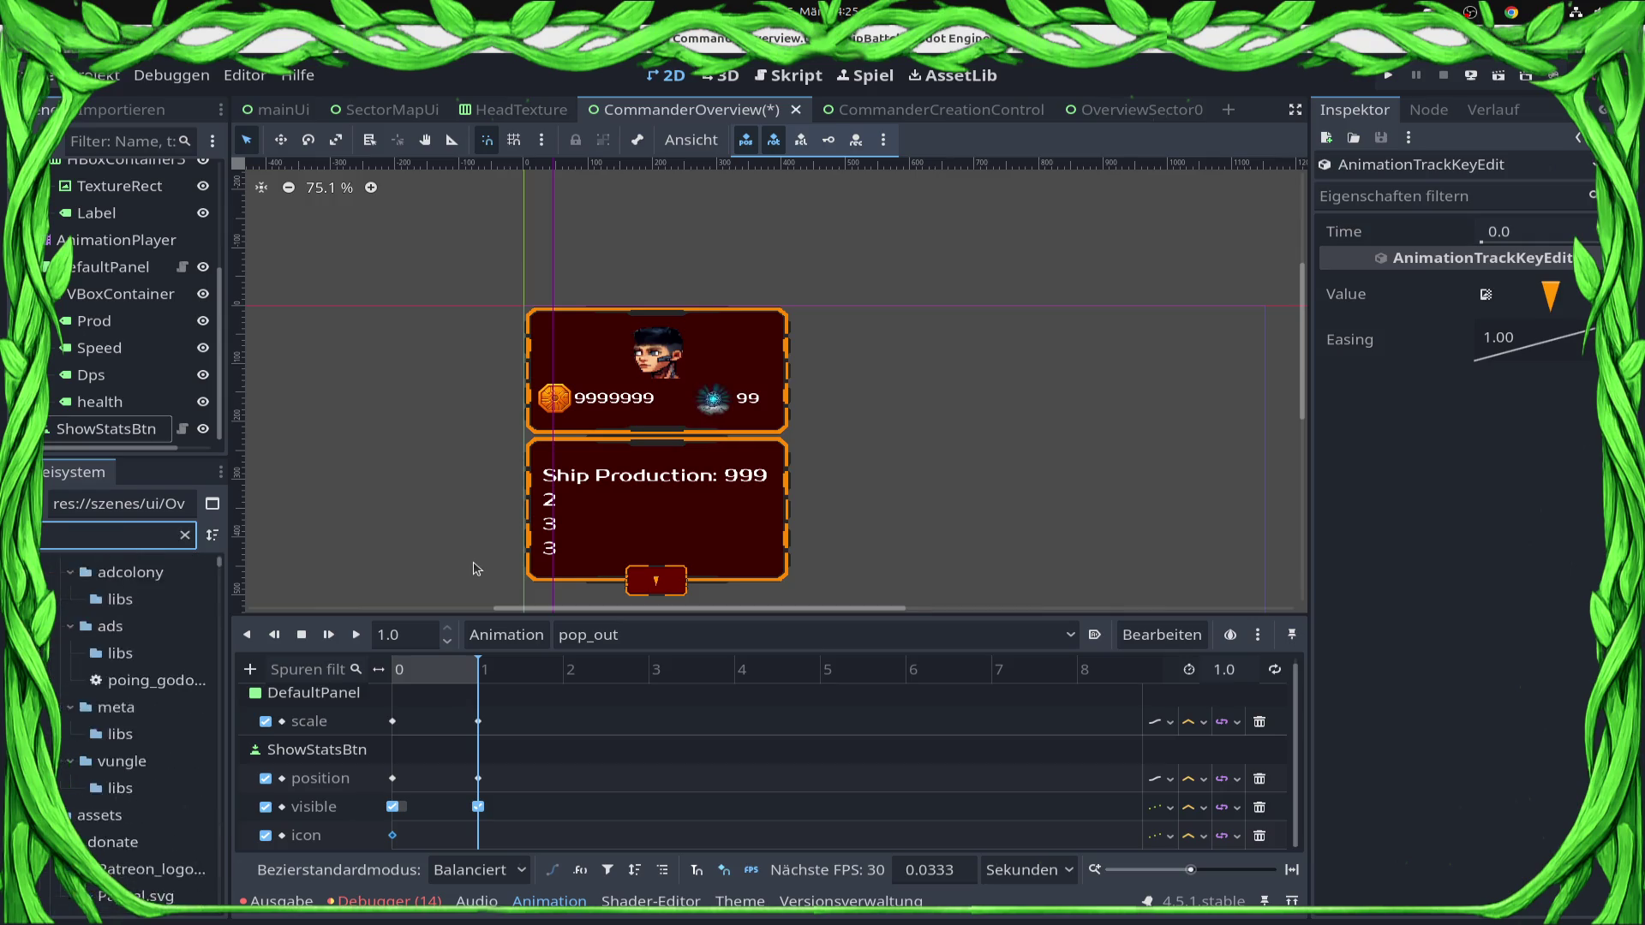
text(small)
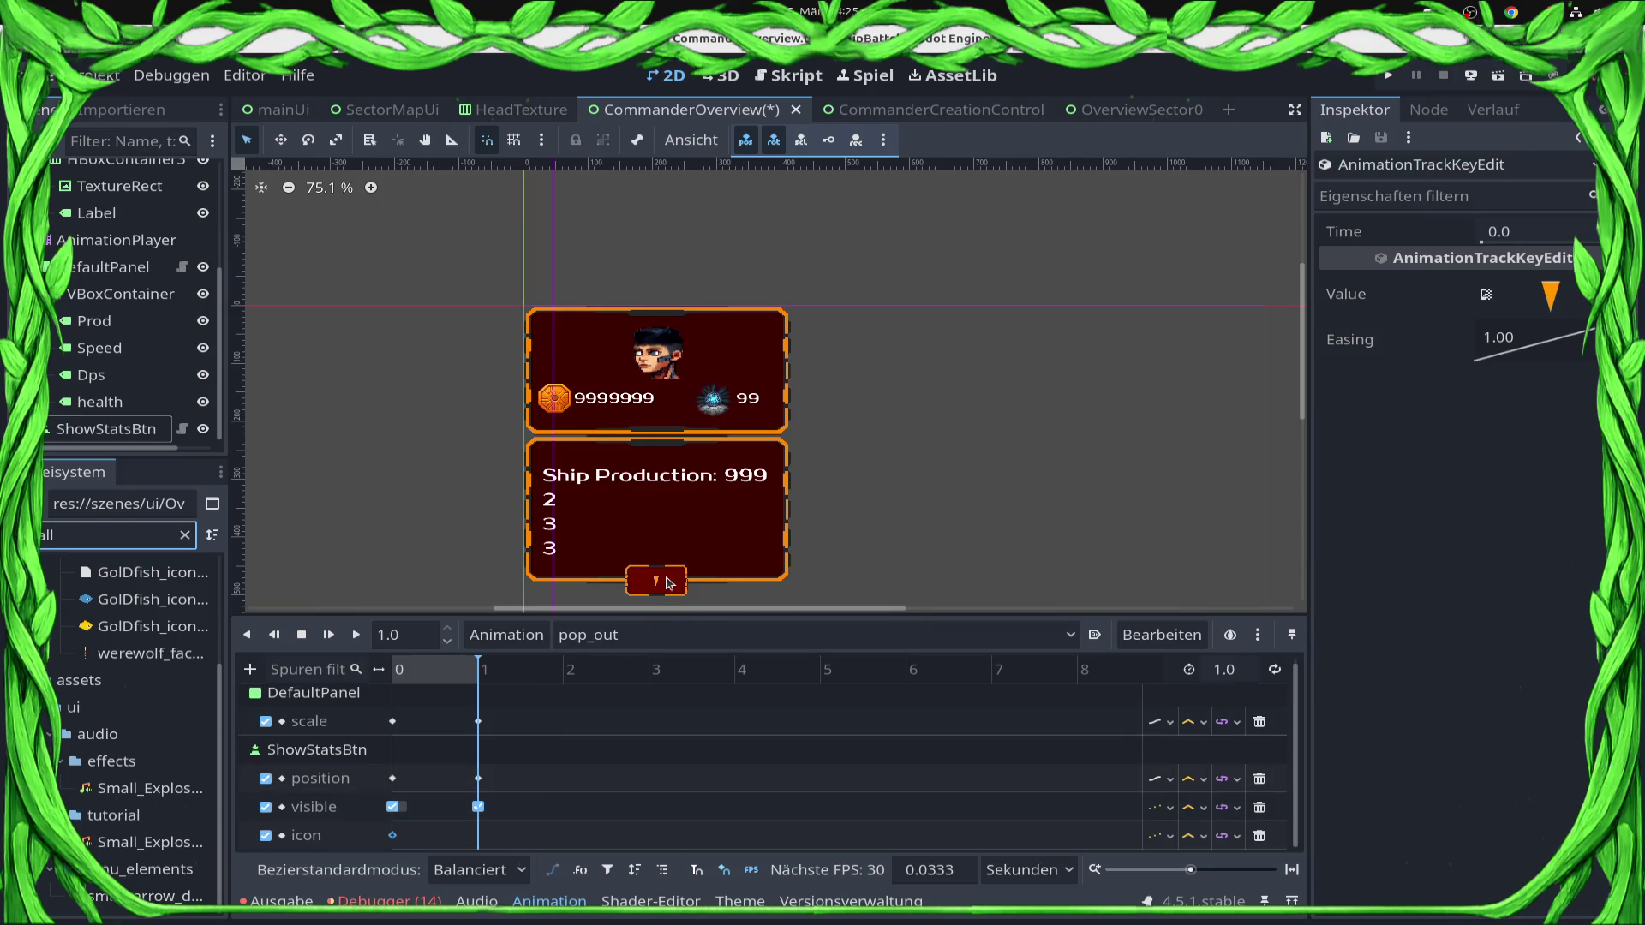
Select ShowStatsBtn in Pivot mode and add guides along the panel bottom and button centre.
click(669, 583)
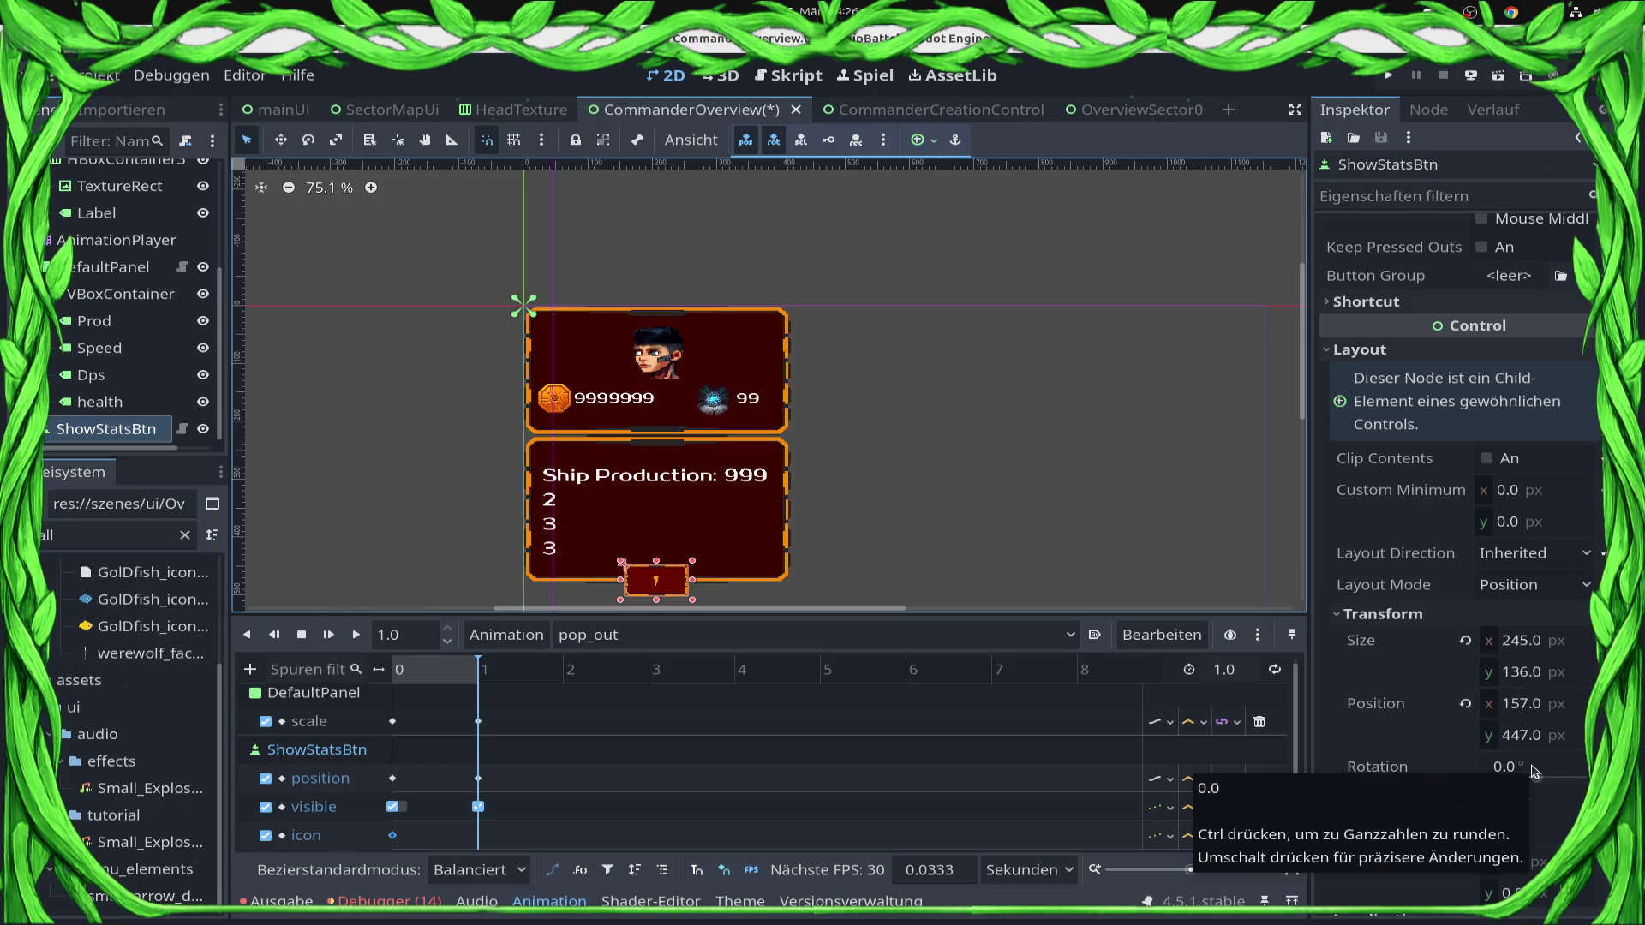
scroll(757, 591, up, 4)
scroll(758, 592, up, 8)
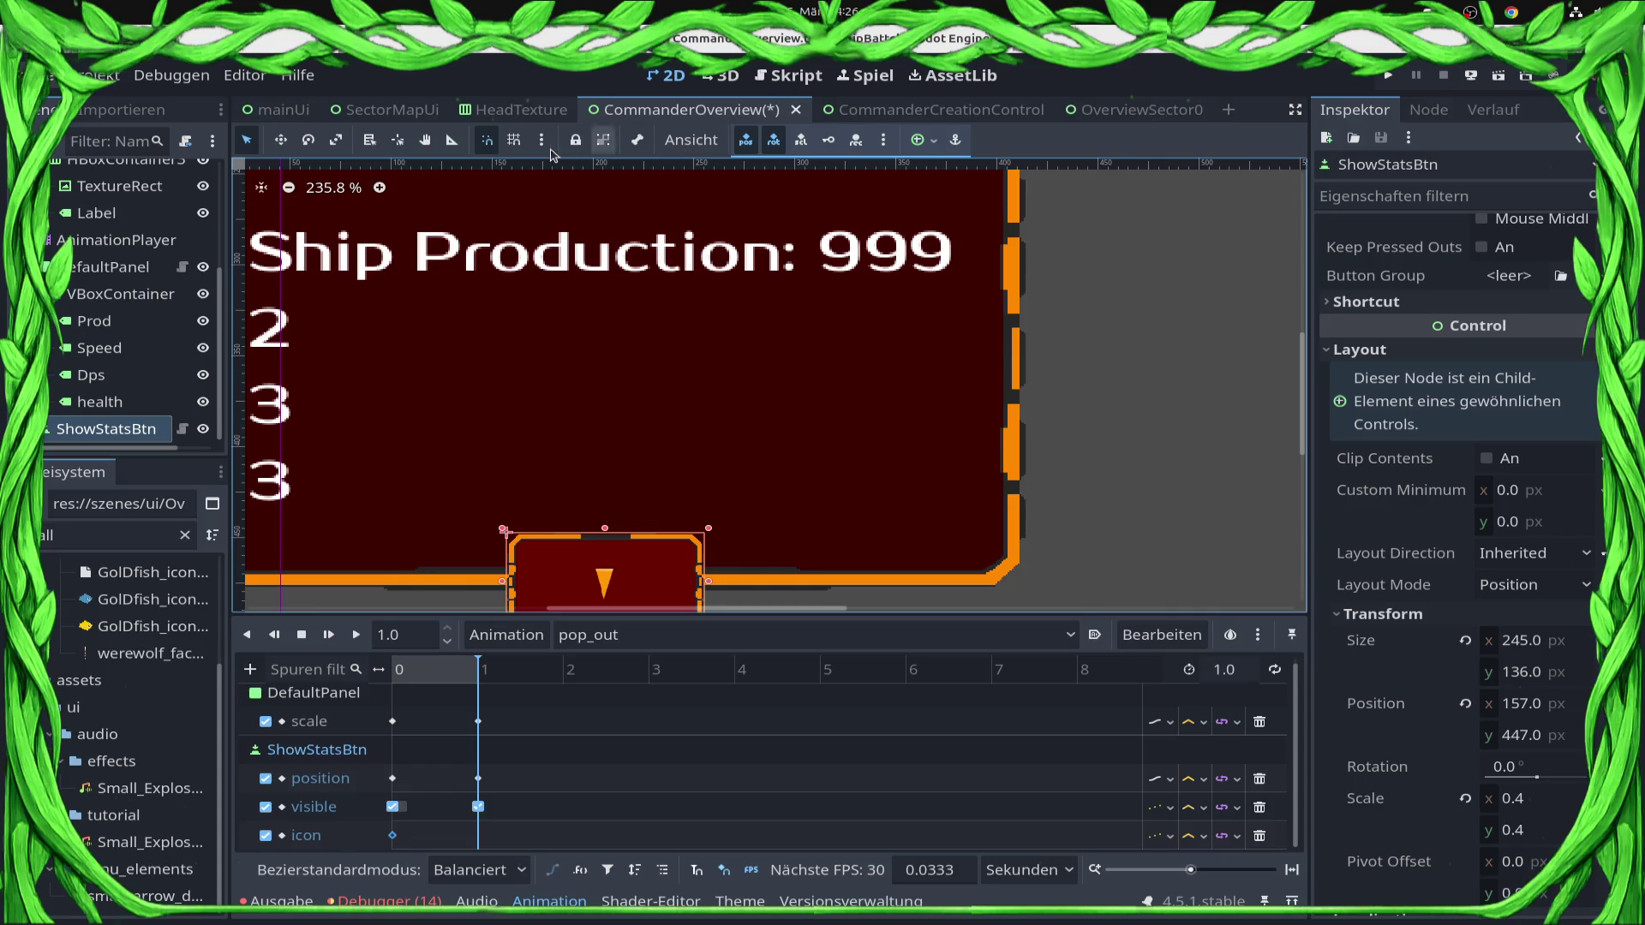
click(398, 140)
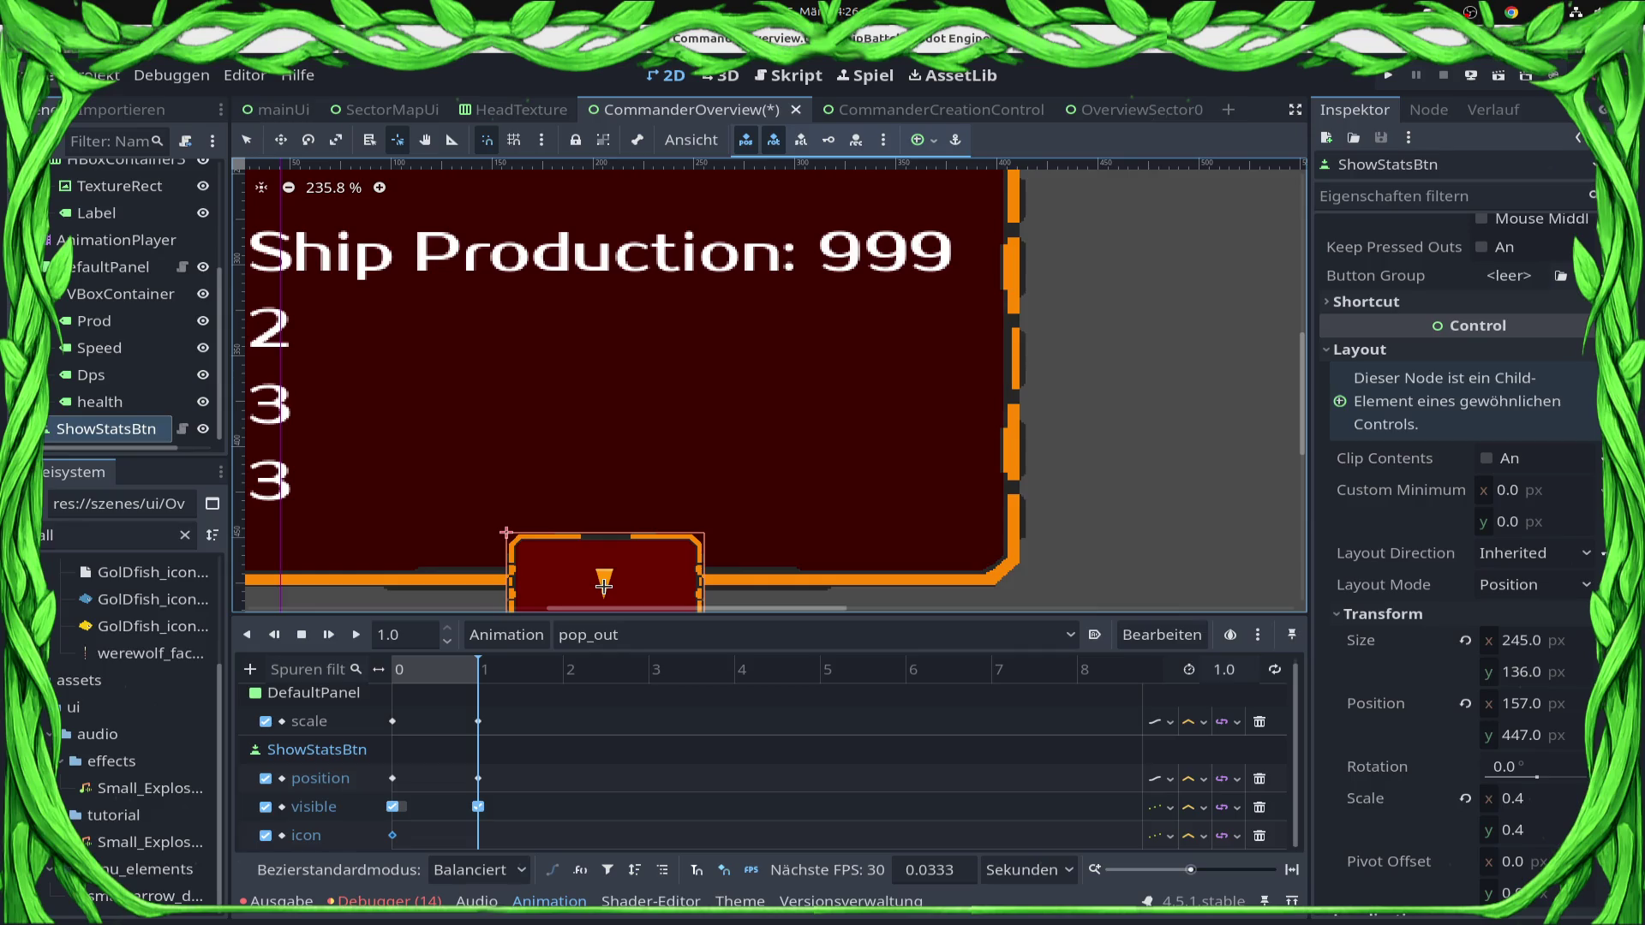
drag(518, 167, 399, 582)
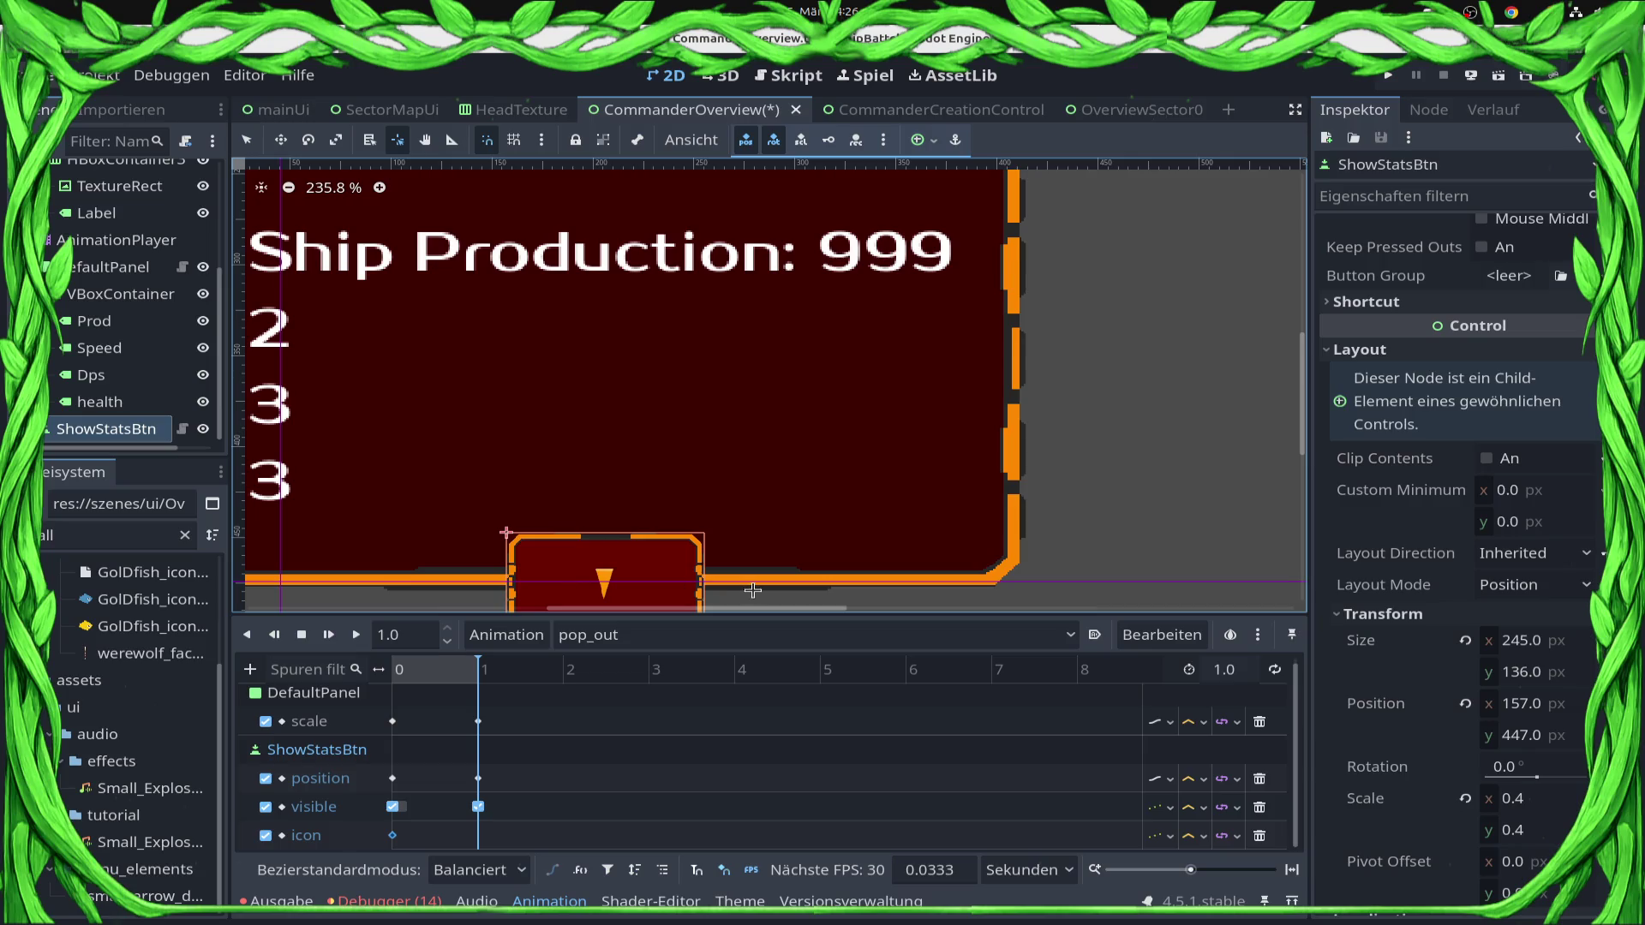
mouse_move(237, 352)
mouse_down()
mouse_move(724, 396)
mouse_move(608, 398)
mouse_up()
Place ShowStatsBtn's pivot at its centre, giving an offset of 122.5 × 67.
scroll(826, 460, down, 4)
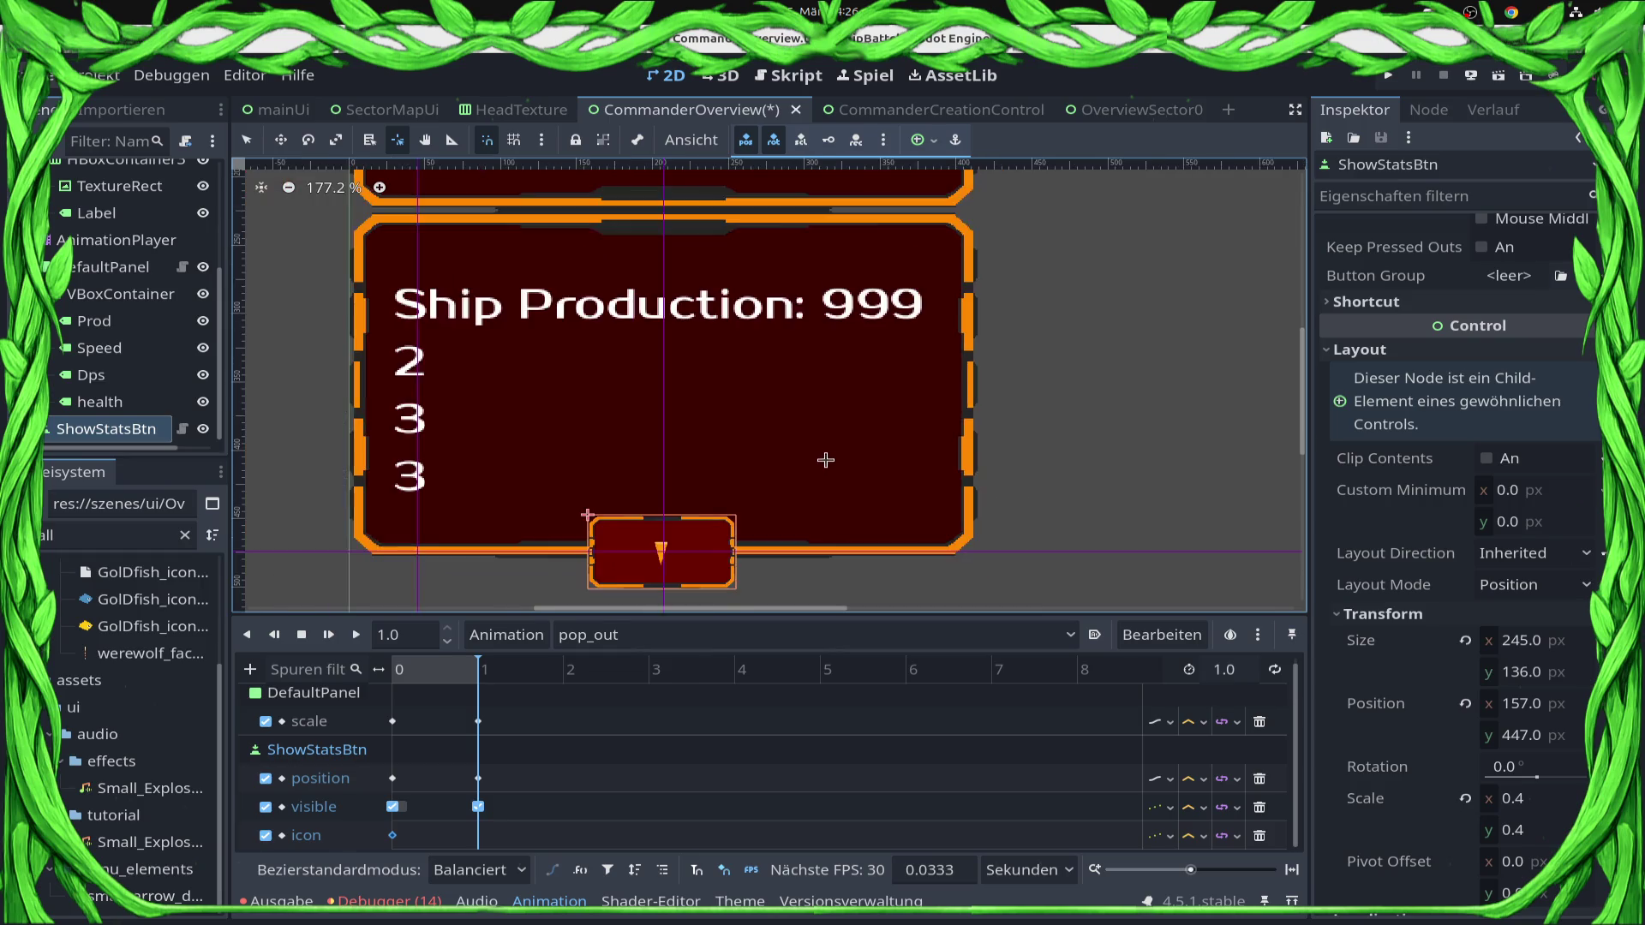
scroll(750, 443, up, 2)
scroll(686, 563, up, 6)
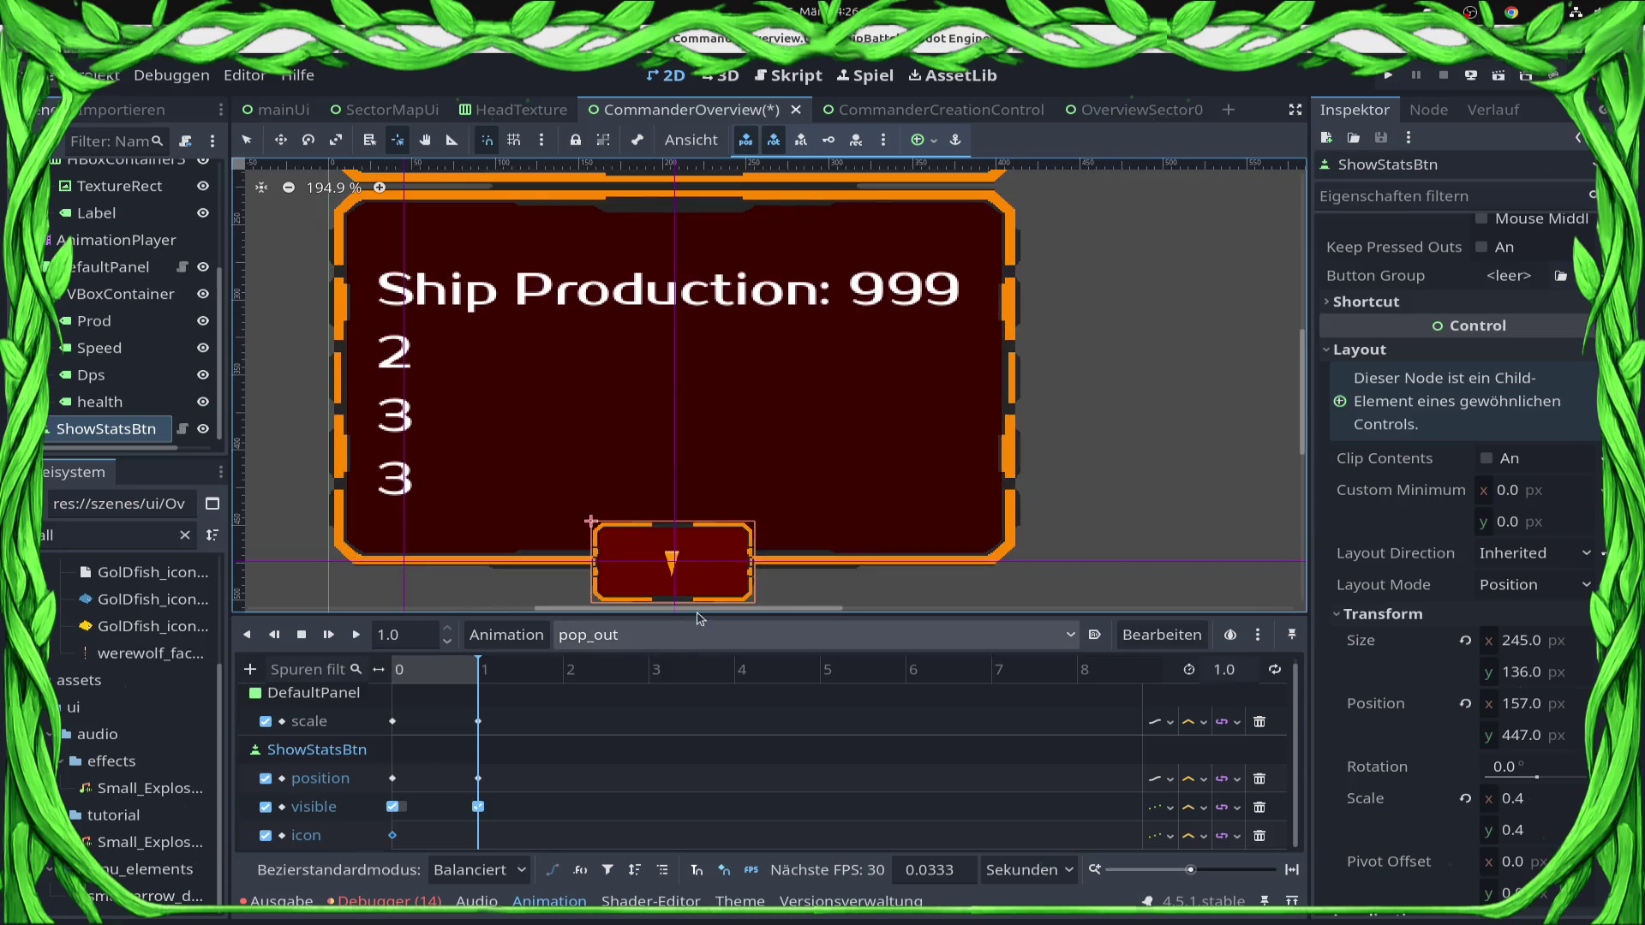
scroll(686, 563, up, 4)
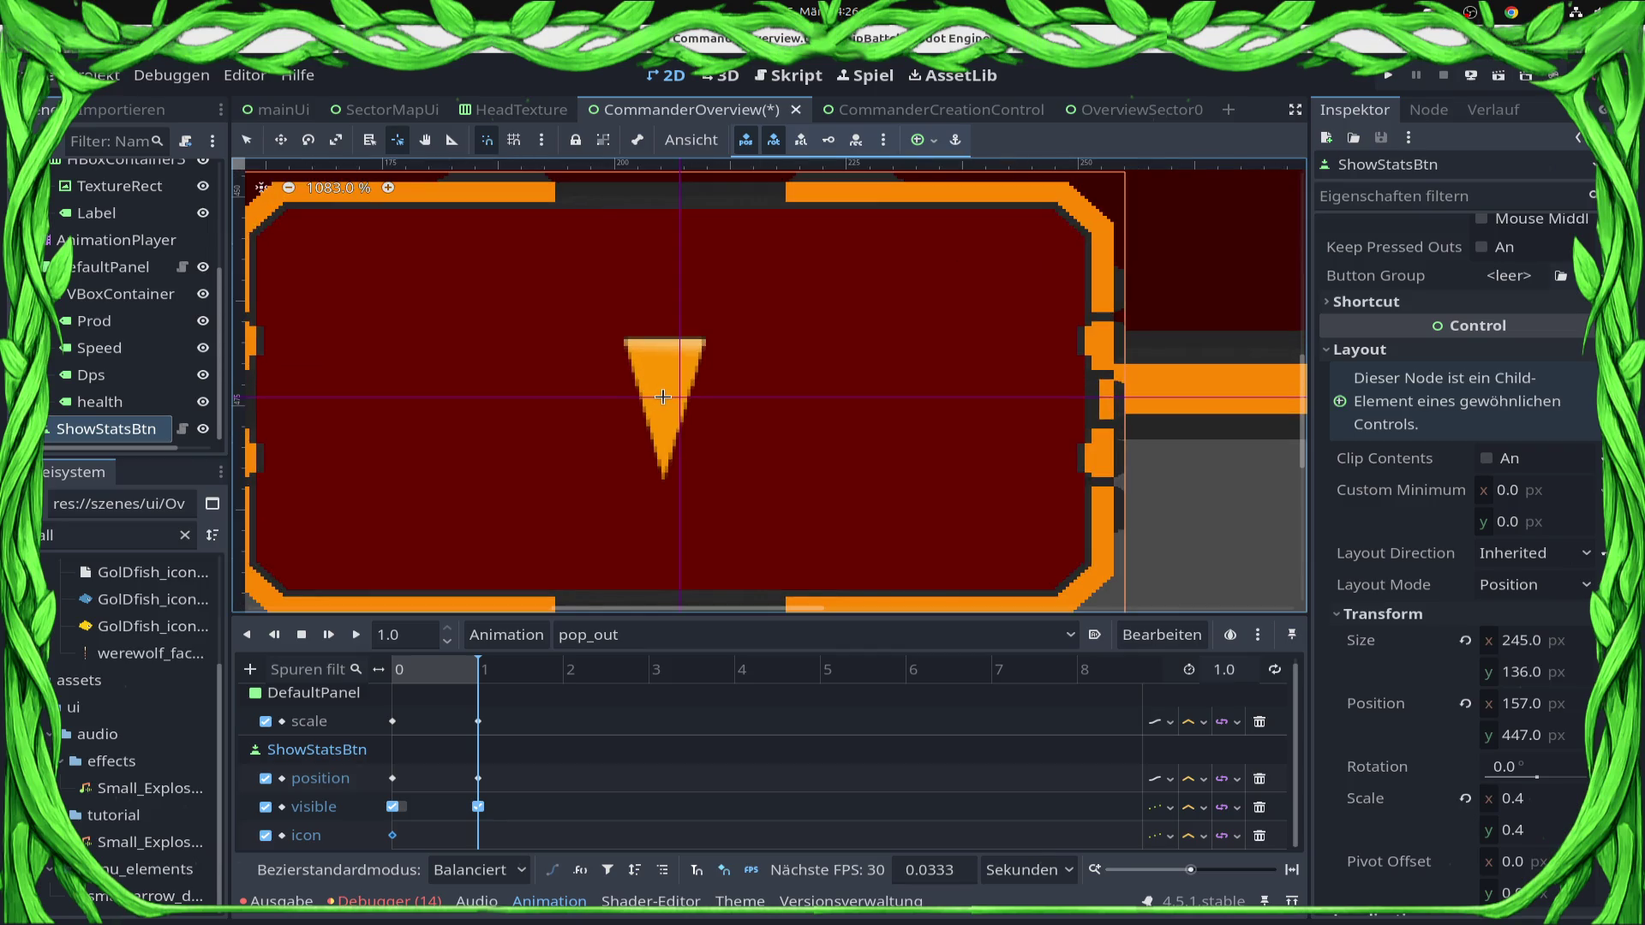
click(662, 397)
scroll(680, 404, down, 7)
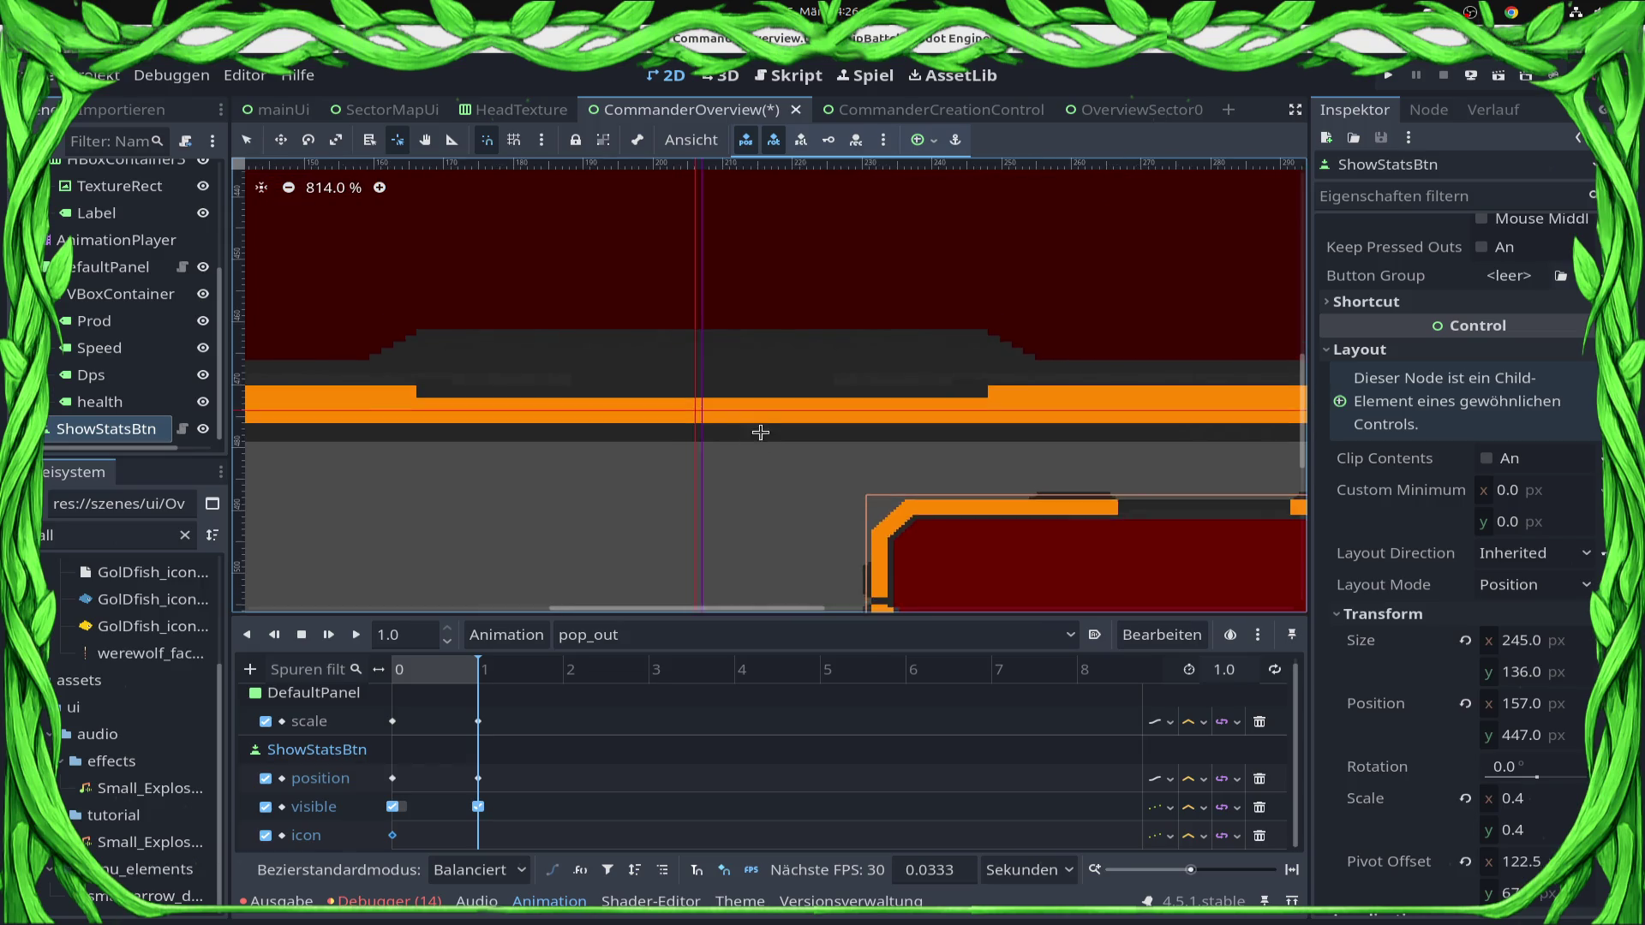
scroll(833, 509, right, 5)
scroll(834, 509, down, 2)
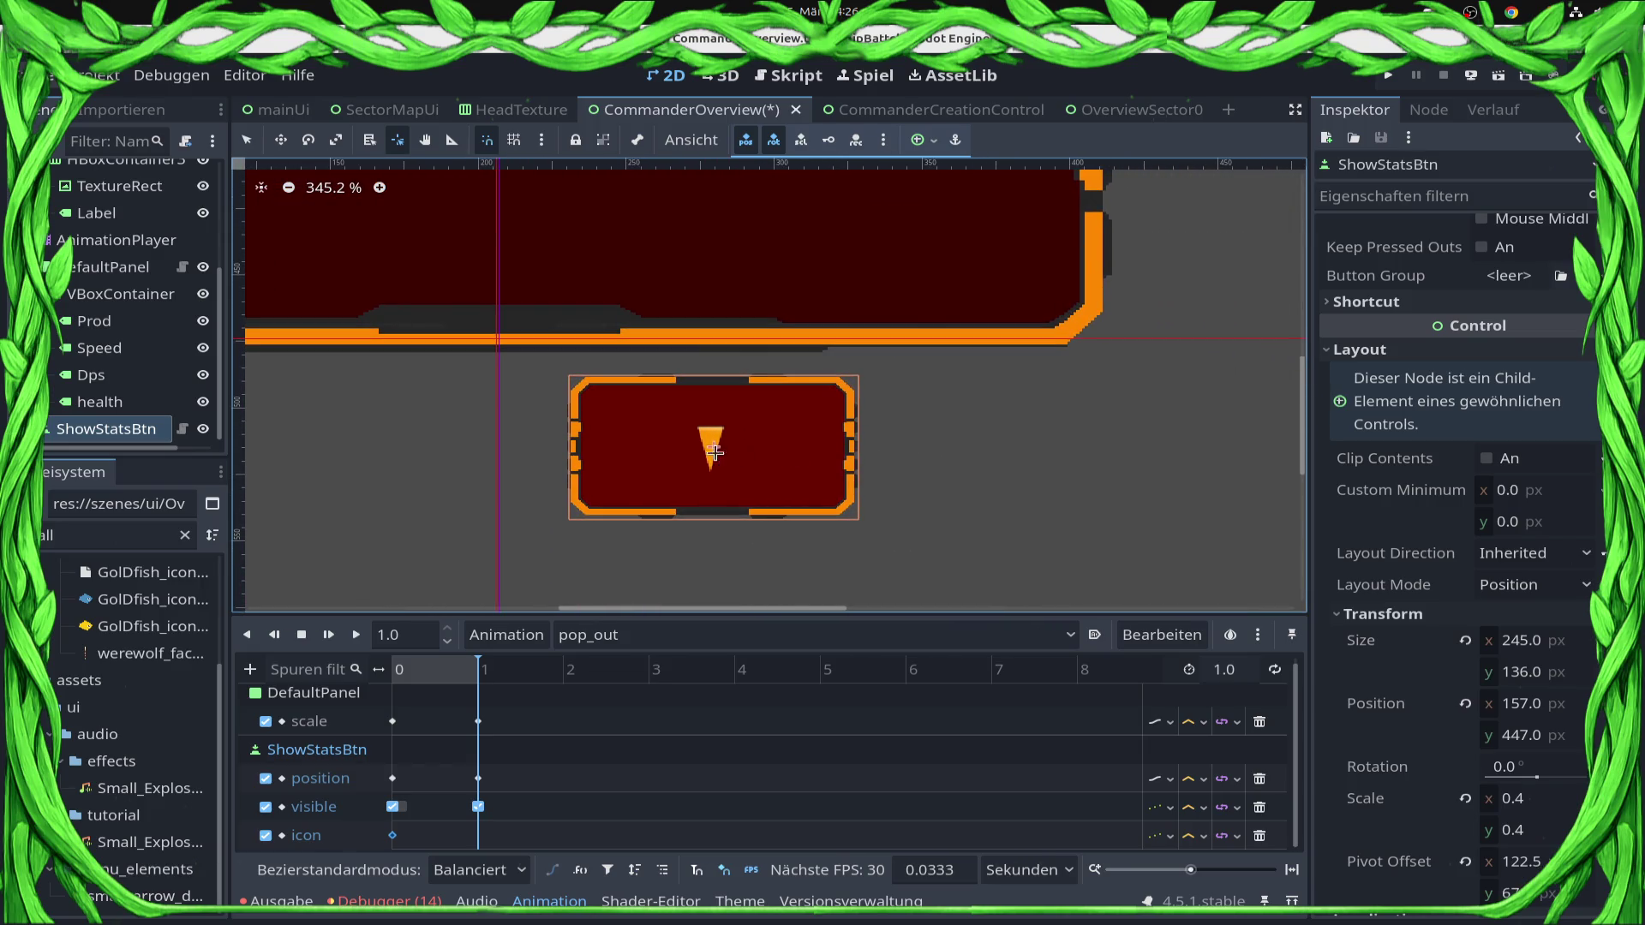
scroll(716, 452, up, 6)
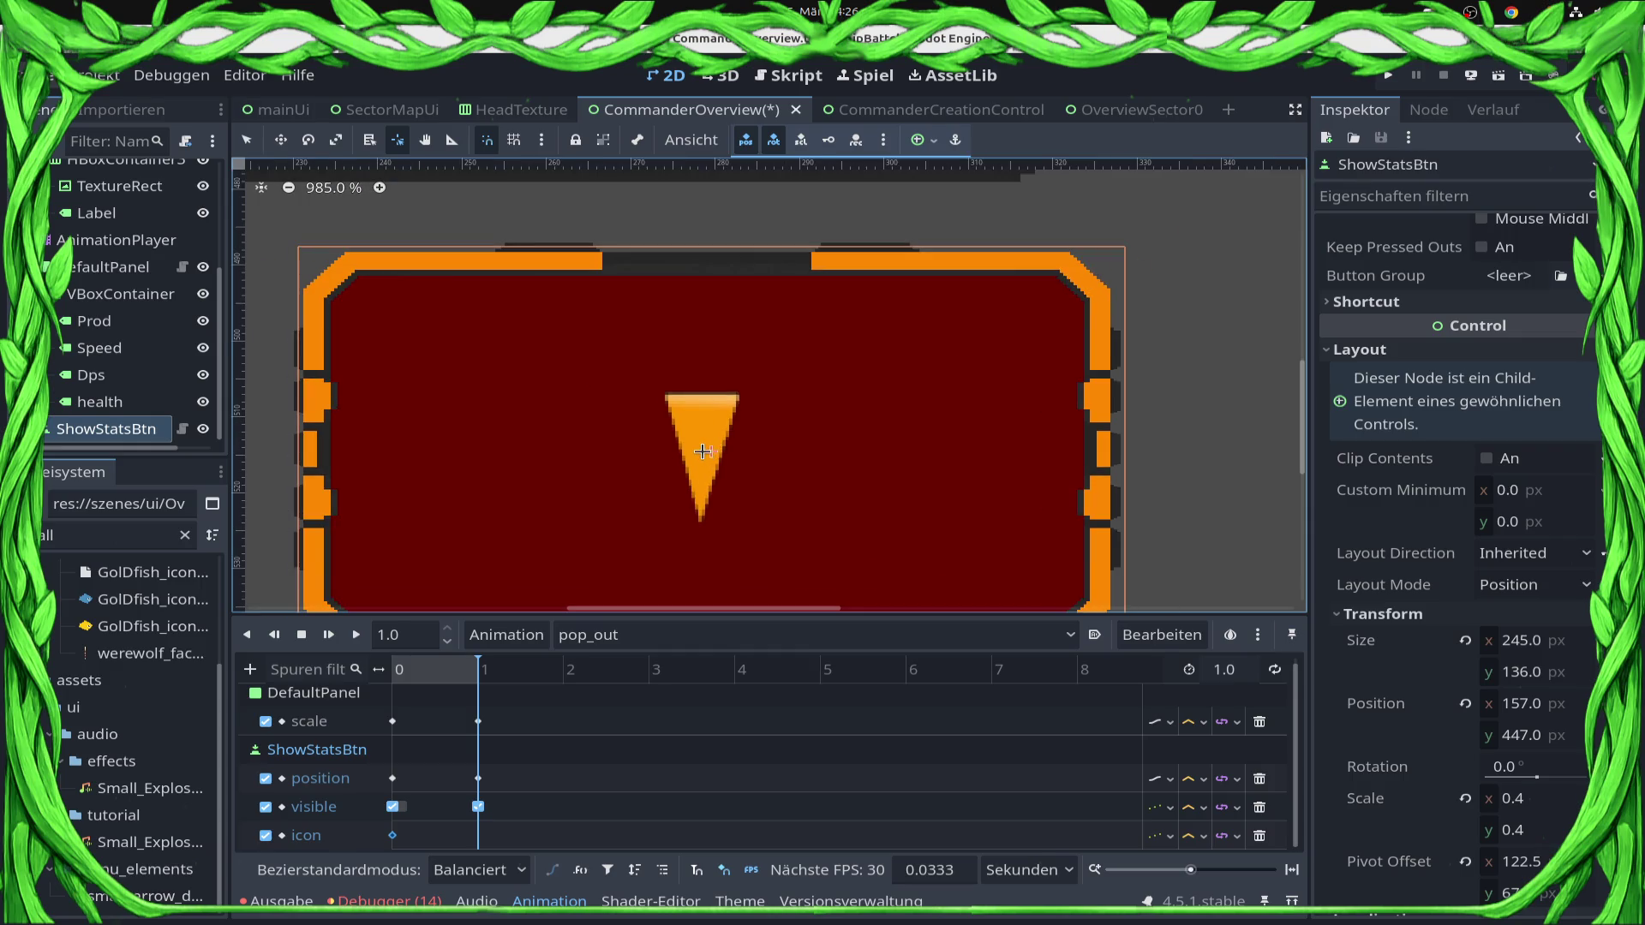
drag(702, 451, 710, 457)
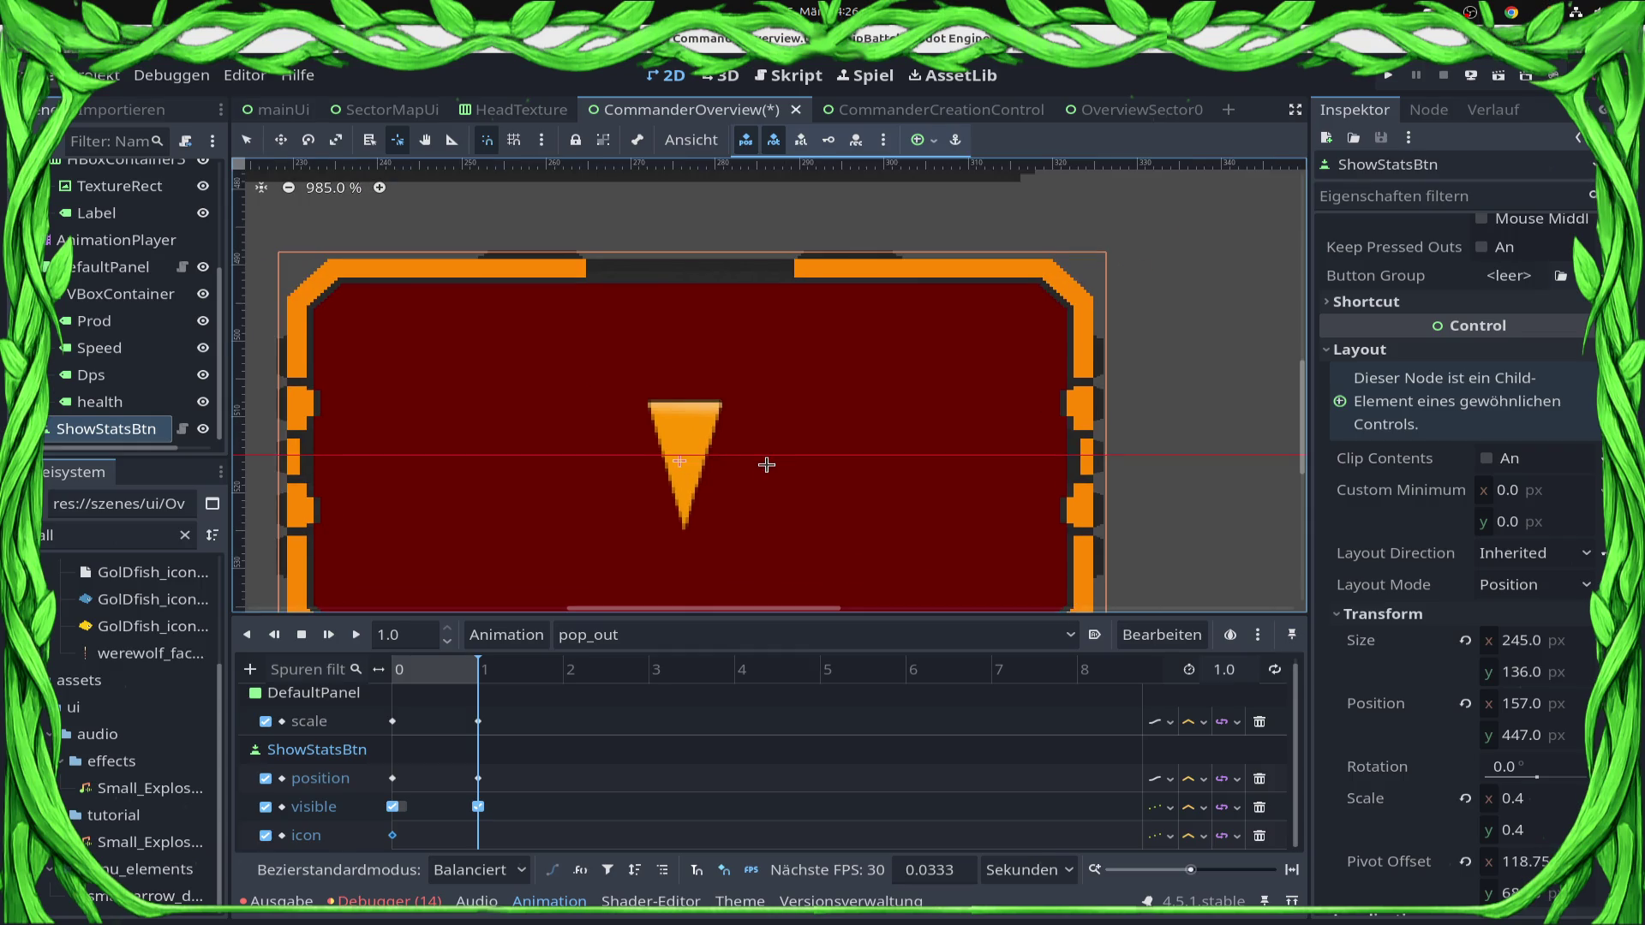
key(ctrl+z)
Drag ShowStatsBtn with the Move tool to position 85, 400.
scroll(657, 503, down, 7)
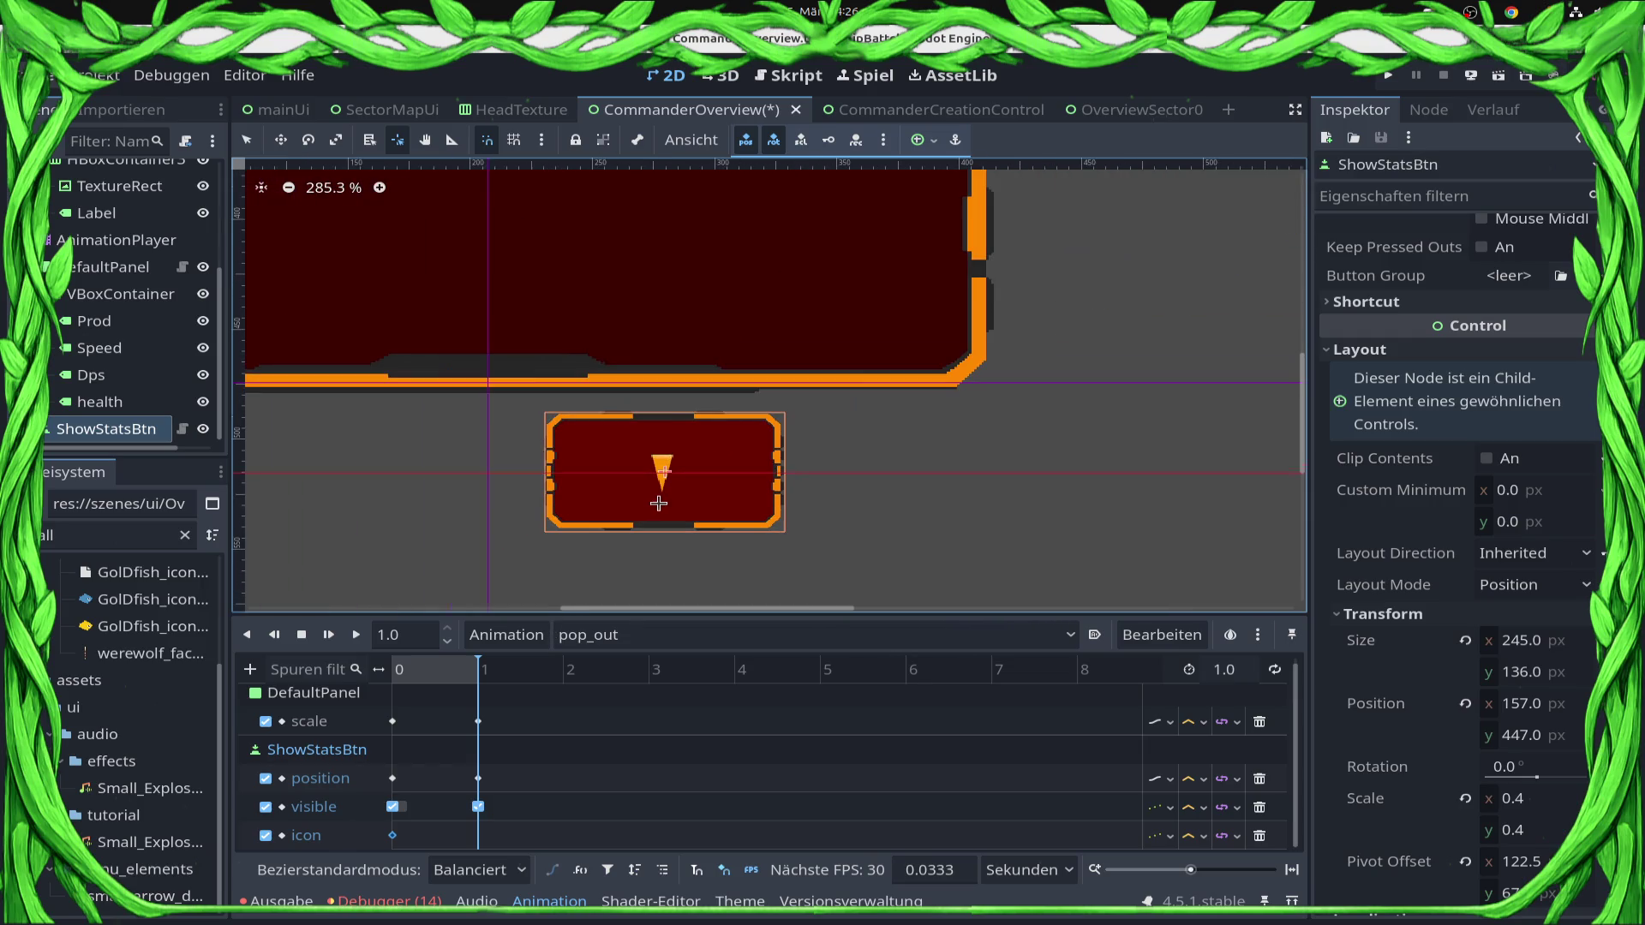
key(w)
mouse_move(655, 502)
mouse_down()
mouse_move(368, 338)
mouse_move(479, 404)
mouse_up()
right_click(477, 780)
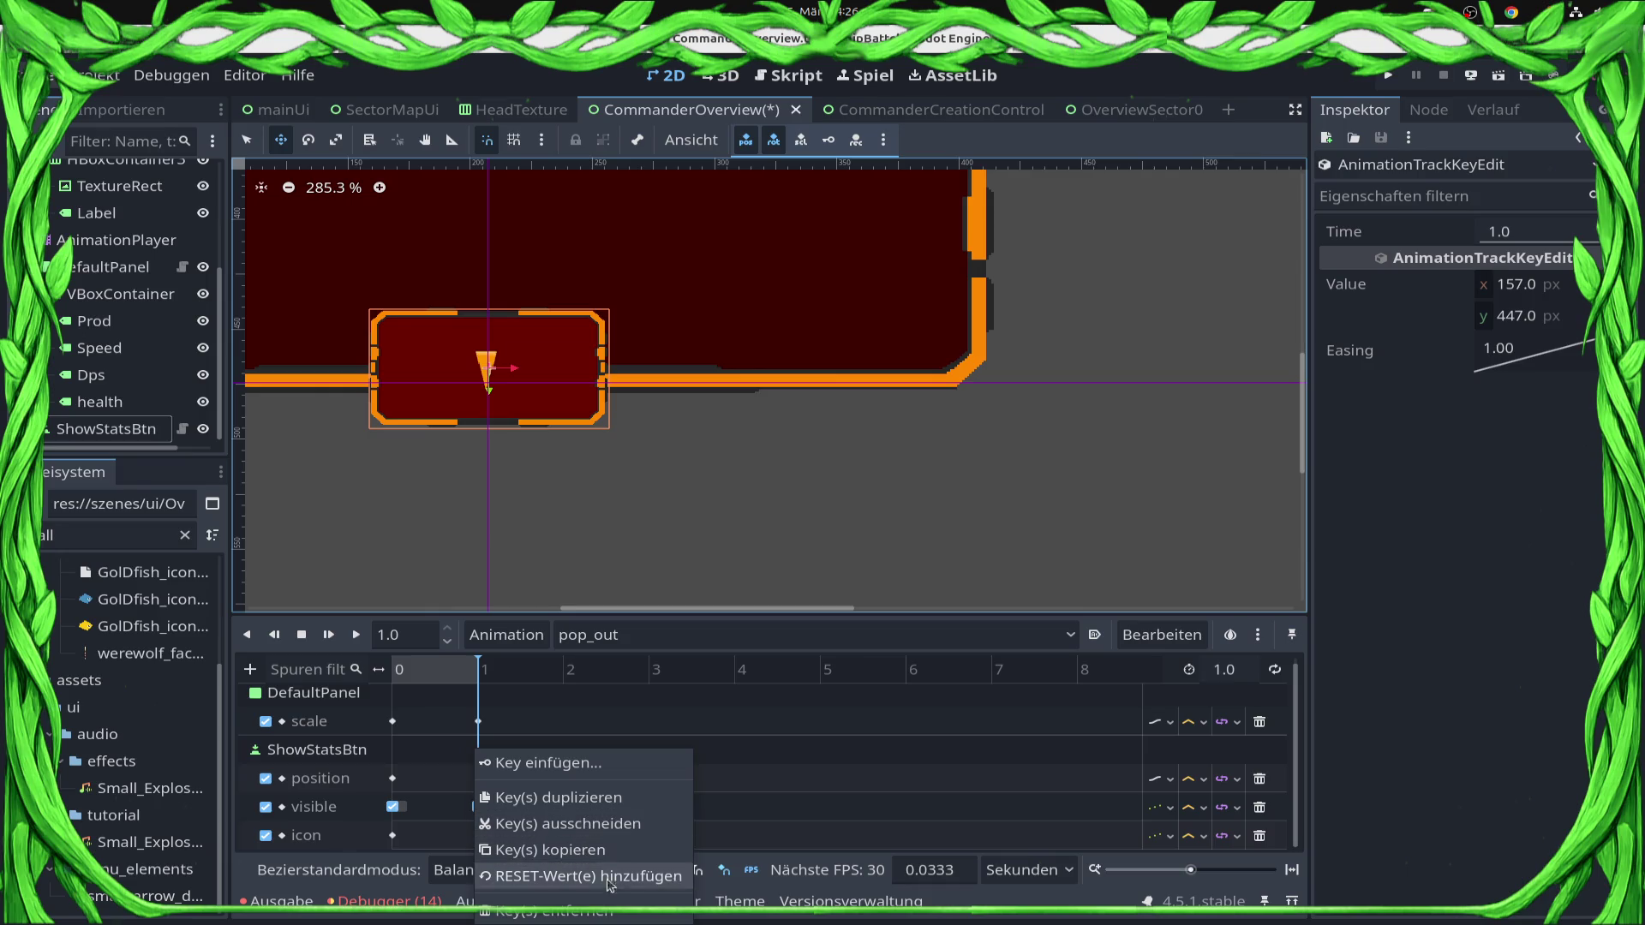
Insert a pop_out position key at 1.0 s holding (85, 400).
click(485, 789)
right_click(481, 782)
click(514, 791)
click(477, 777)
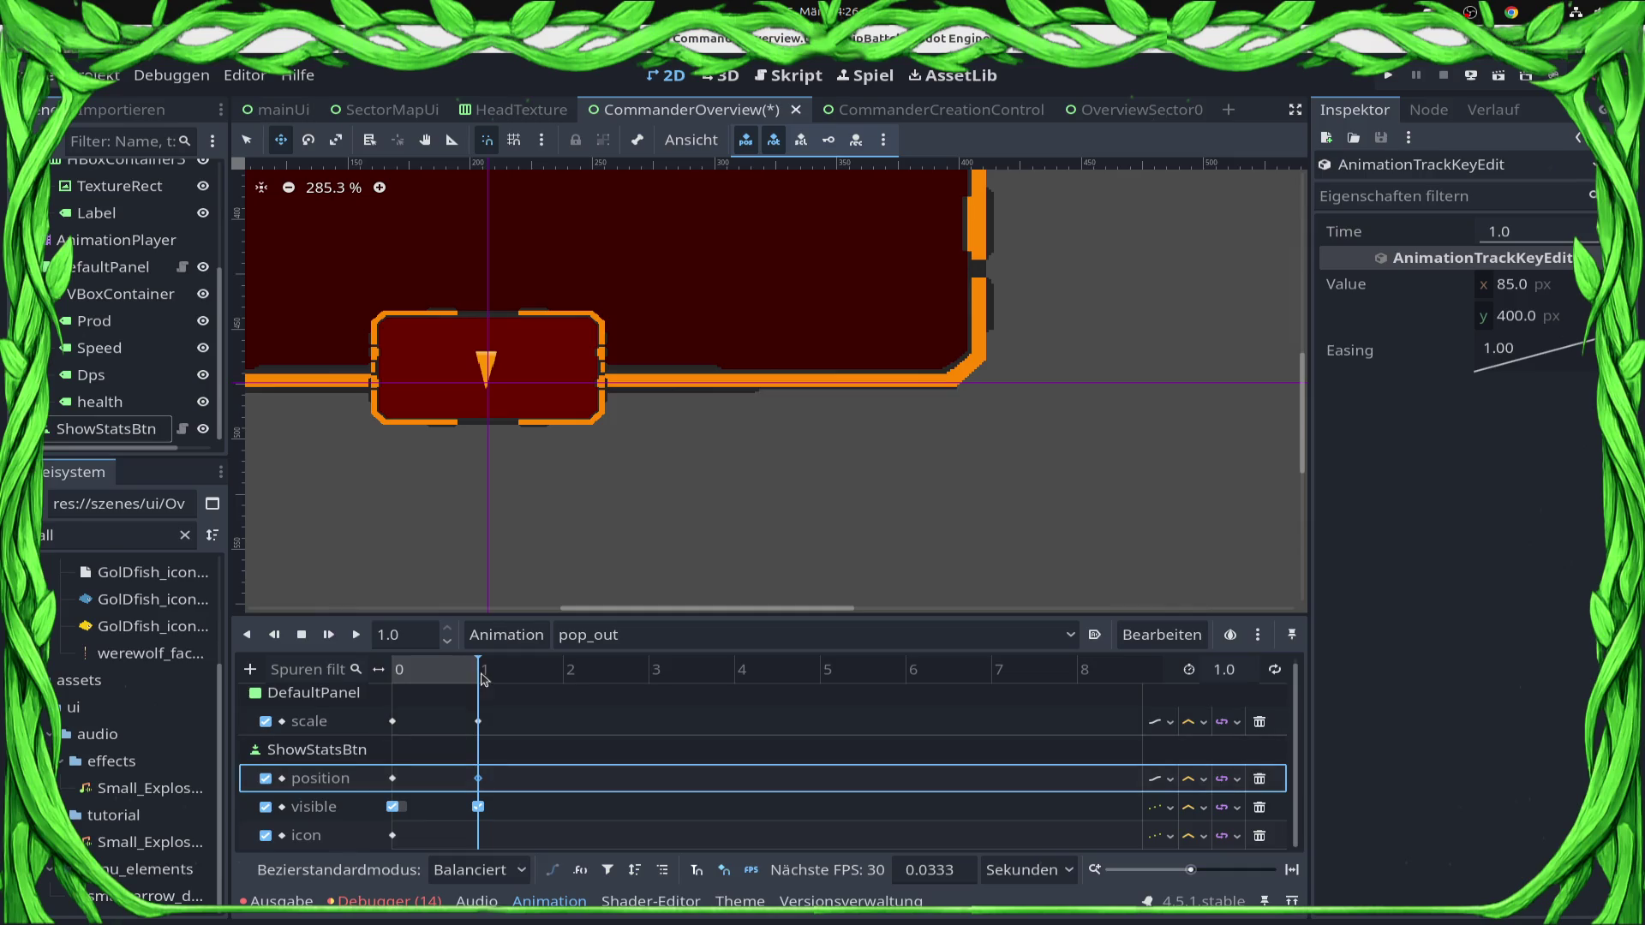
Replace the time-0 position key with ShowStatsBtn moved to (90, 157) under the top card.
drag(480, 670, 362, 668)
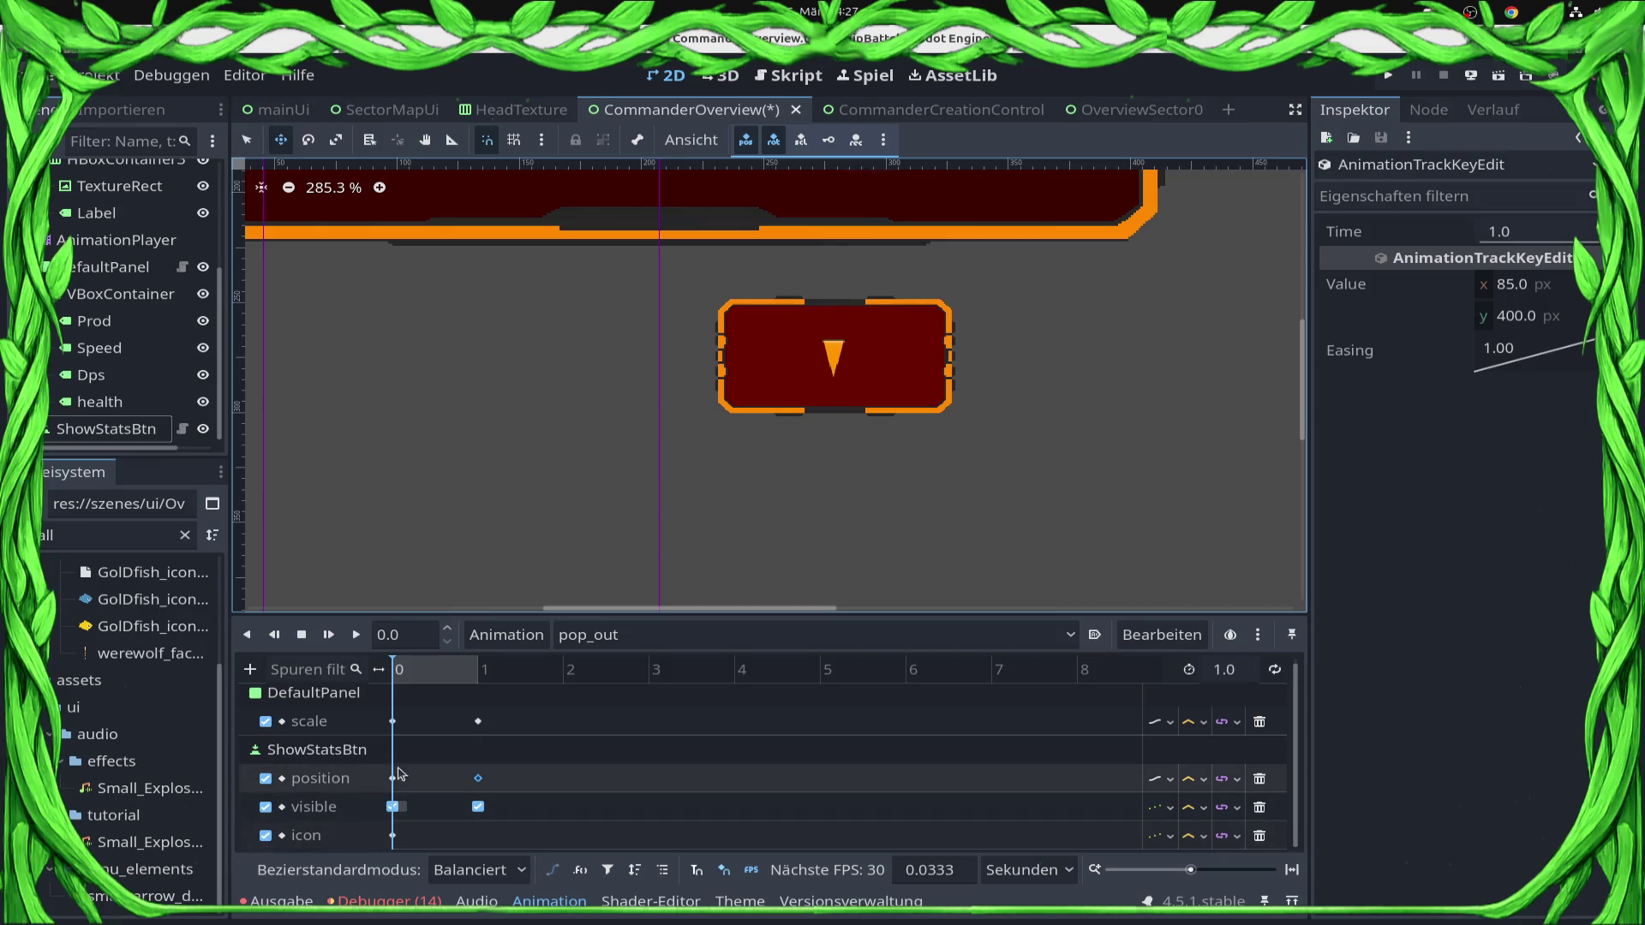
right_click(396, 787)
click(437, 916)
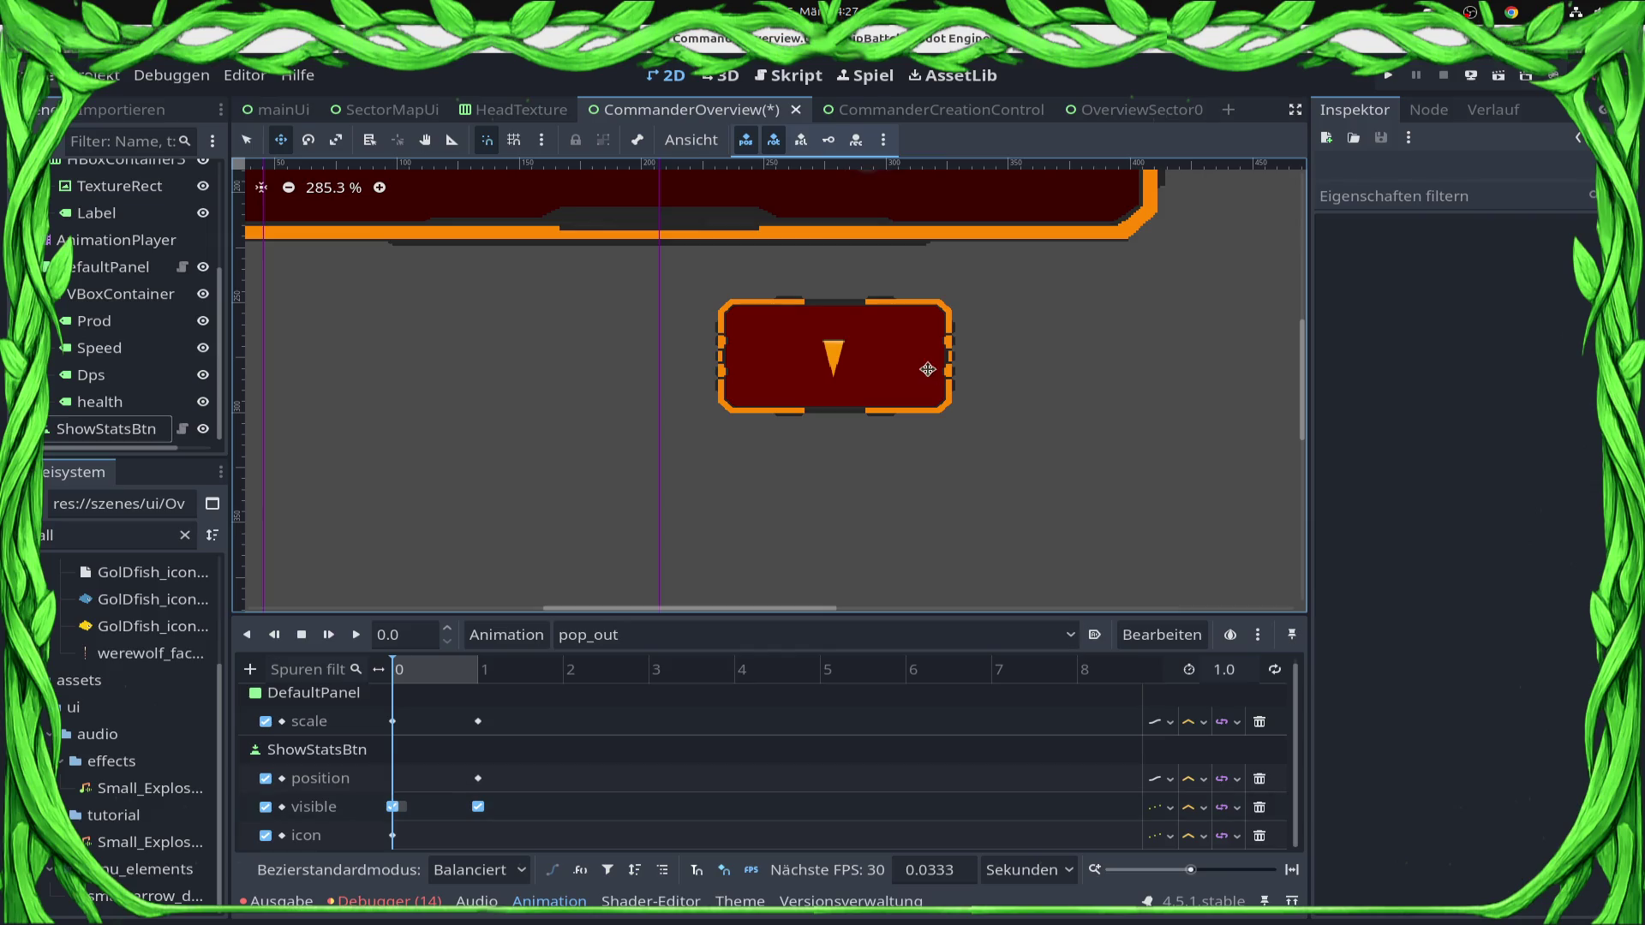
click(824, 343)
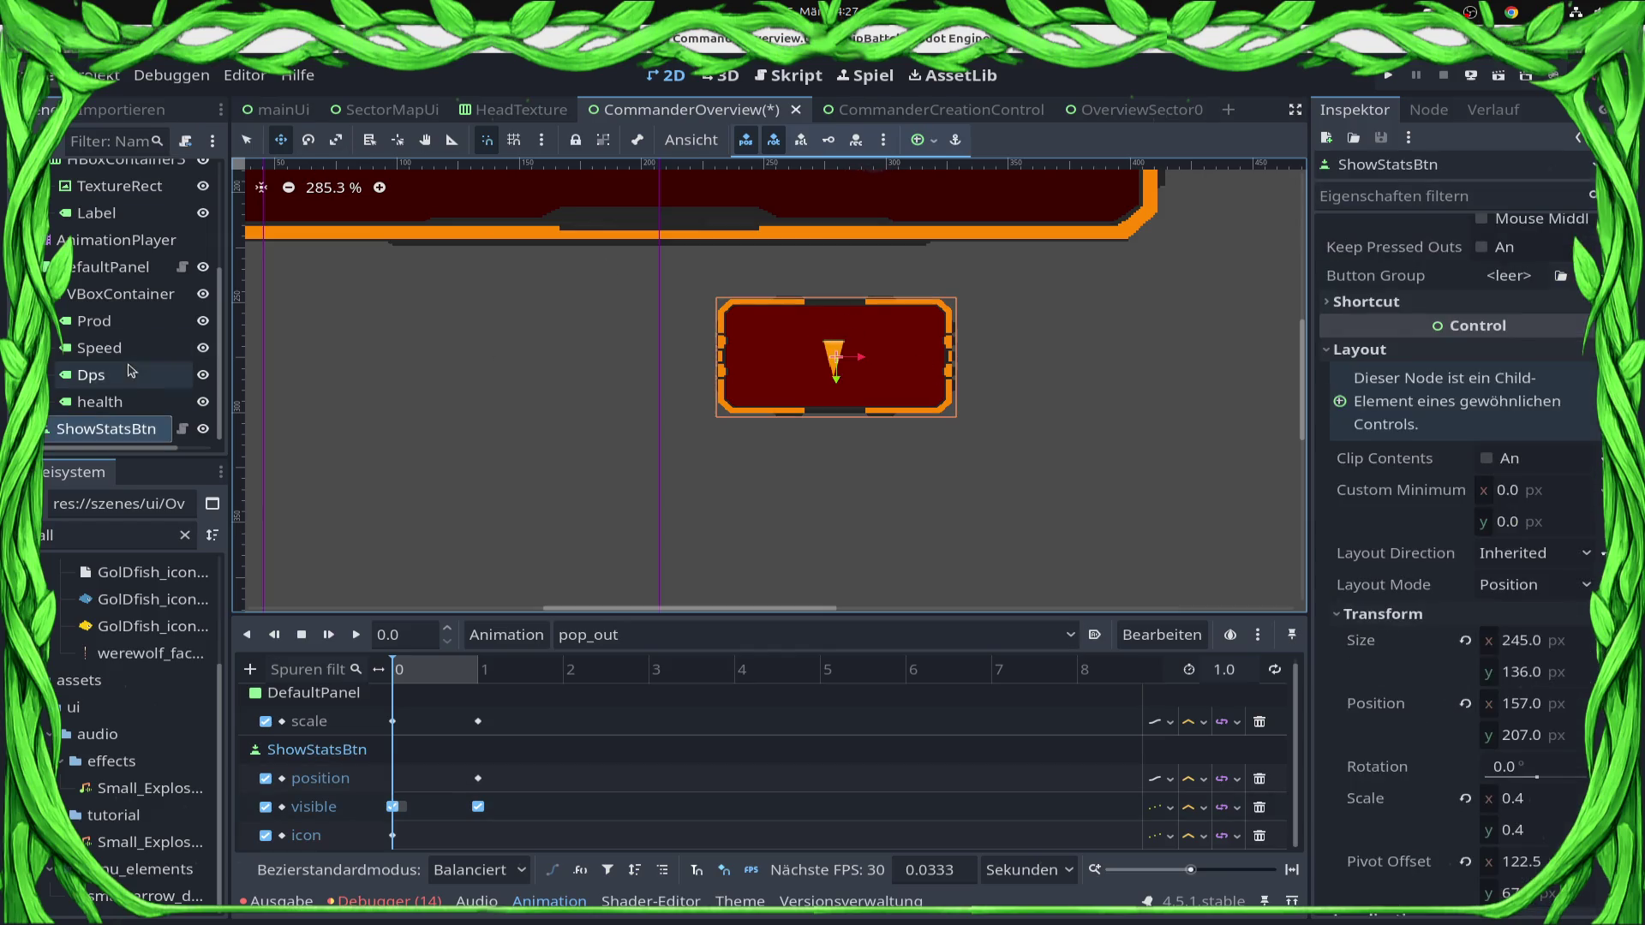
mouse_move(882, 386)
mouse_down()
mouse_move(755, 351)
mouse_move(717, 276)
mouse_up()
right_click(396, 786)
click(454, 801)
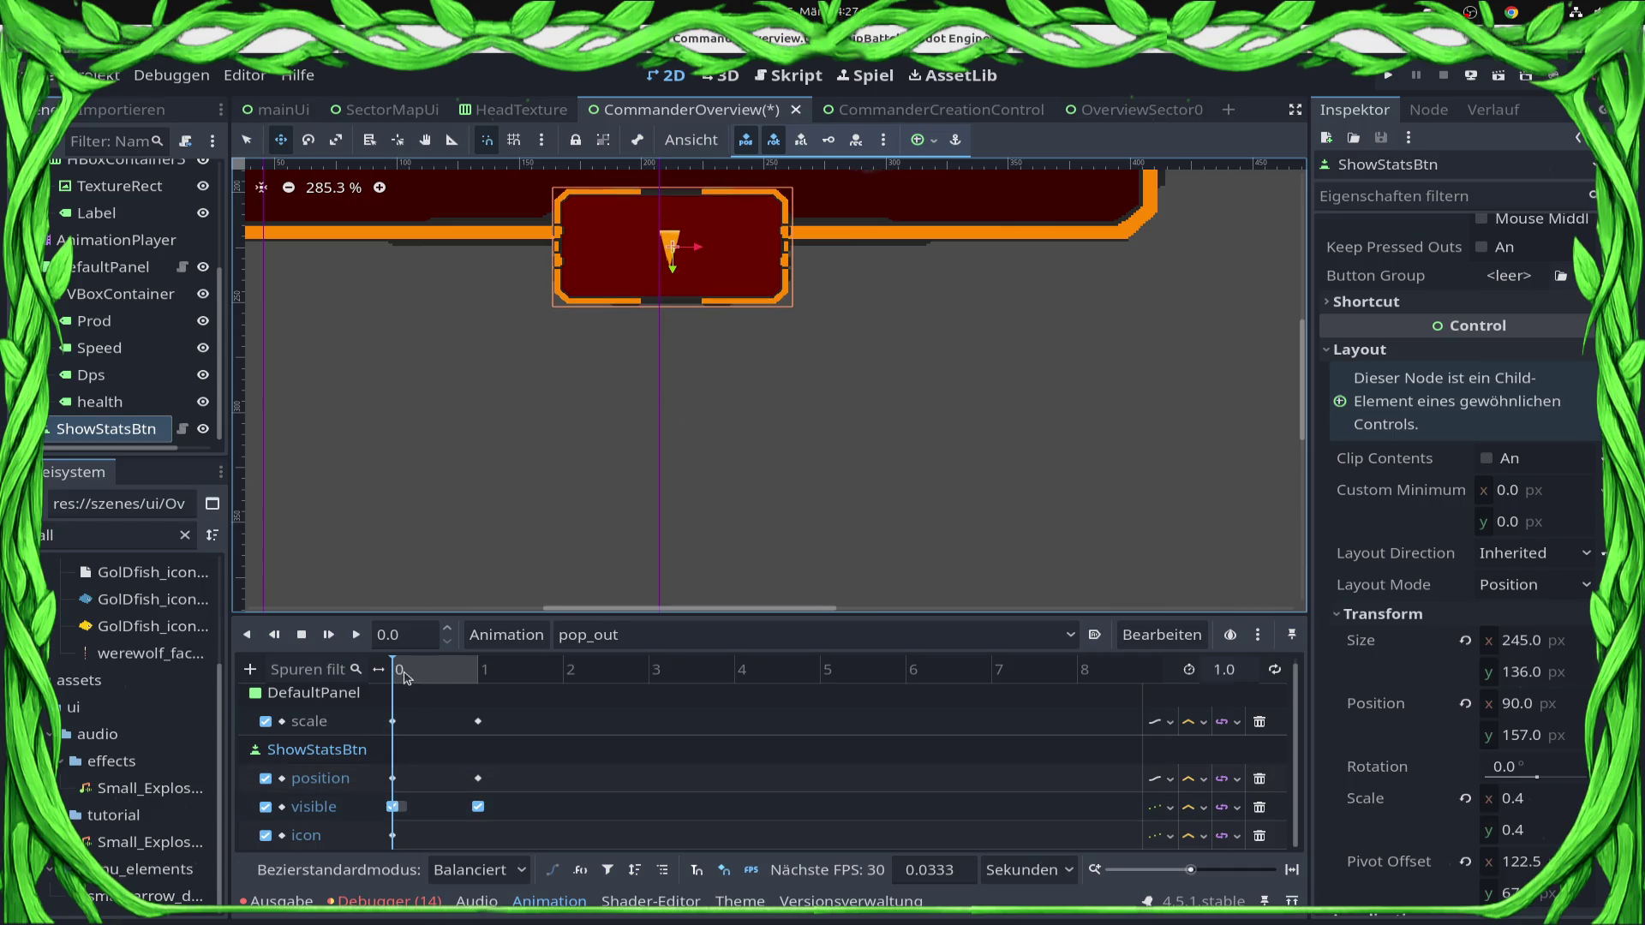
scroll(765, 345, down, 6)
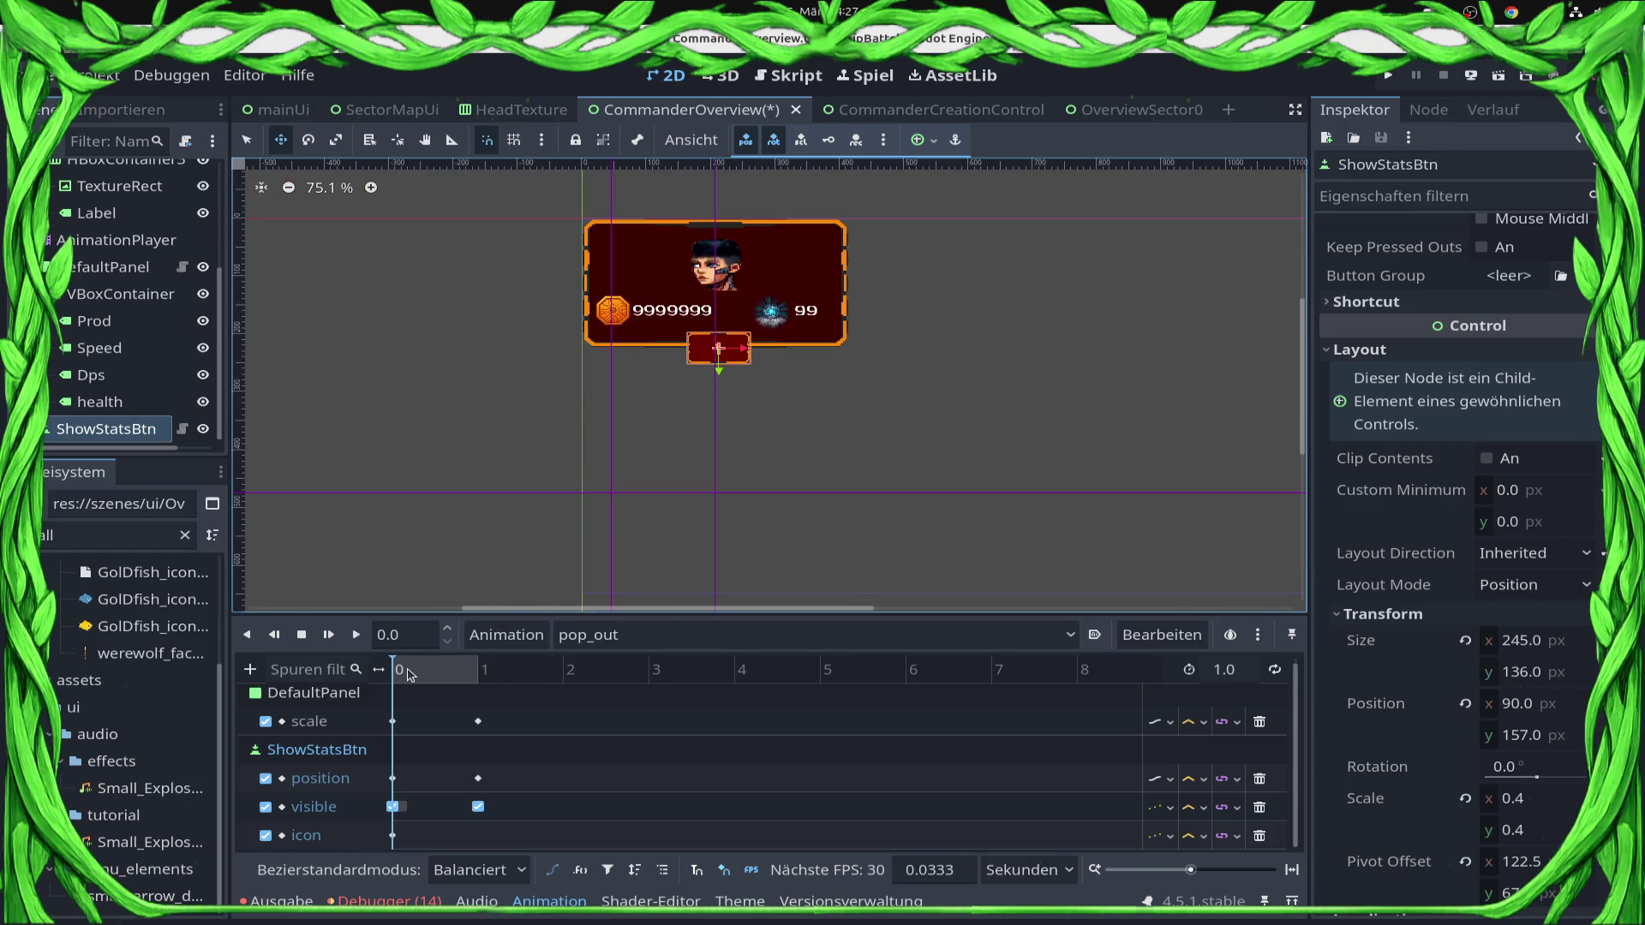
Preview pop_out and delete its leftover icon track.
key(d)
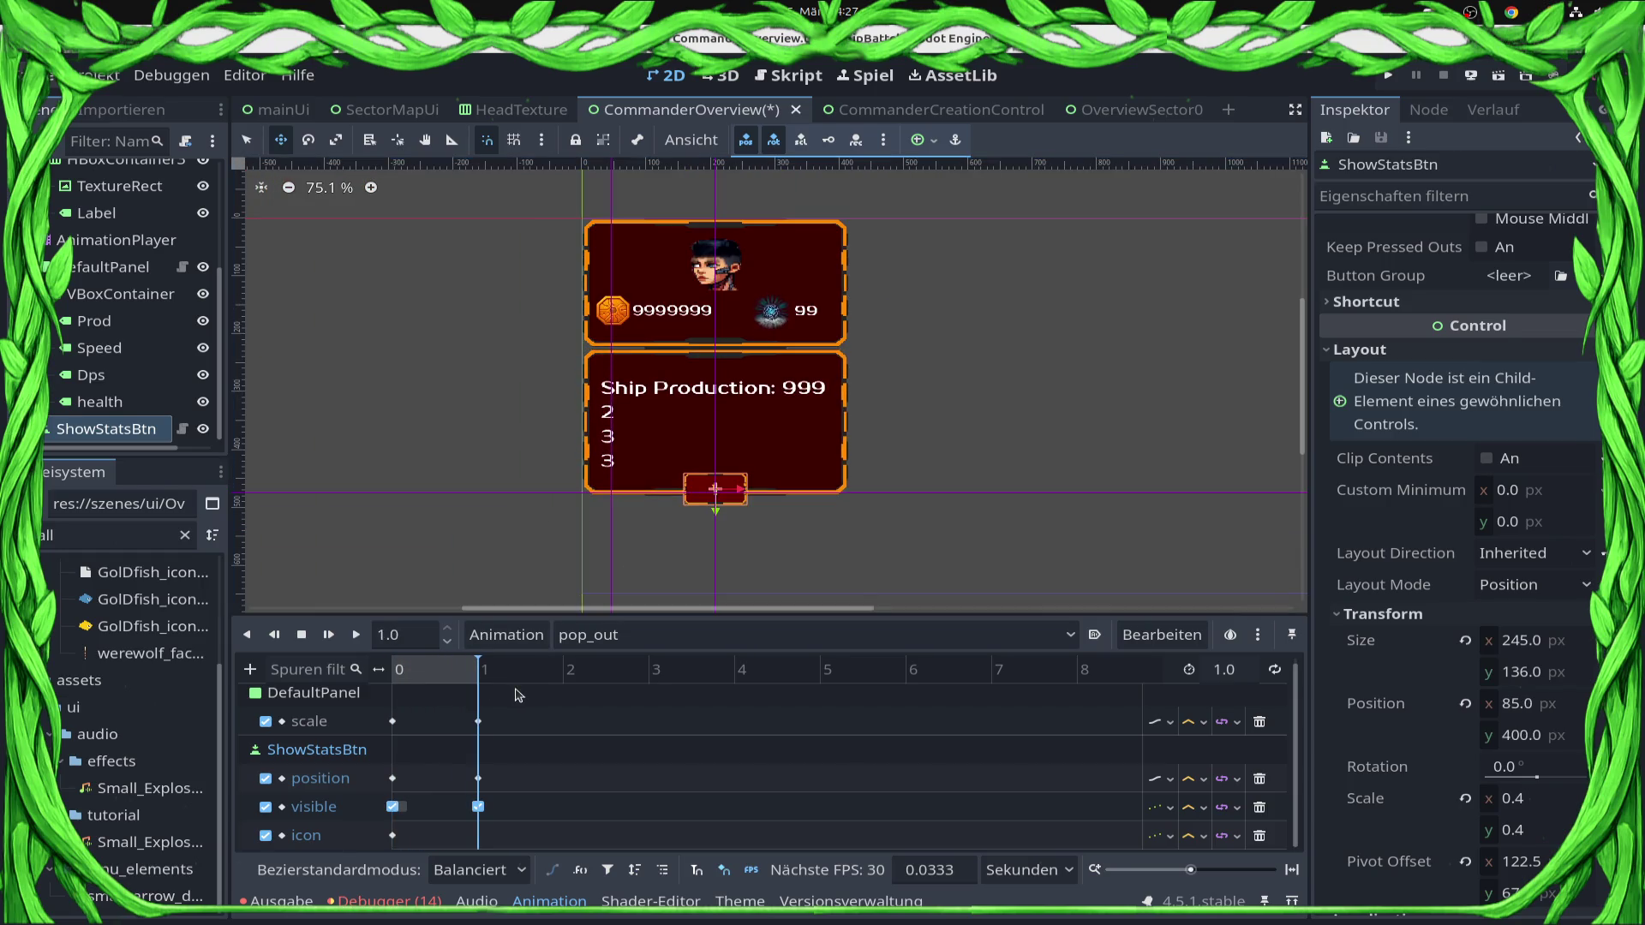
click(323, 844)
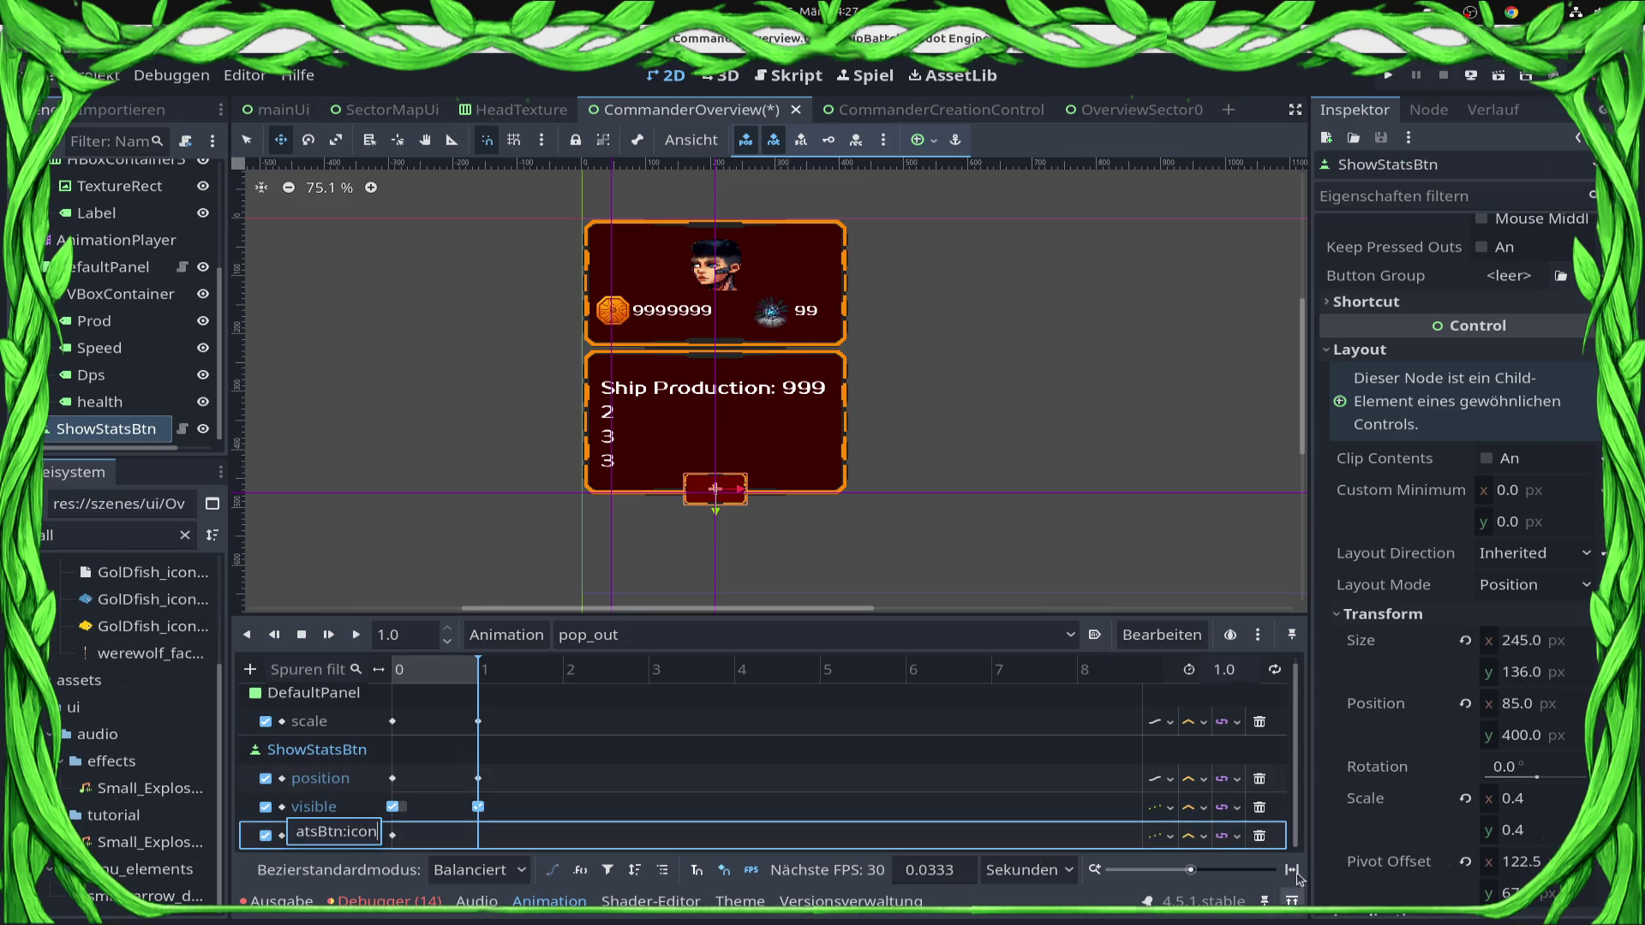
click(1259, 837)
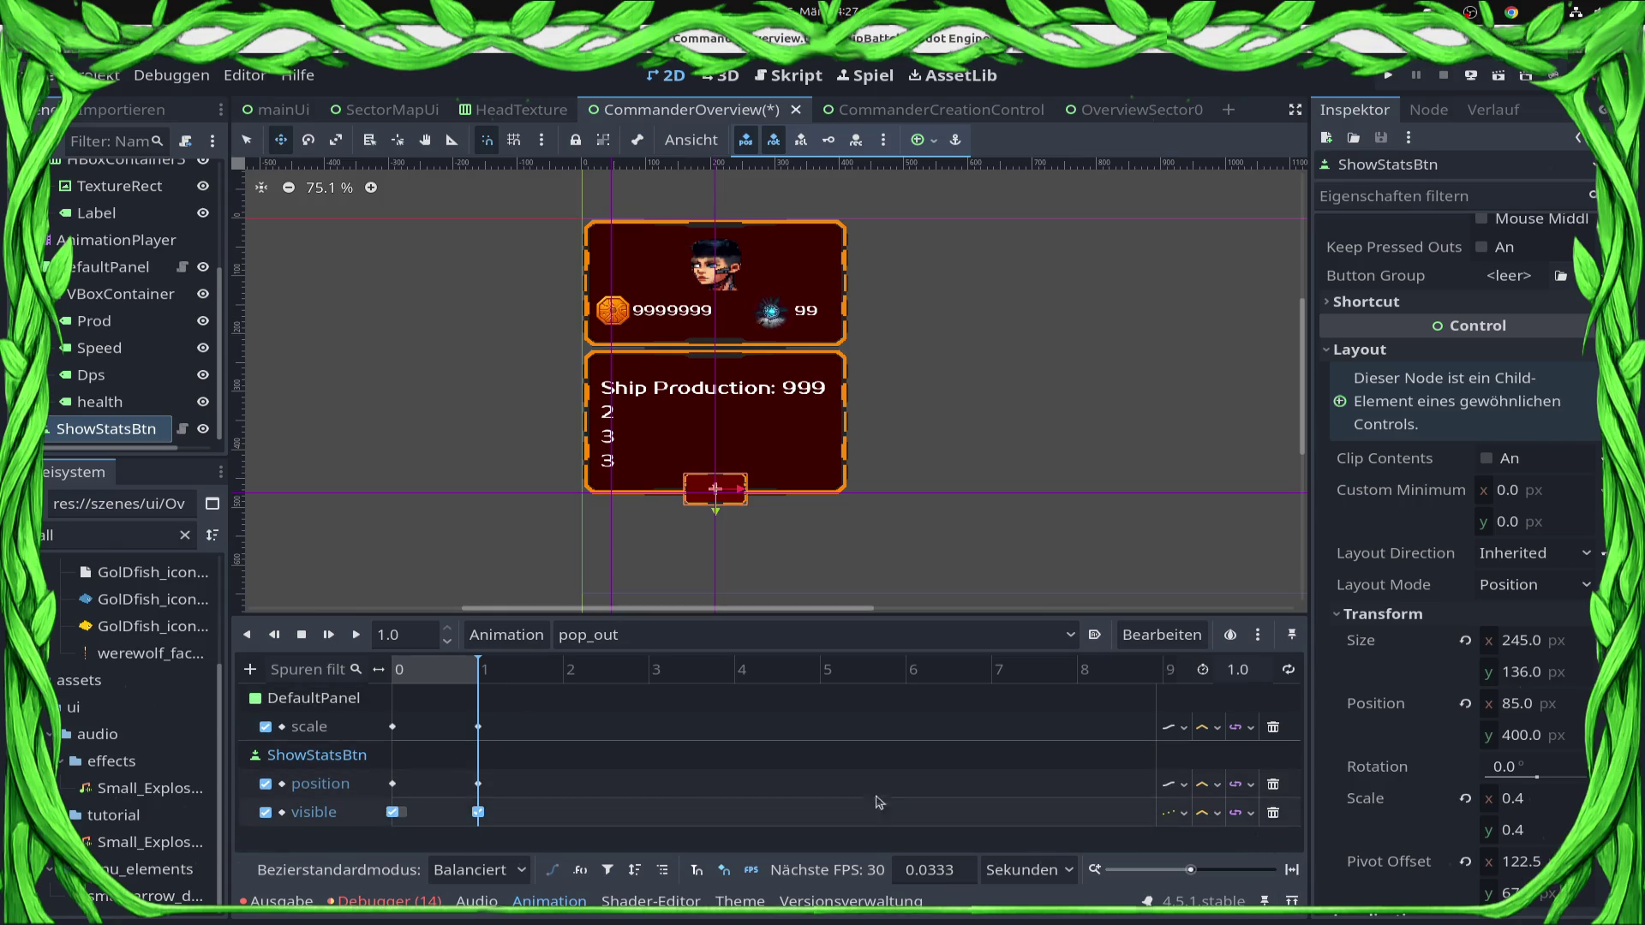
Add a property track for ShowStatsBtn's rotation to pop_out.
click(249, 669)
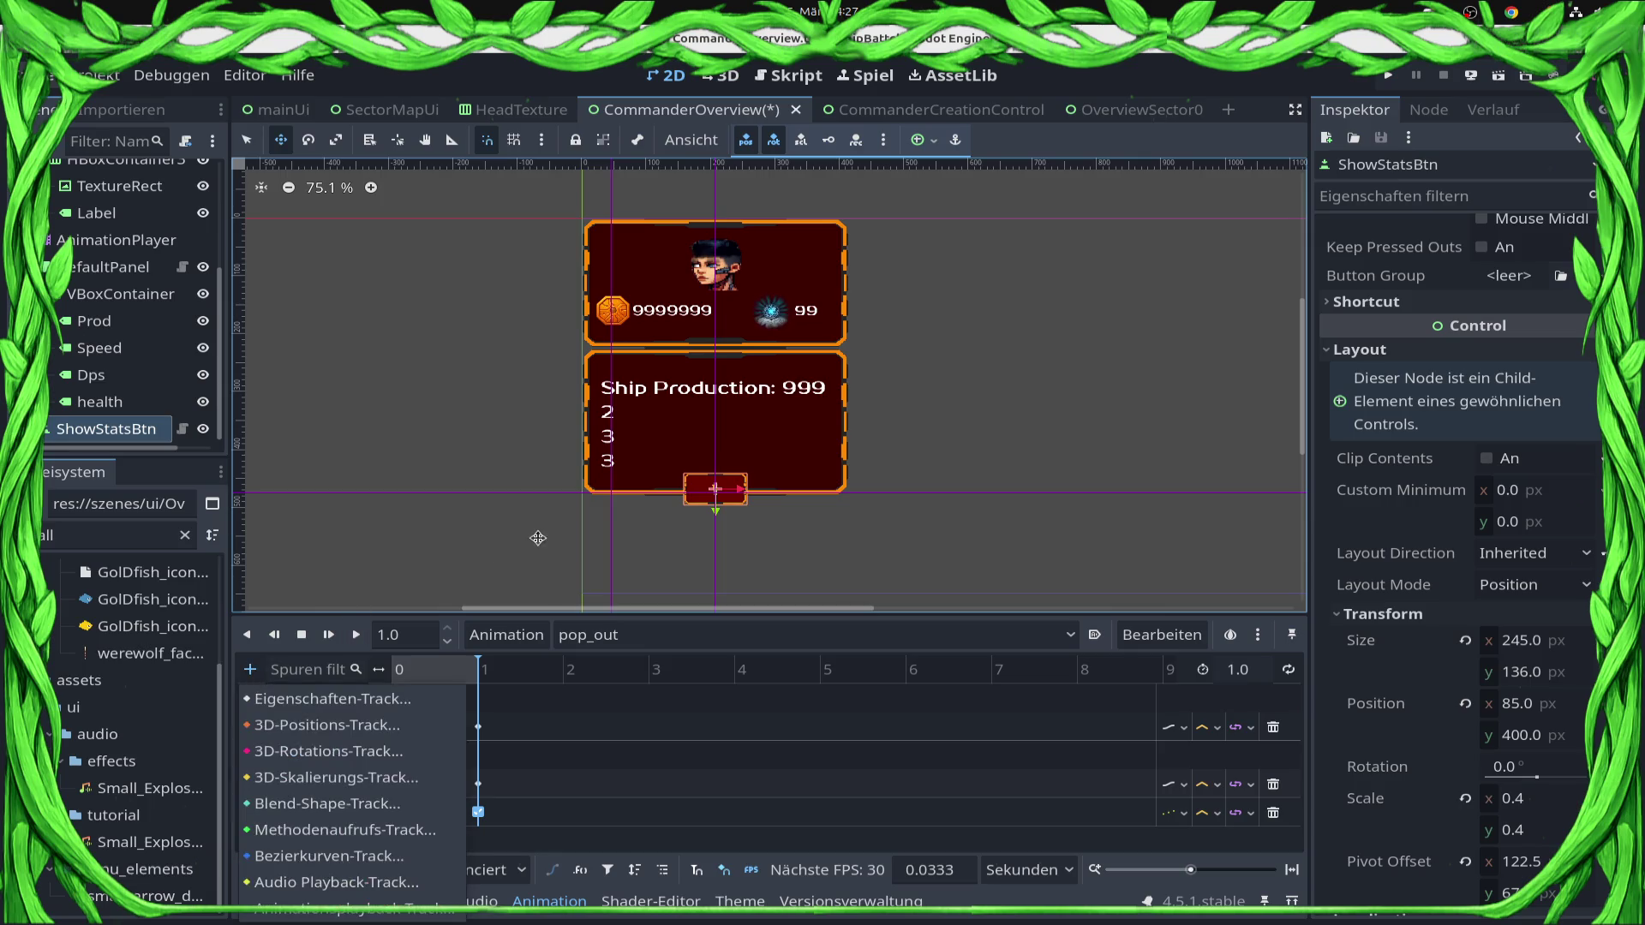
click(399, 700)
text(rot)
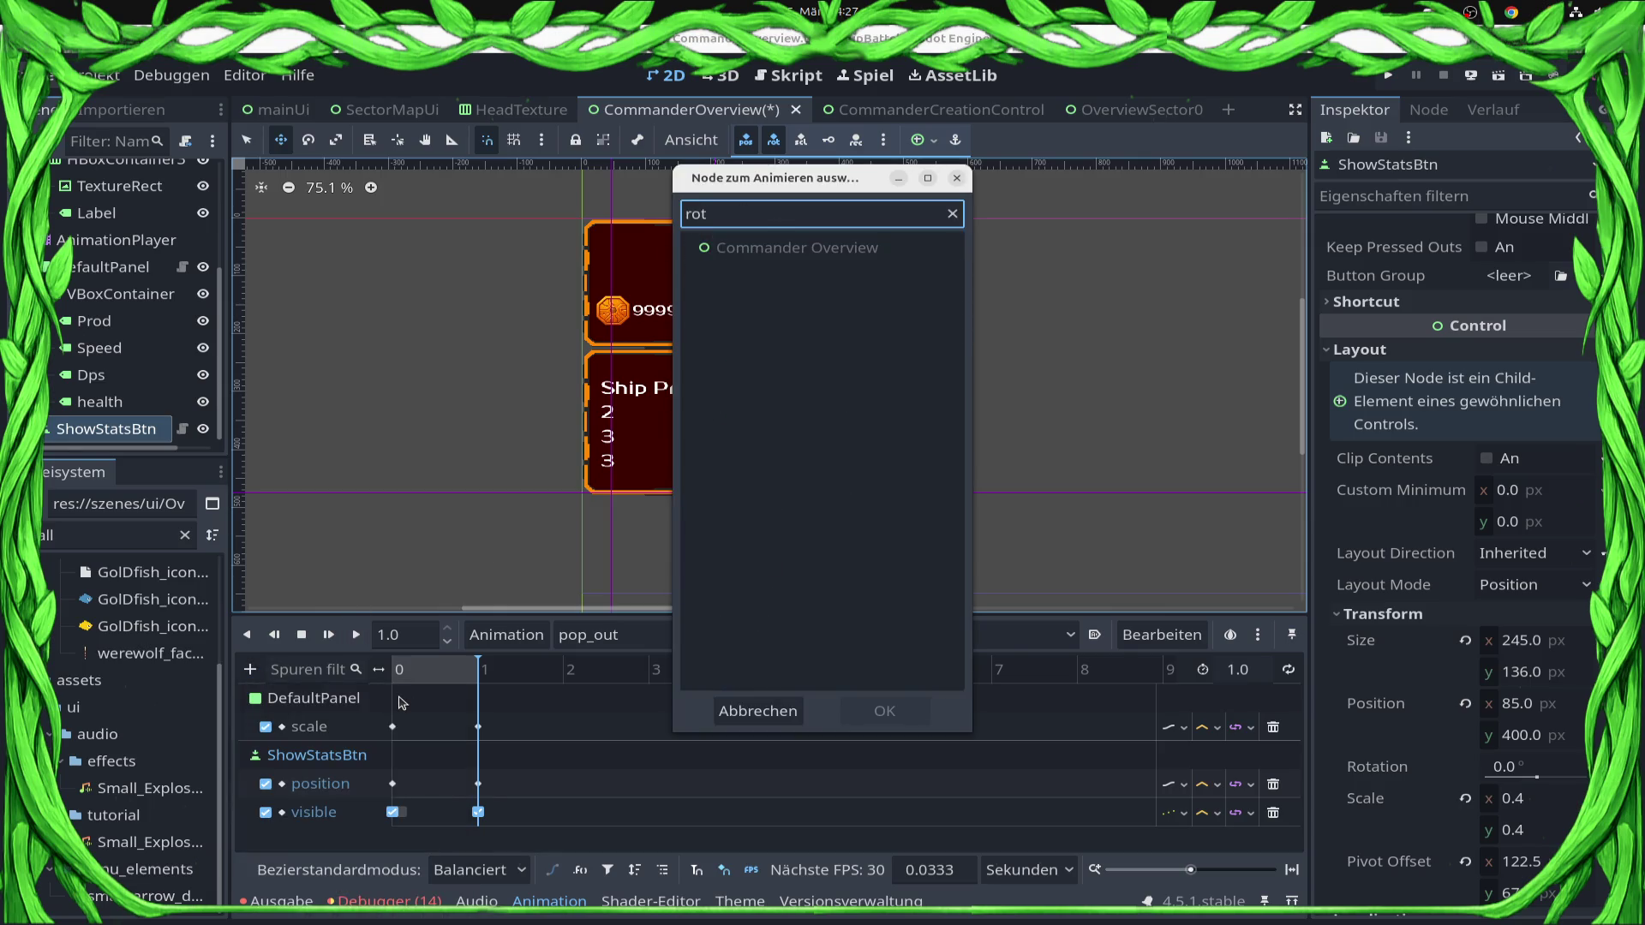
key(BackSpace)
key(BackSpace)
key(BackSpace)
key(Down)
key(Down)
key(Down)
key(Down)
key(Down)
key(Down)
key(Return)
text(rot)
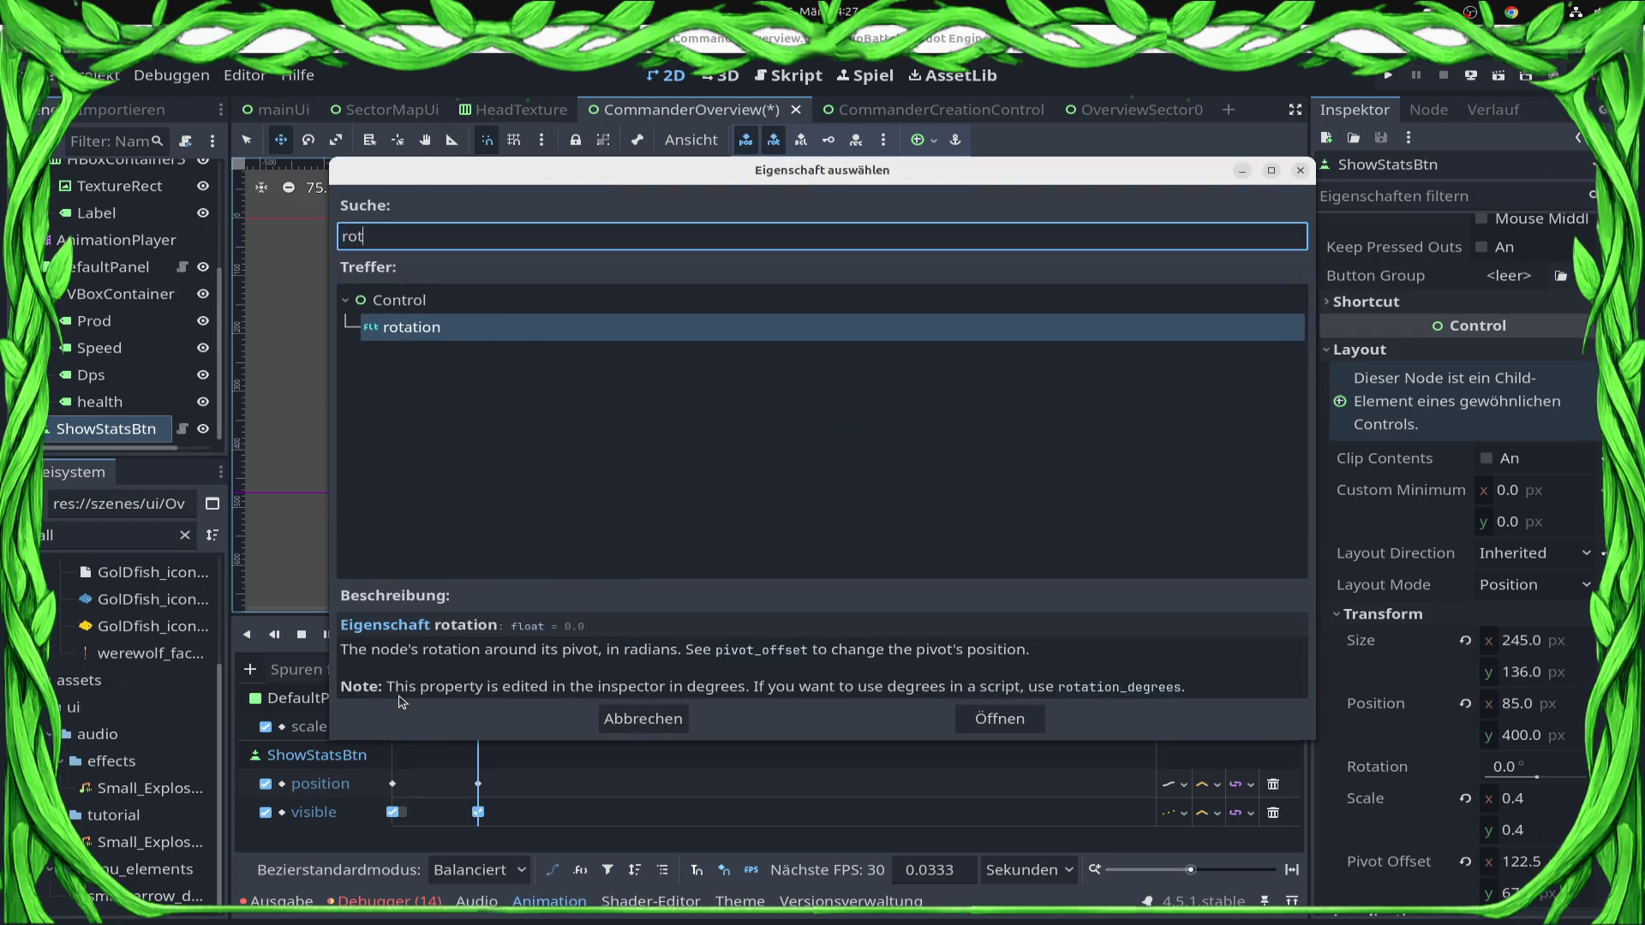
key(Return)
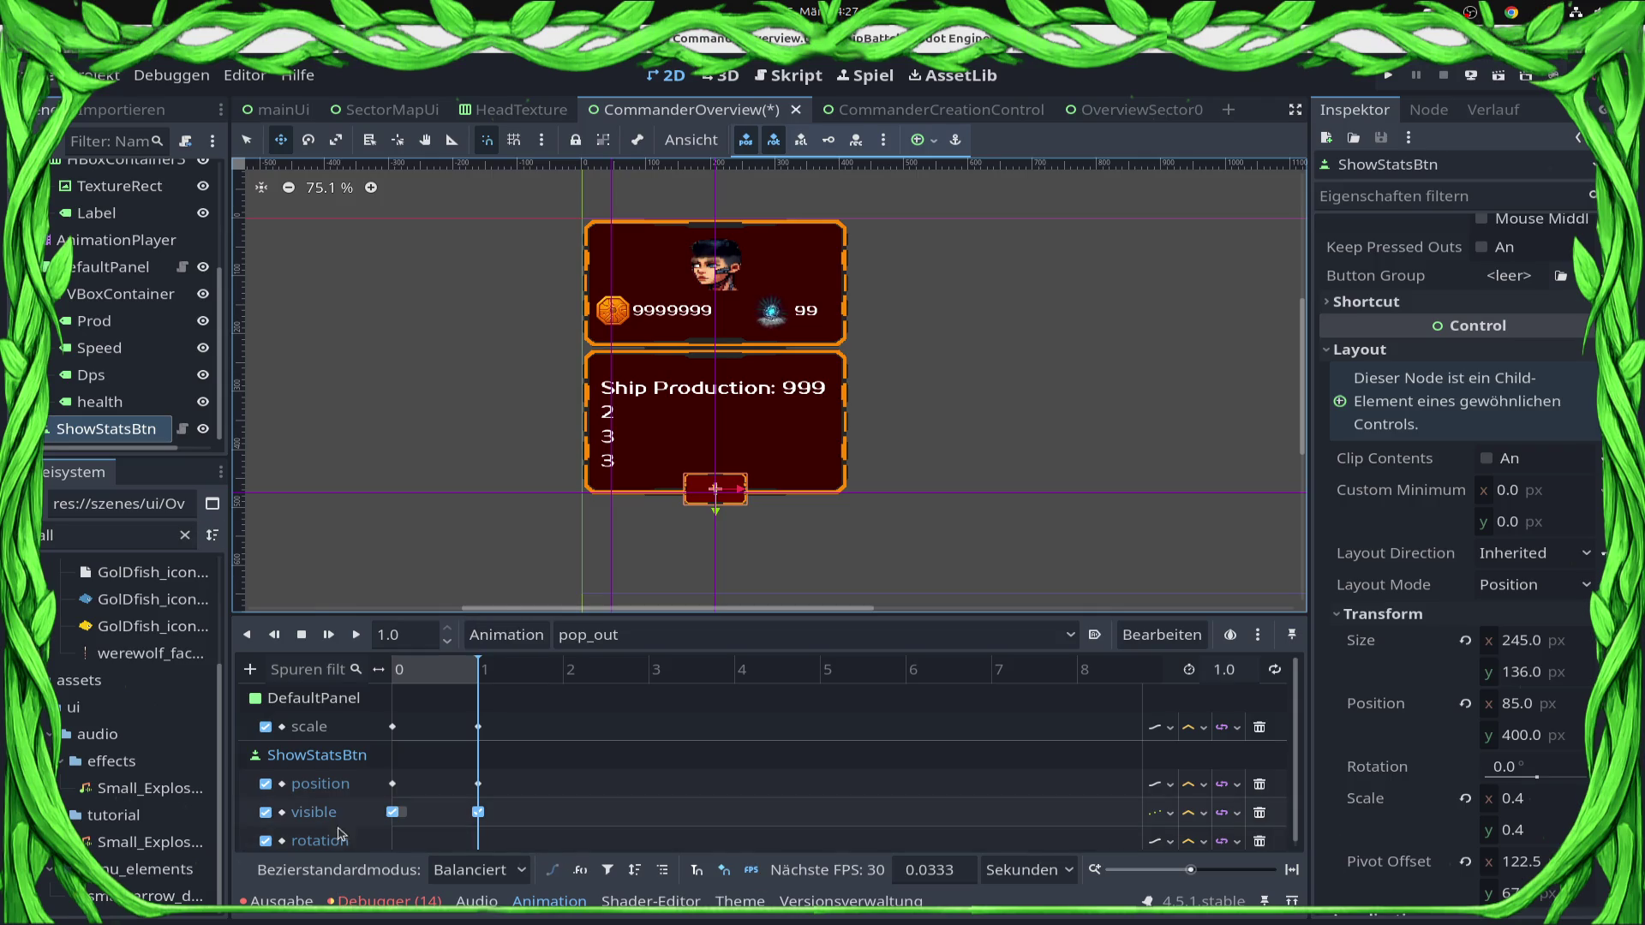
Rotate ShowStatsBtn to 180° in the Inspector and save CommanderOverview.
click(1520, 768)
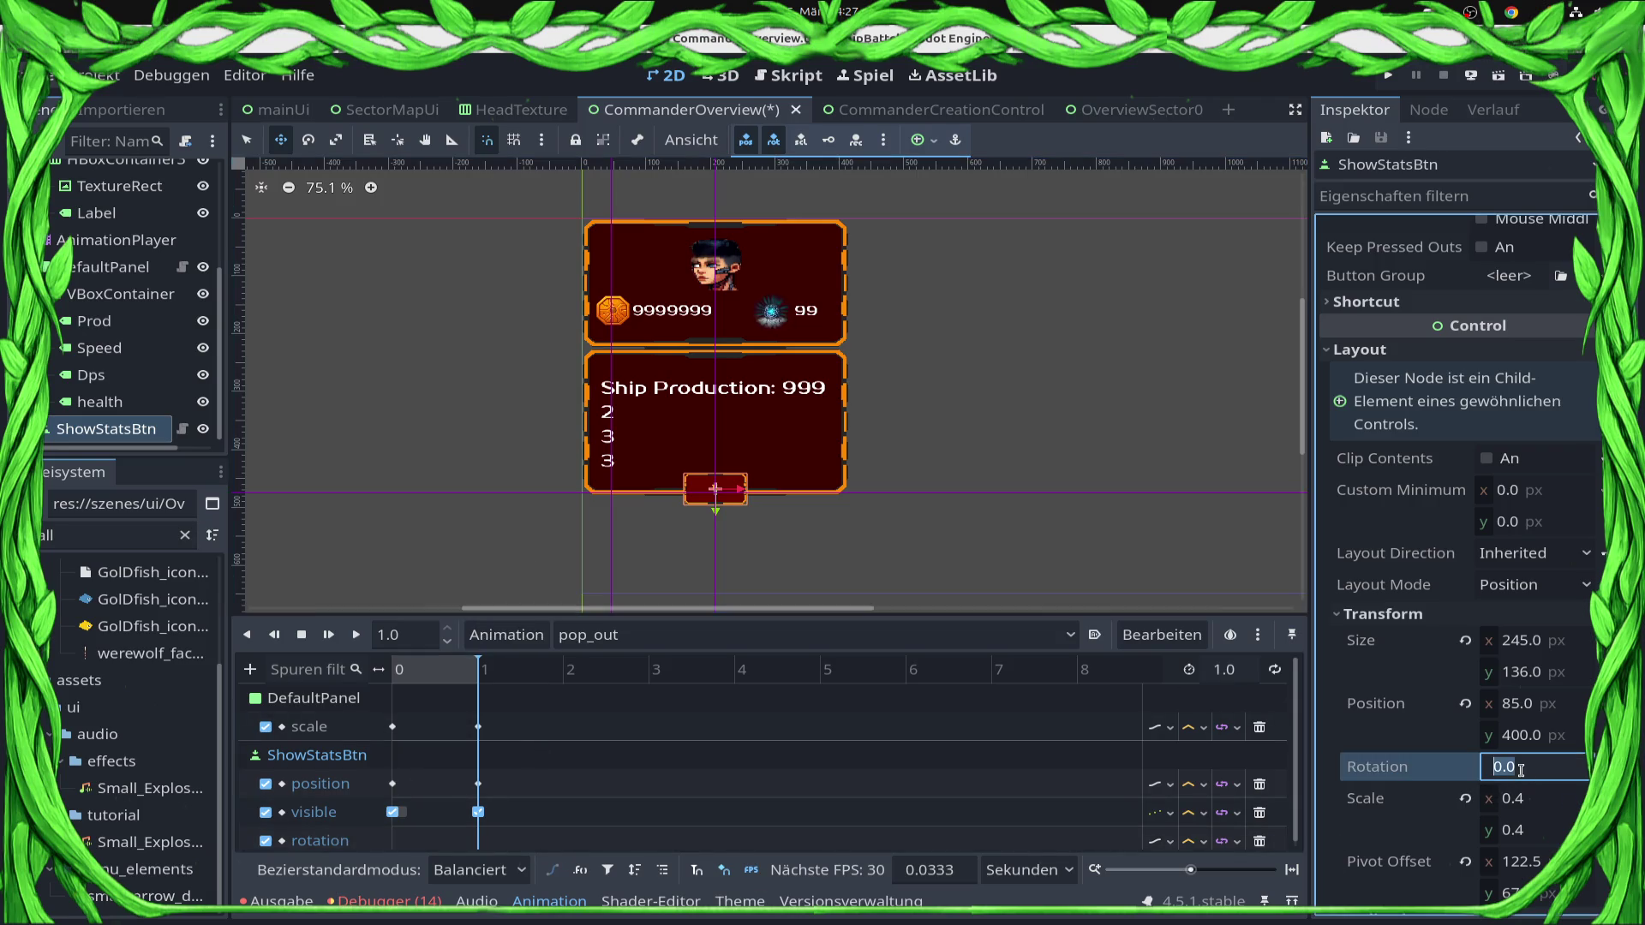
text(180)
key(Return)
scroll(724, 495, up, 4)
scroll(548, 540, up, 3)
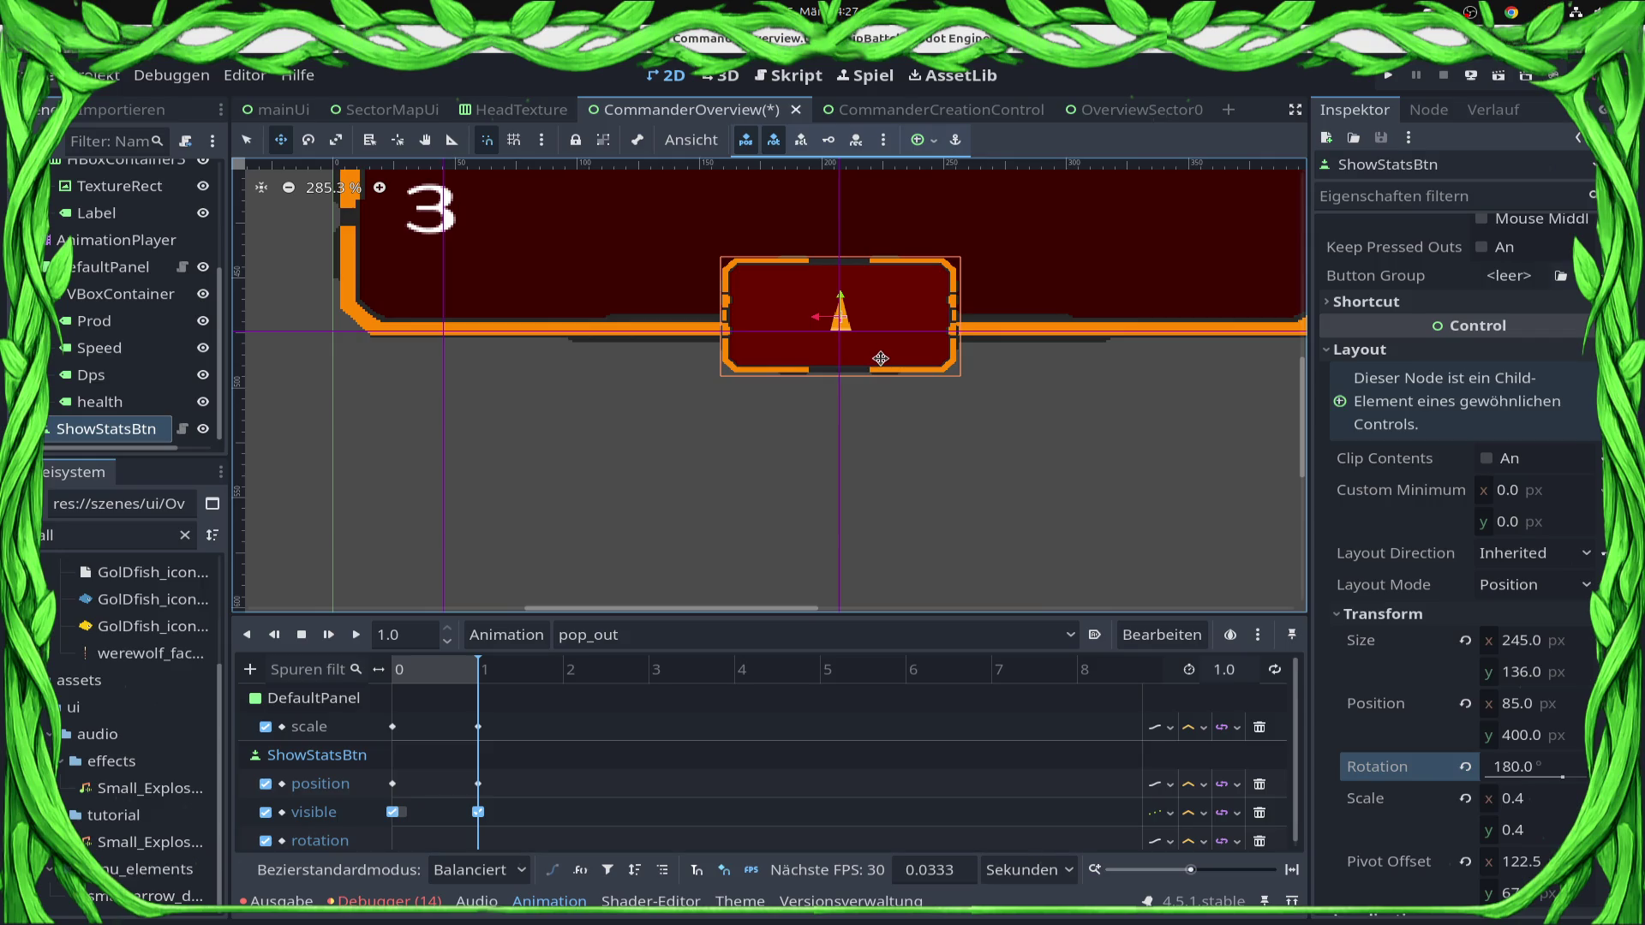
scroll(880, 358, down, 6)
key(ctrl+s)
scroll(483, 810, down, 1)
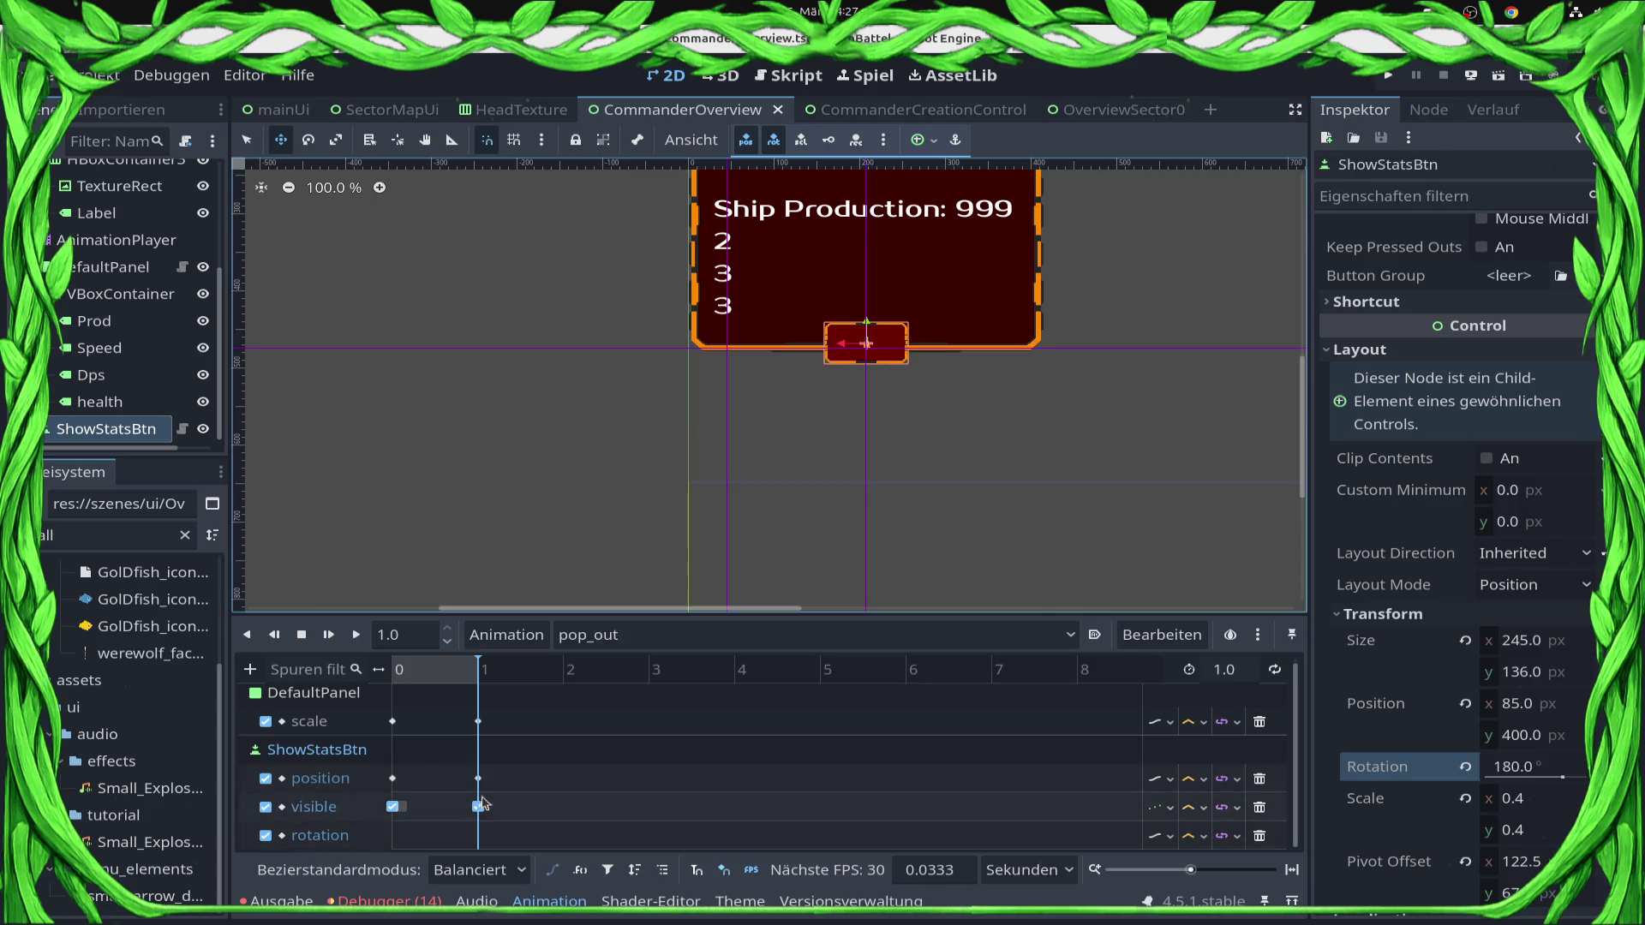
Insert a 180° rotation key at 1.0 s on ShowStatsBtn's rotation track.
right_click(482, 846)
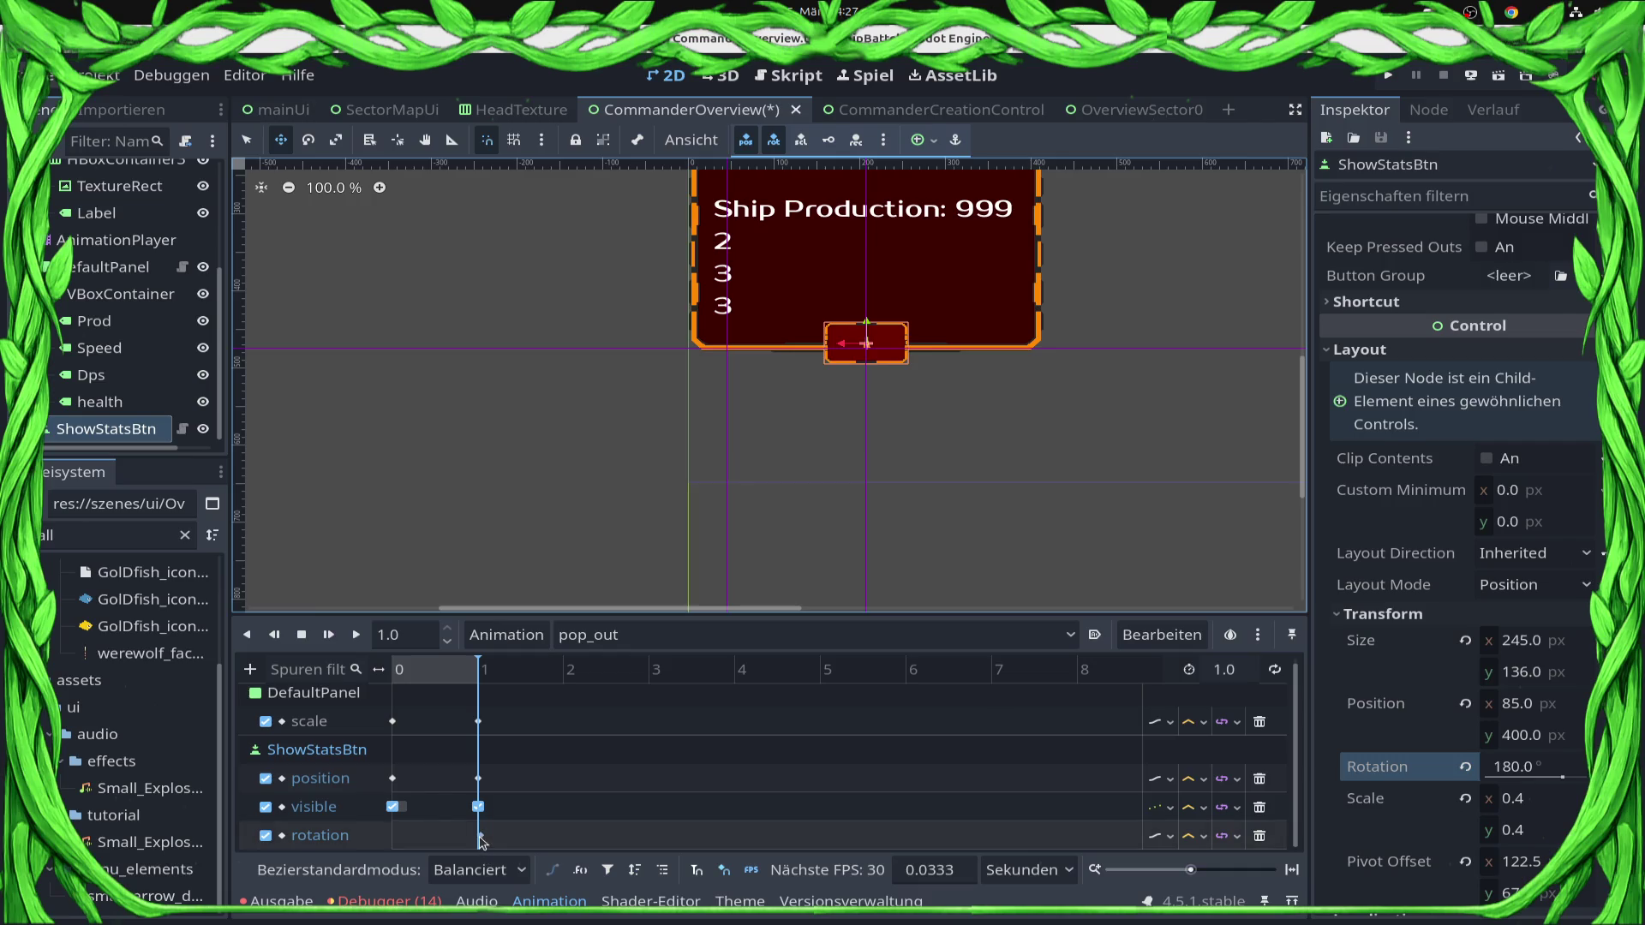
click(479, 835)
drag(478, 669, 360, 685)
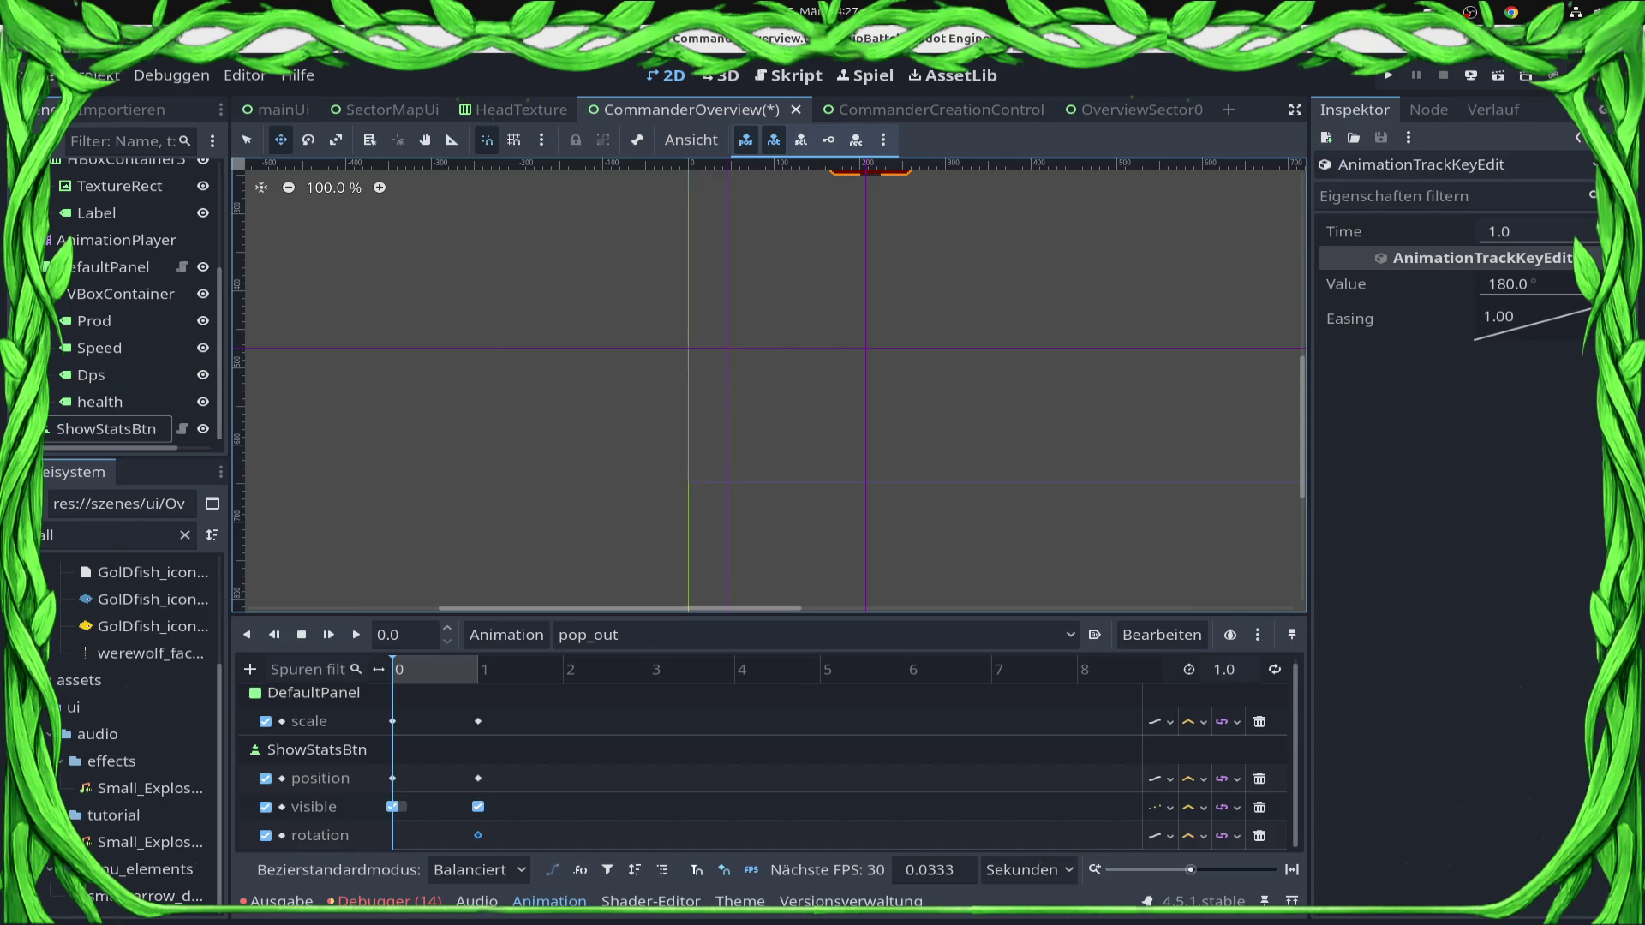
Reset ShowStatsBtn's rotation to 0° and key it at time 0.
click(107, 428)
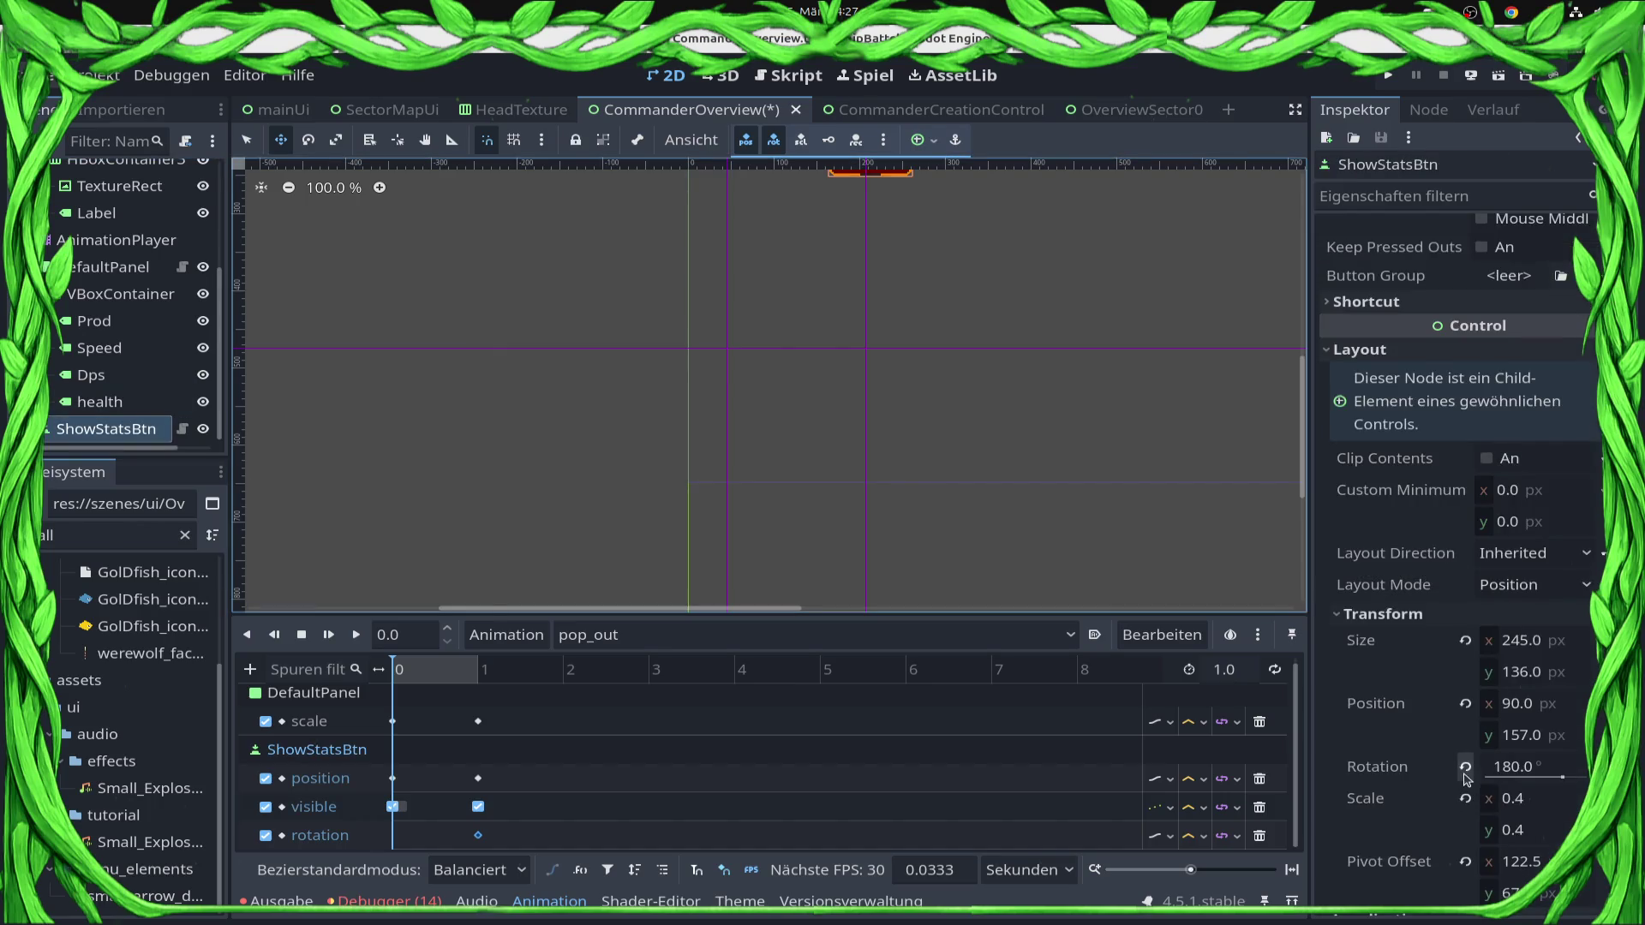
click(1465, 767)
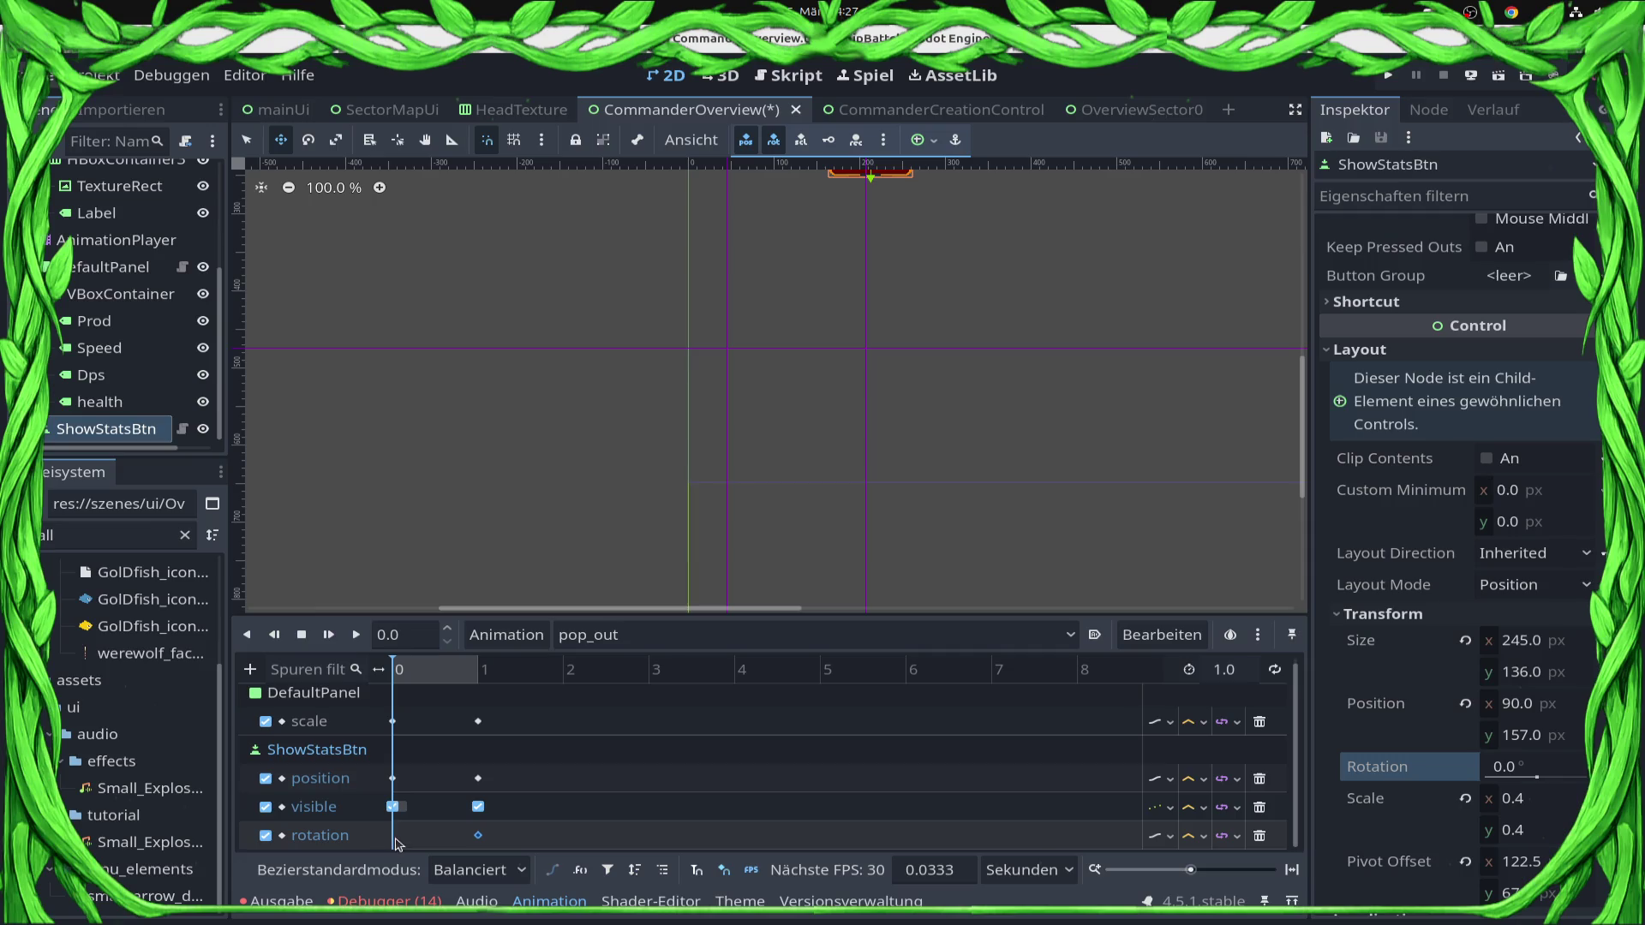
right_click(393, 843)
click(454, 760)
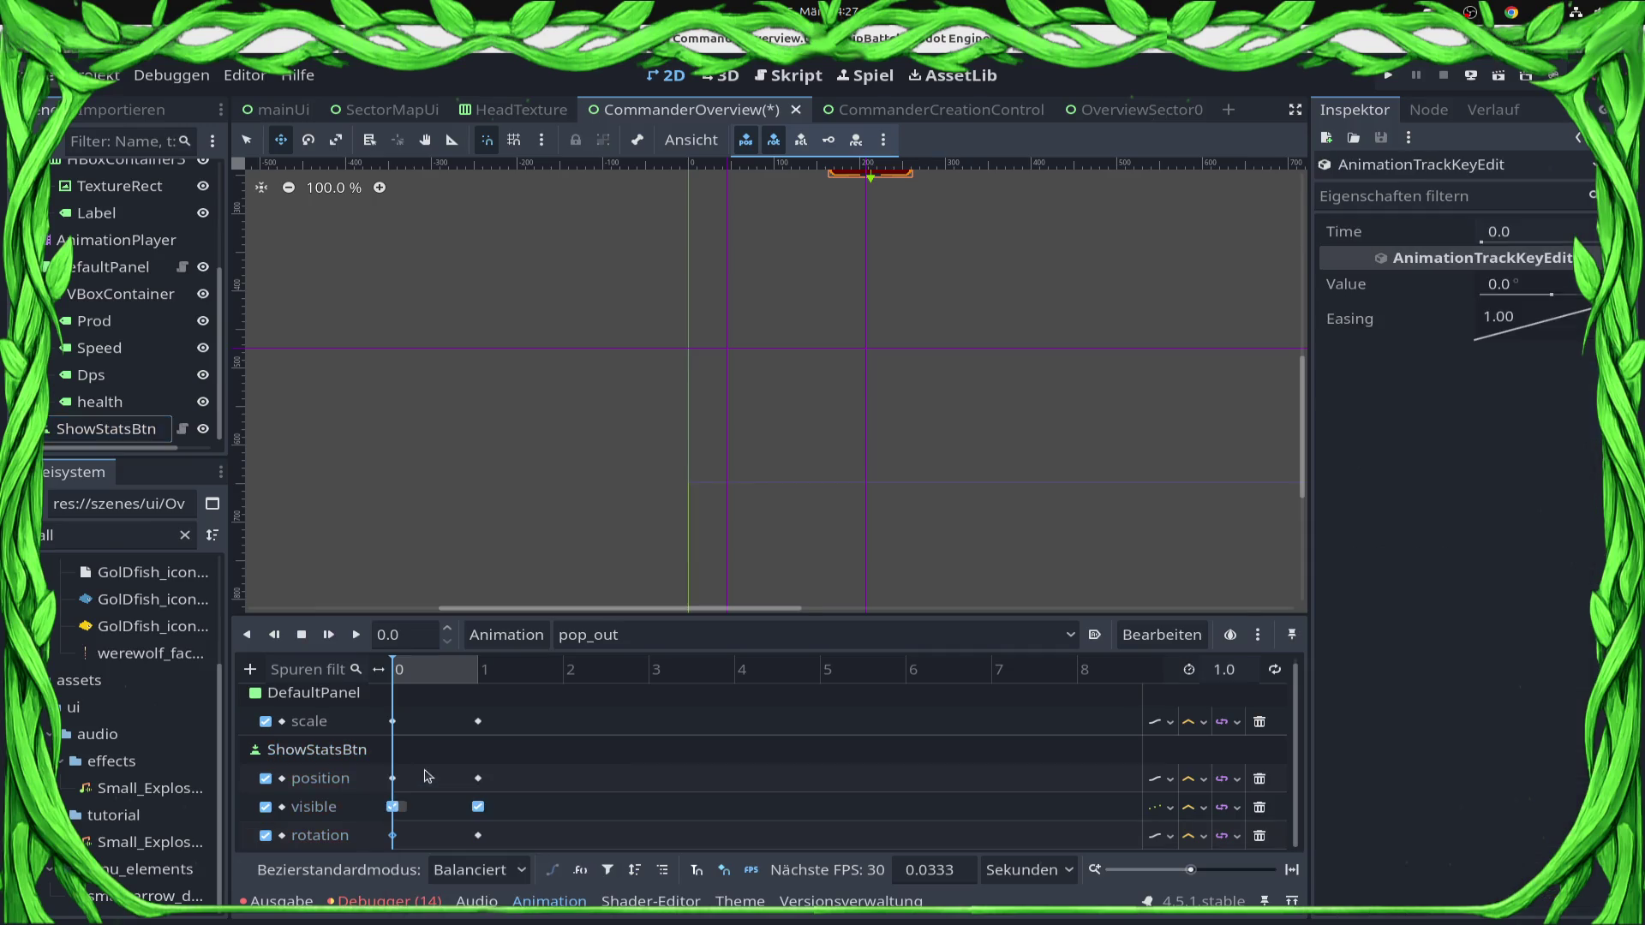
scroll(898, 426, down, 5)
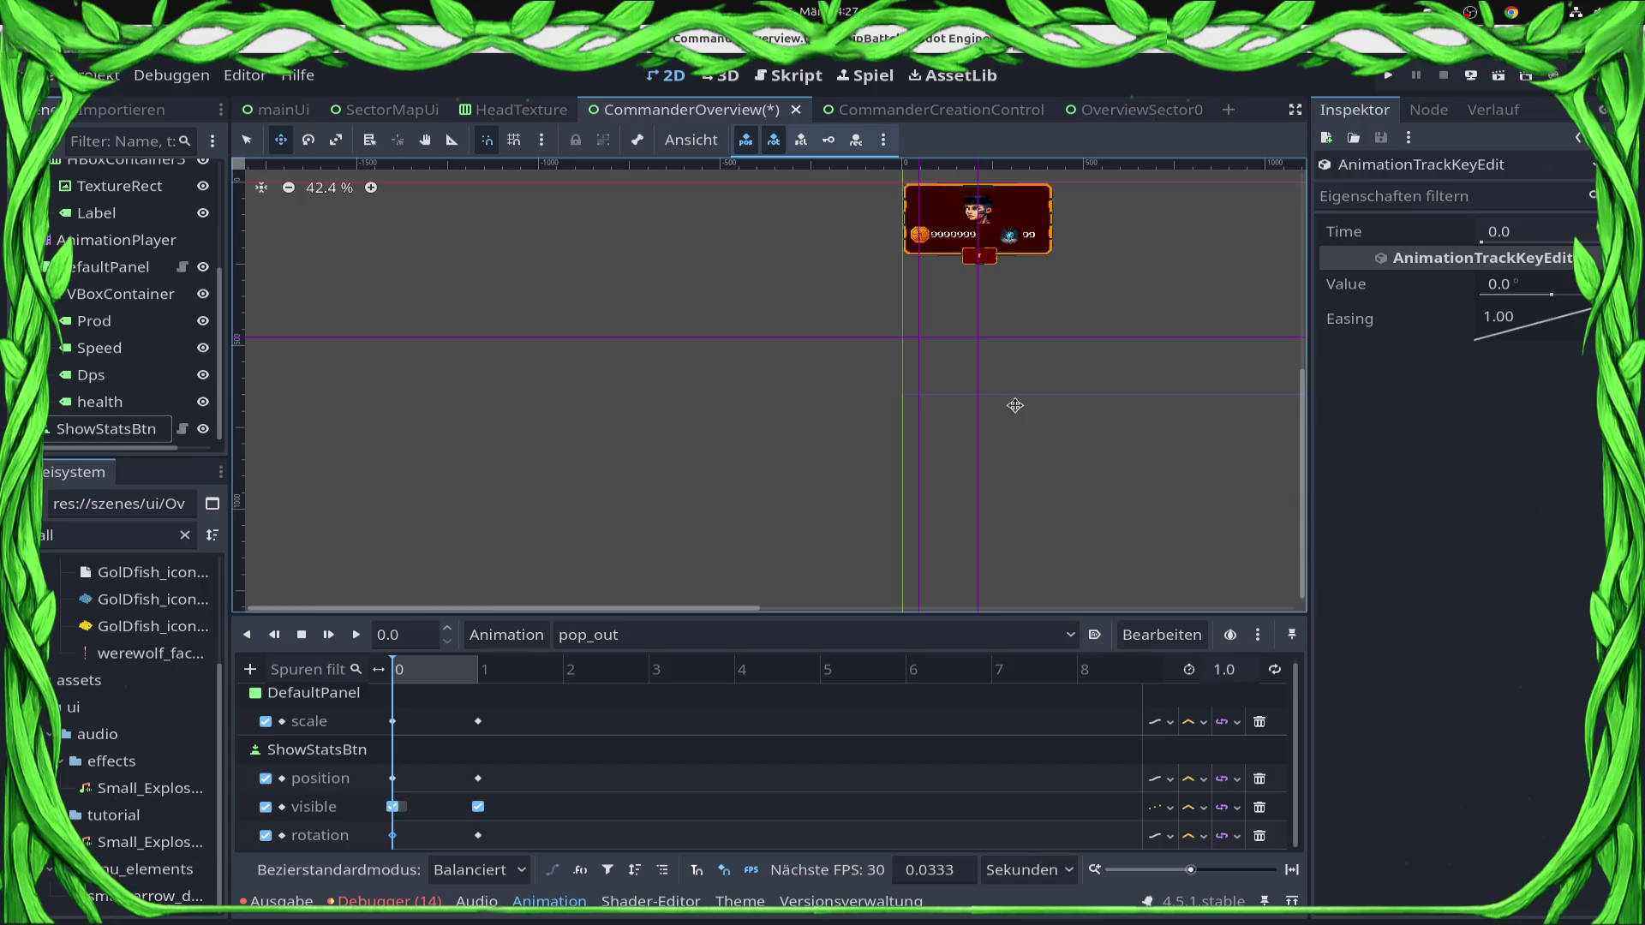
scroll(1093, 257, up, 3)
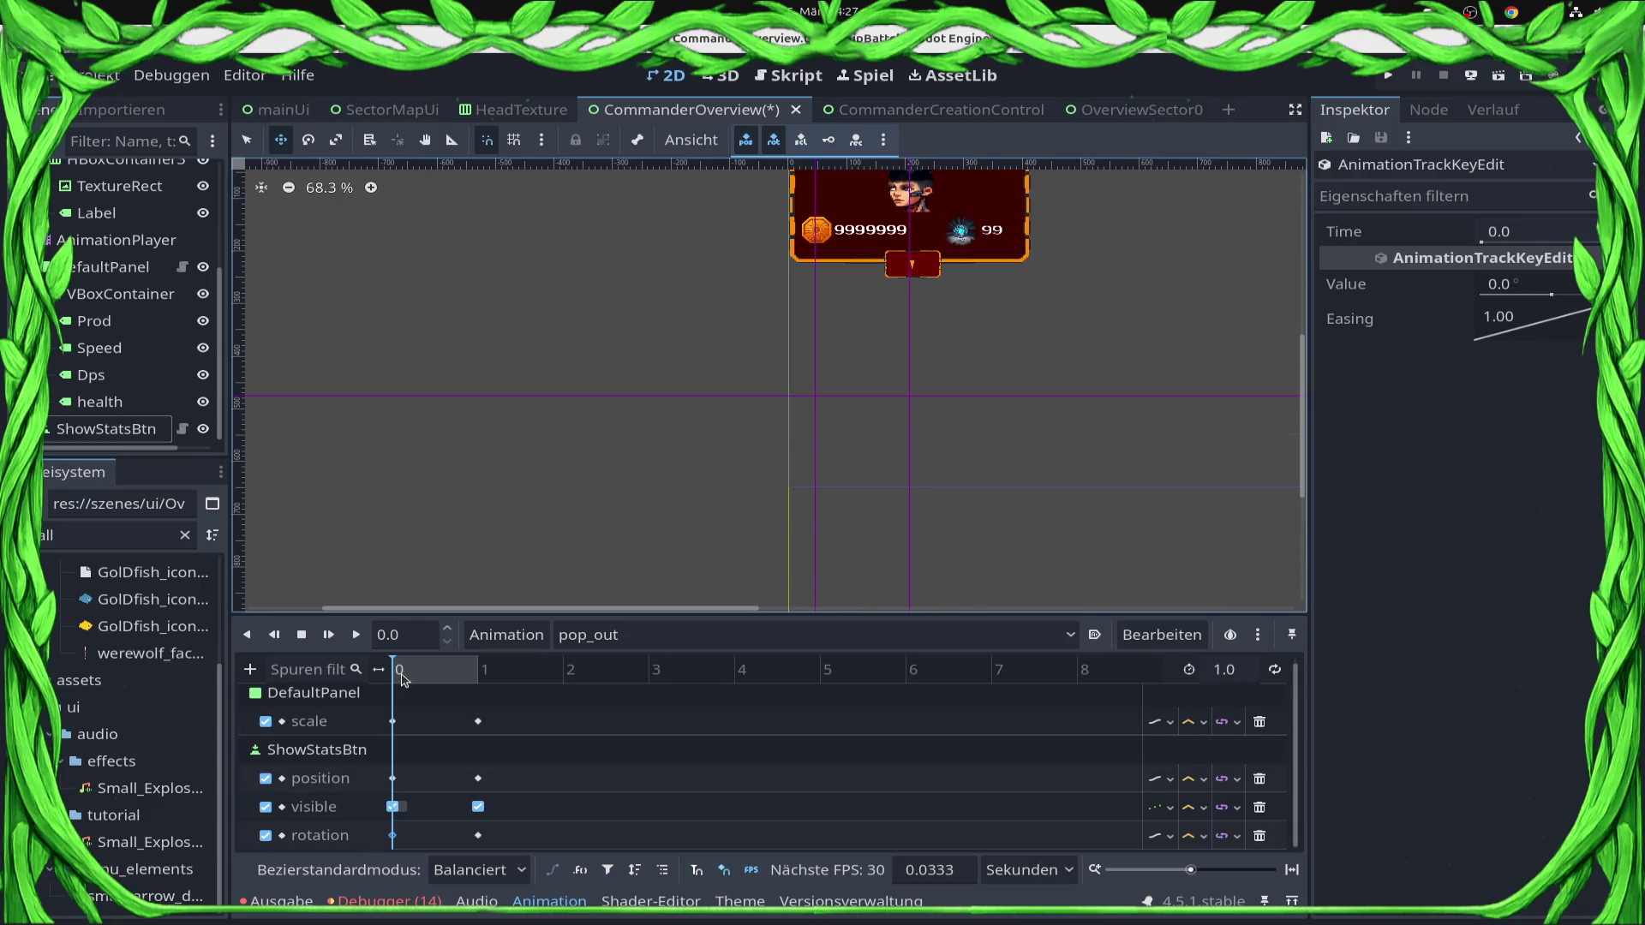
Scrub the pop_out timeline to preview the rotation.
click(412, 673)
mouse_move(437, 679)
mouse_down()
mouse_move(565, 686)
mouse_move(382, 676)
mouse_move(578, 703)
mouse_move(373, 706)
mouse_move(492, 707)
mouse_up()
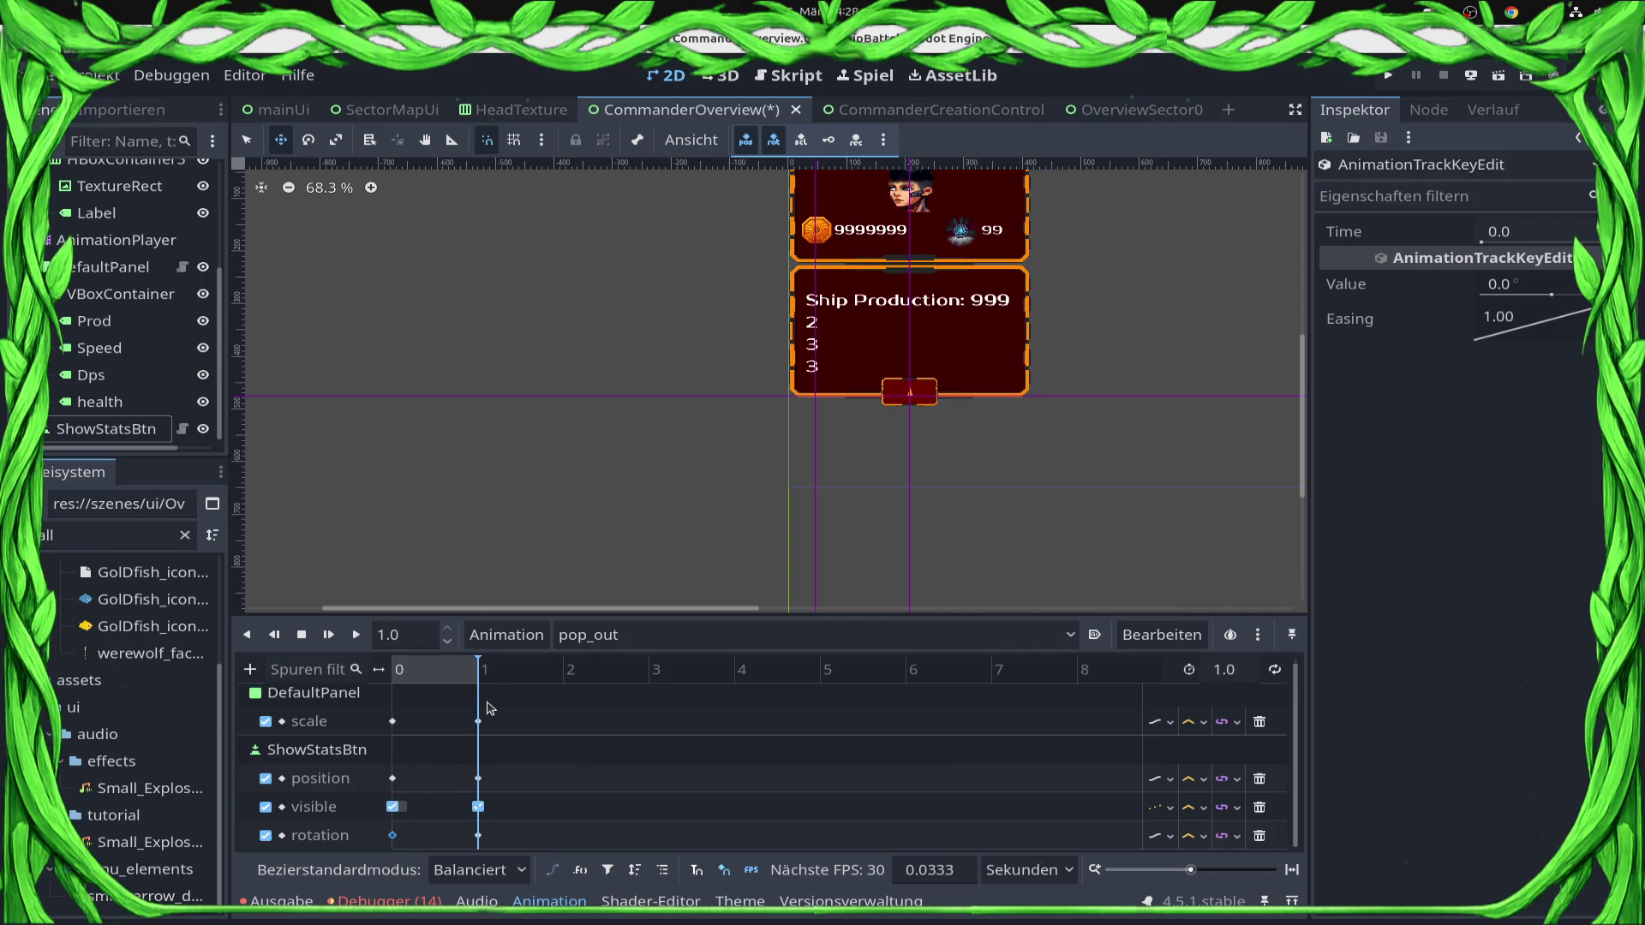
click(426, 636)
Key ShowStatsBtn's visible track at 0.9 s, return to the start, and save CommanderOverview.
key(BackSpace)
key(BackSpace)
text(0.9)
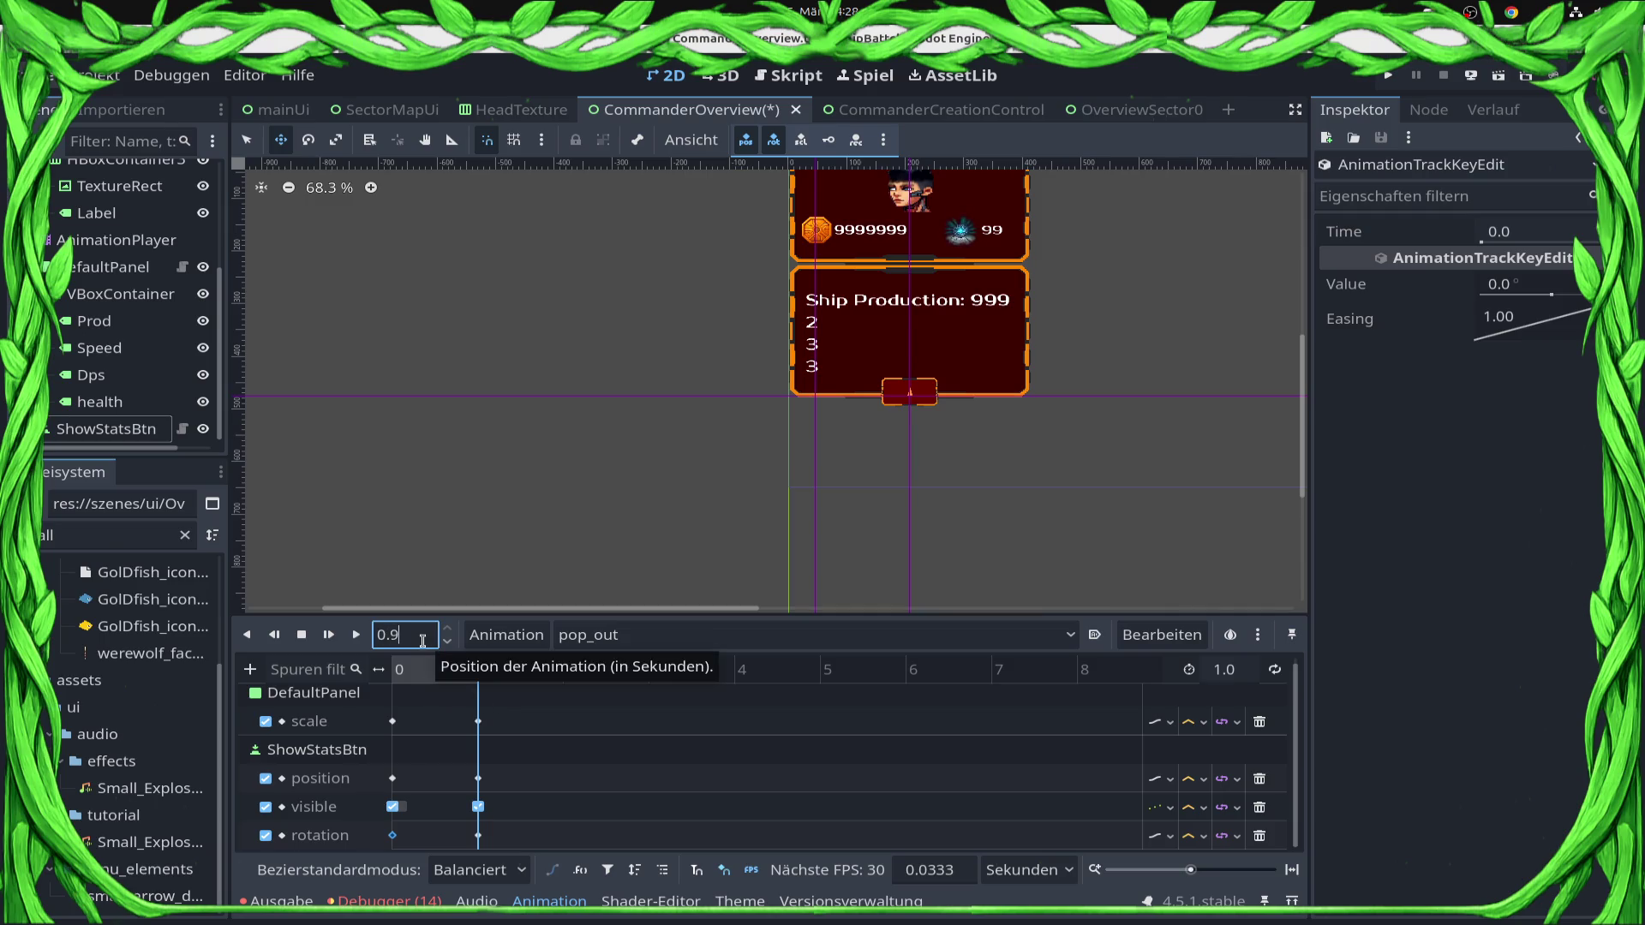
key(Return)
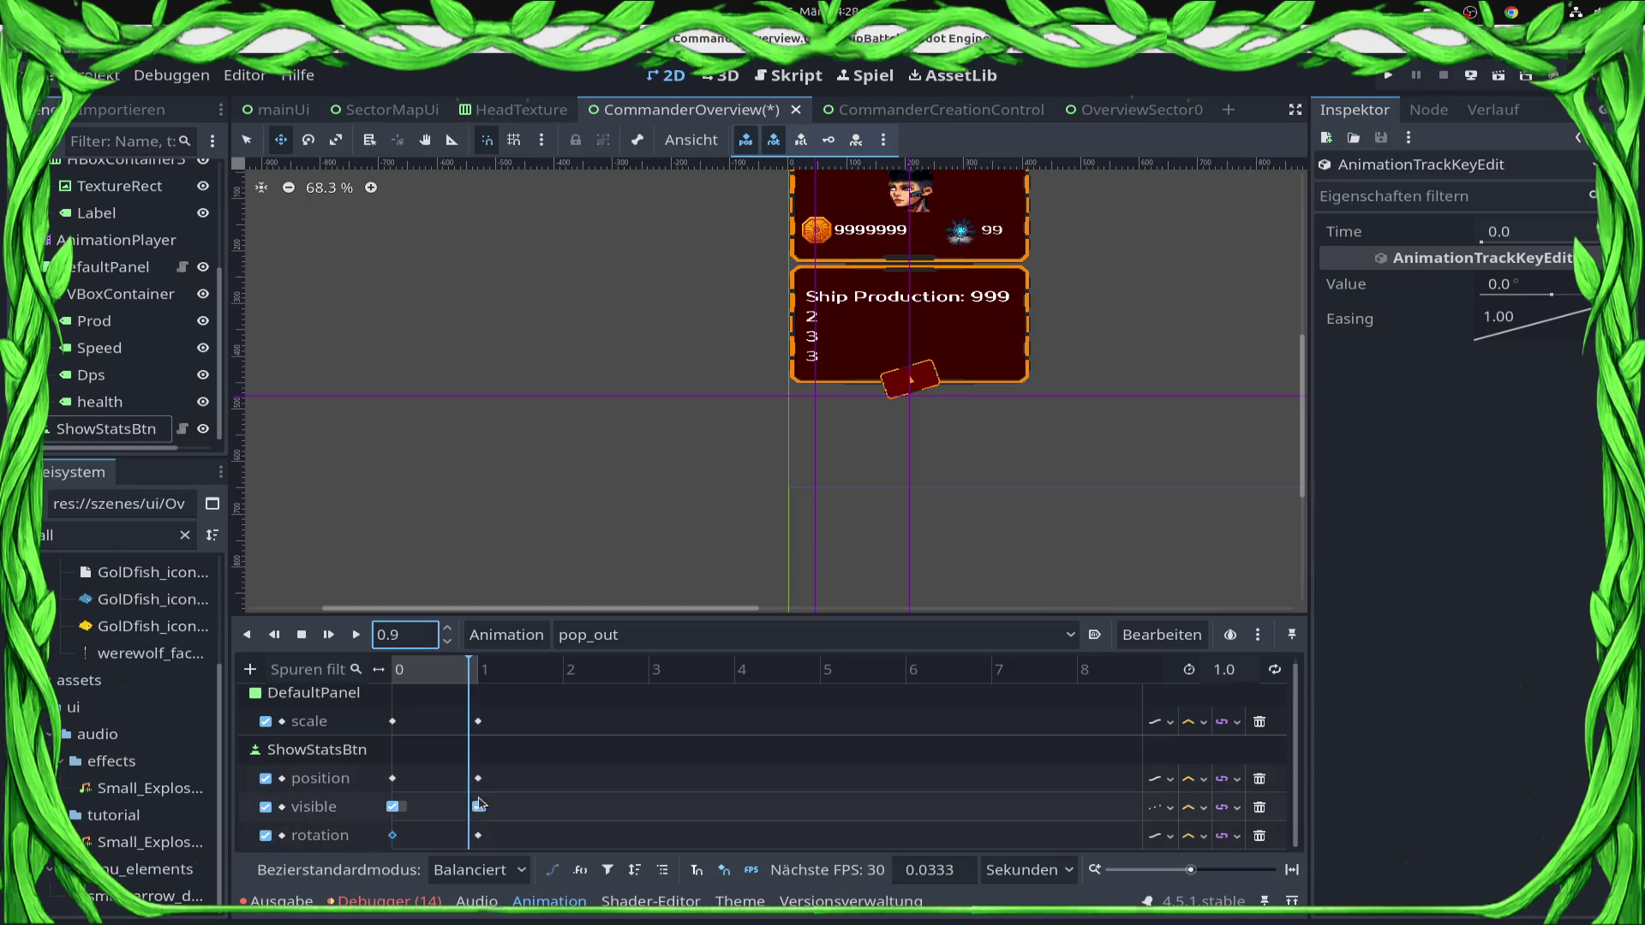
click(476, 806)
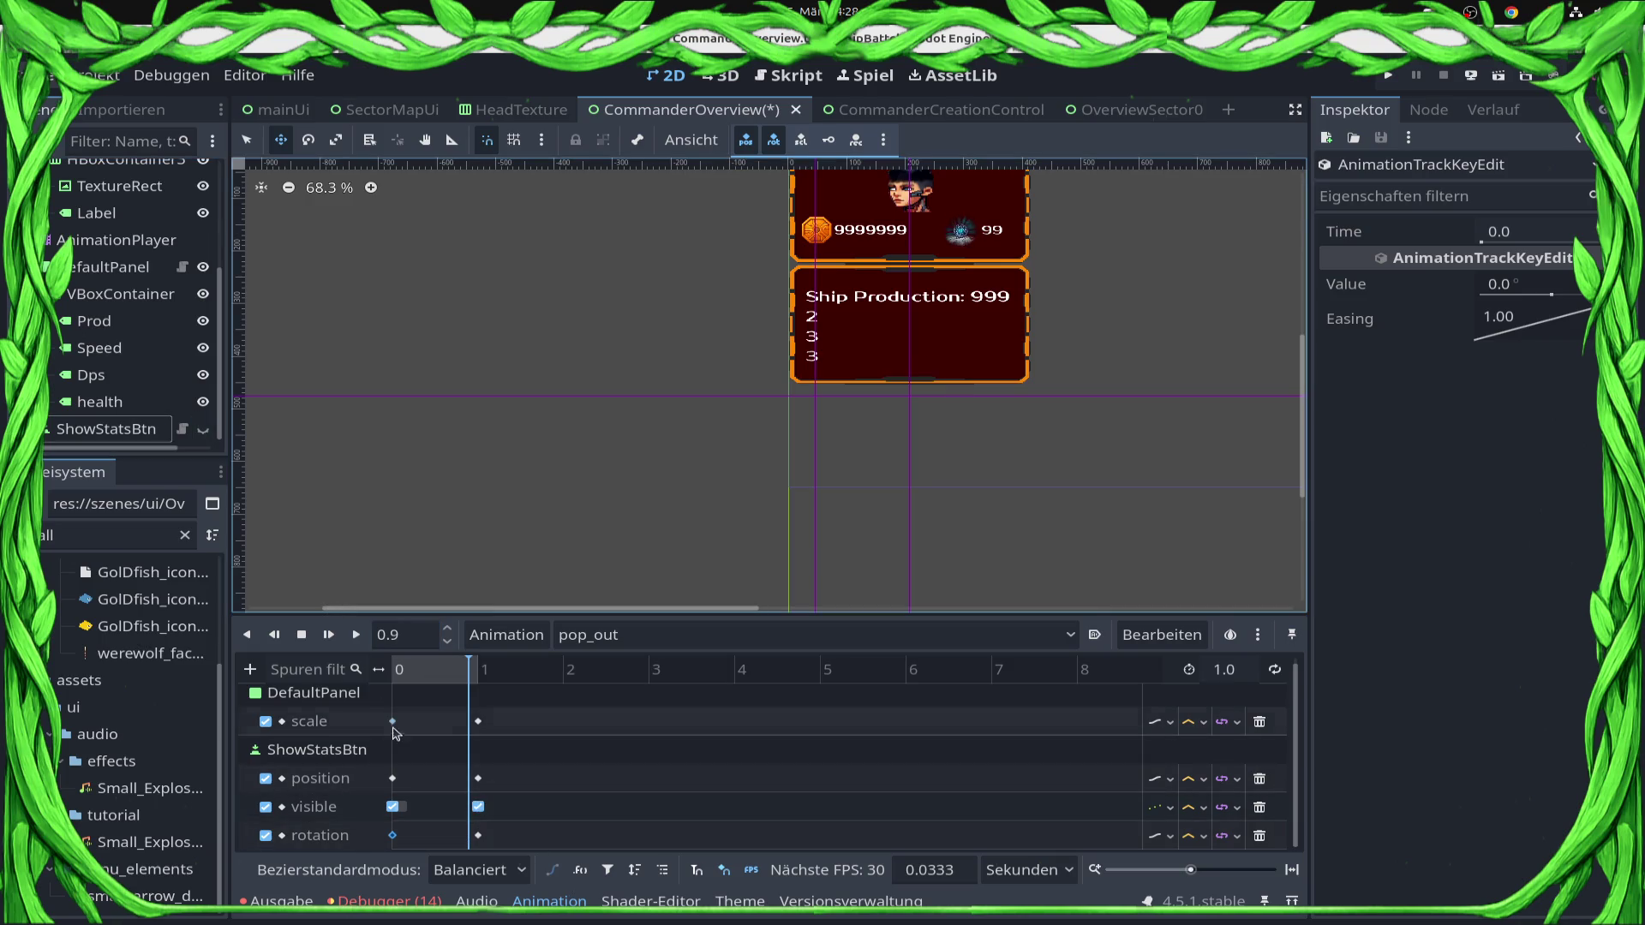
right_click(470, 814)
click(514, 754)
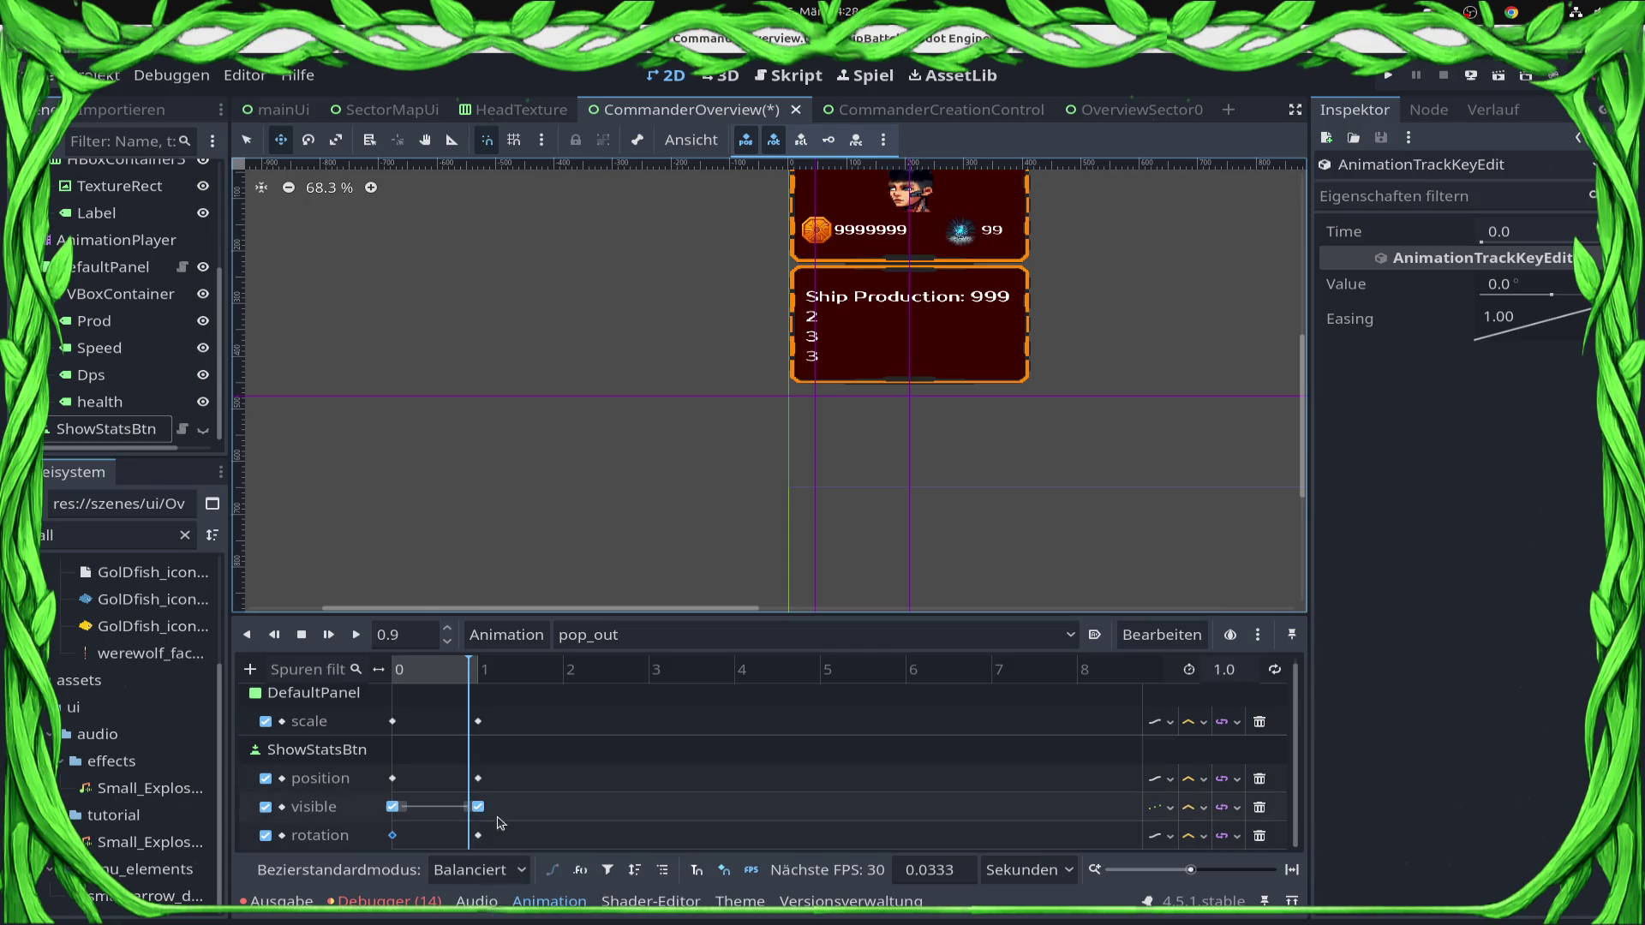
click(471, 813)
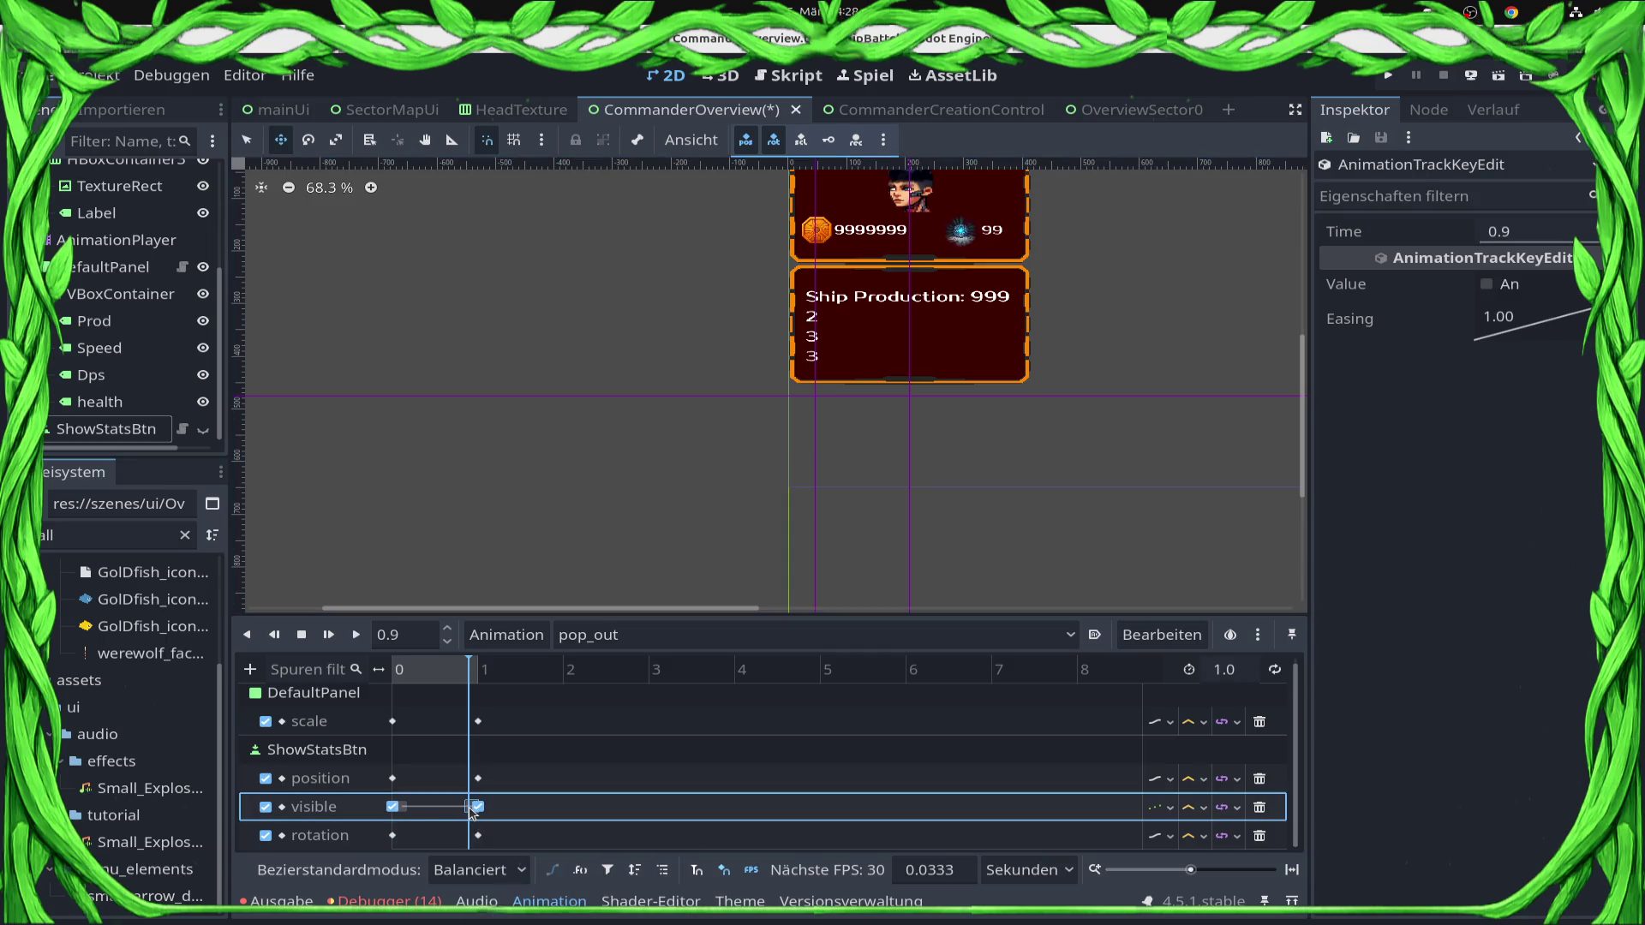
drag(470, 675, 478, 675)
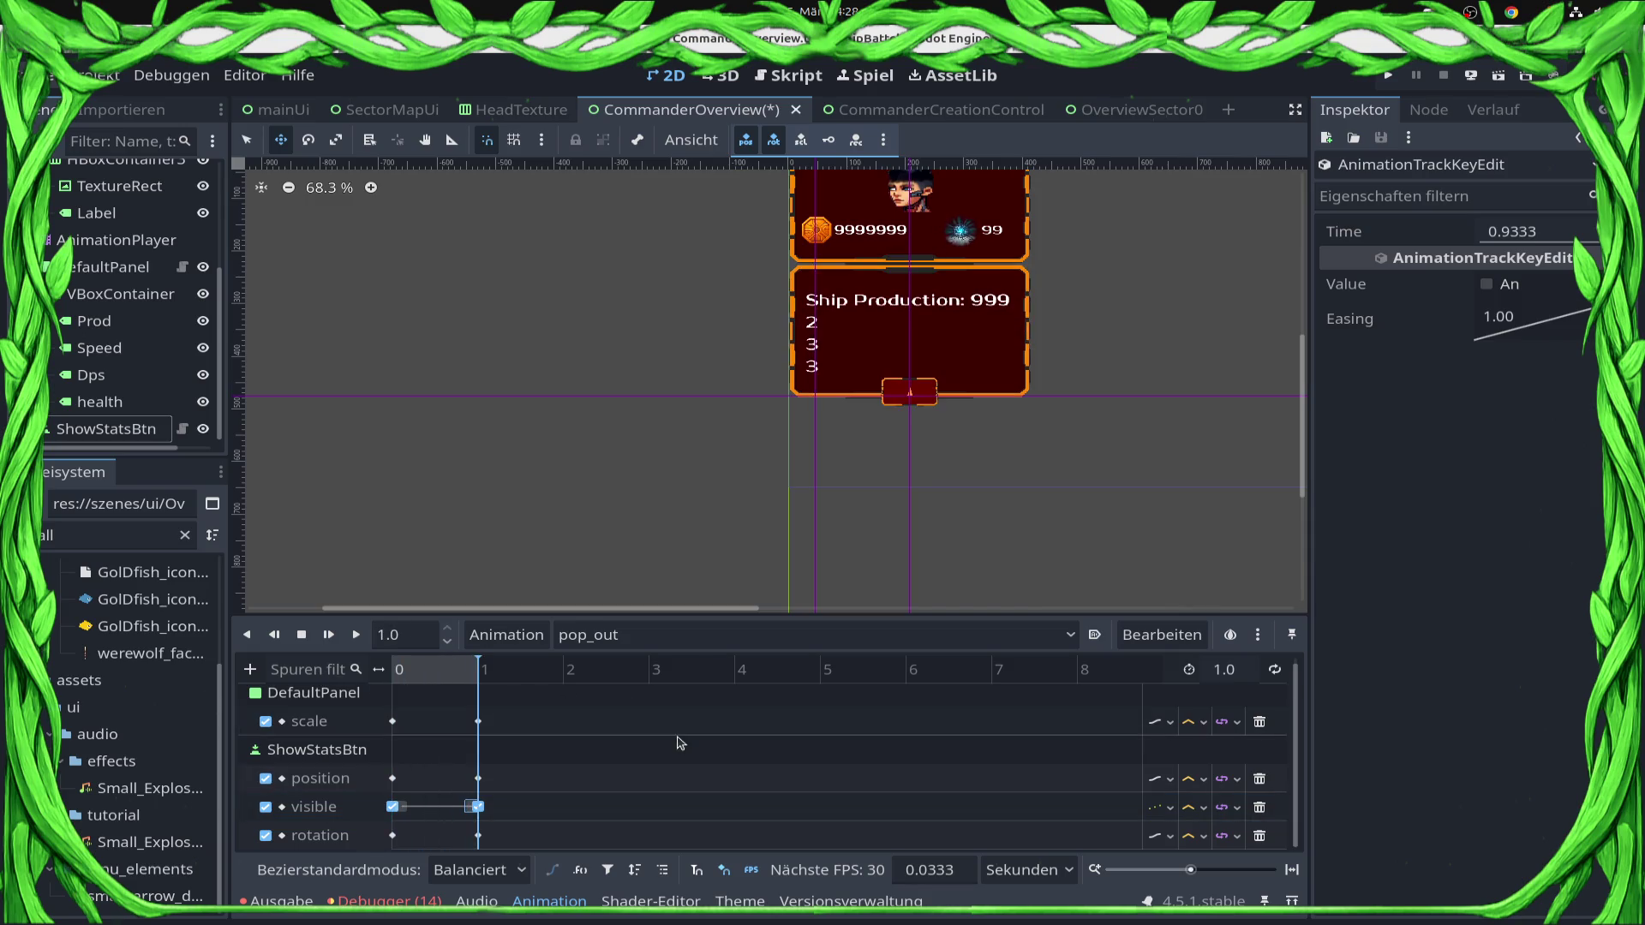
key(s)
key(ctrl+s)
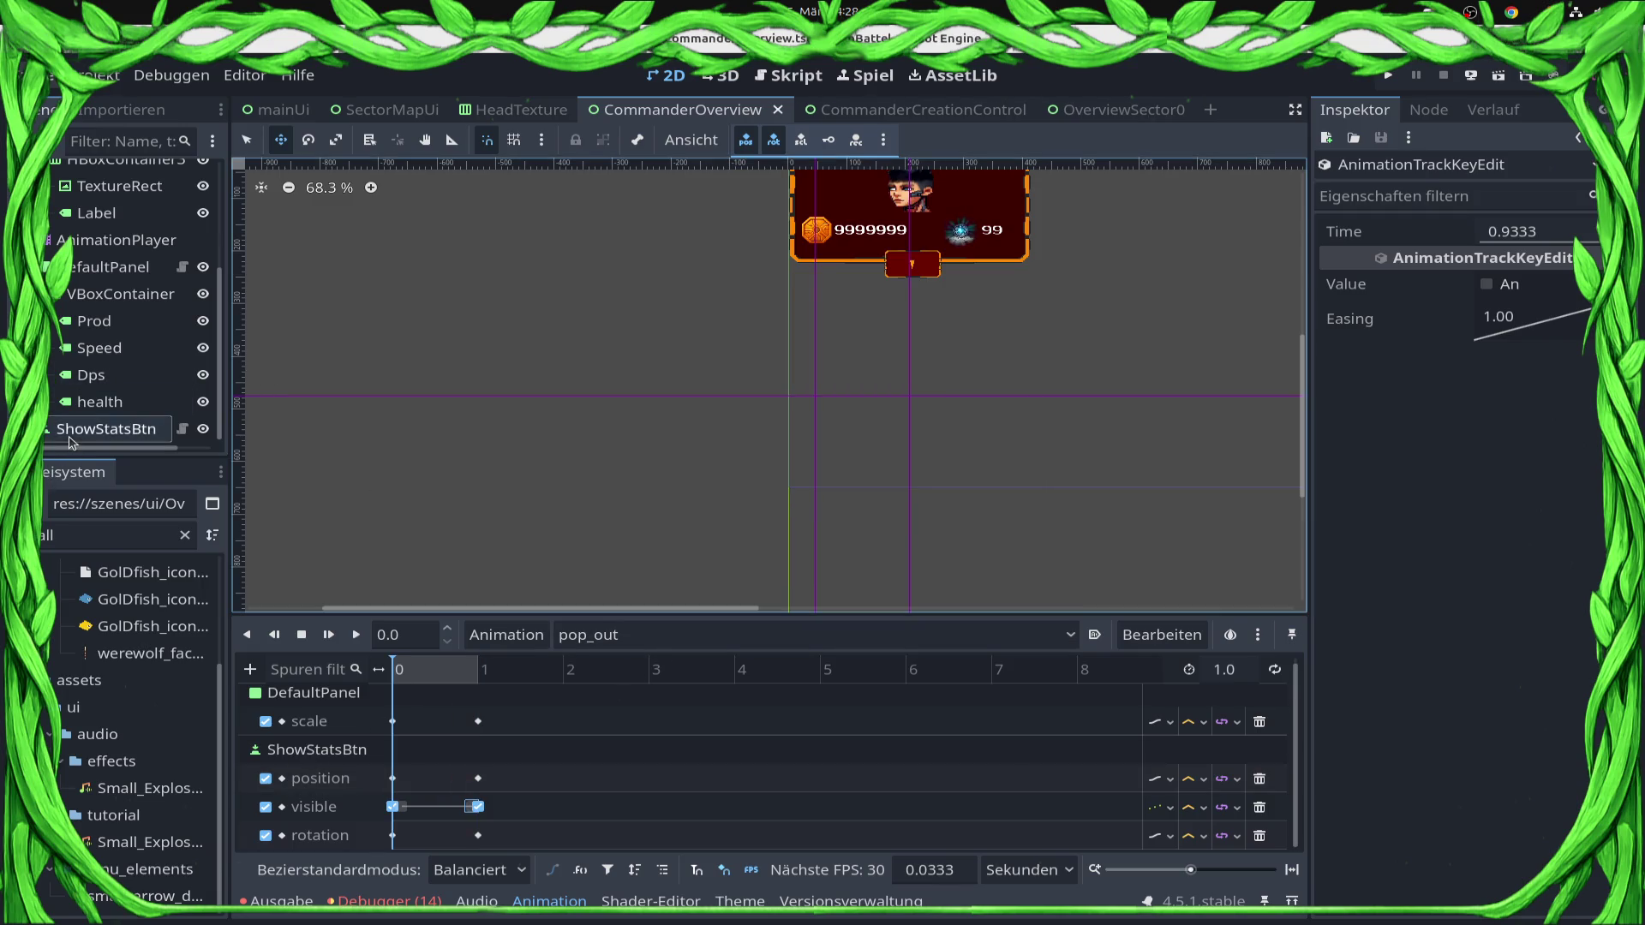
Connect ShowStatsBtn's pressed signal to a new _on_show_stats_btn_pressed handler.
right_click(70, 437)
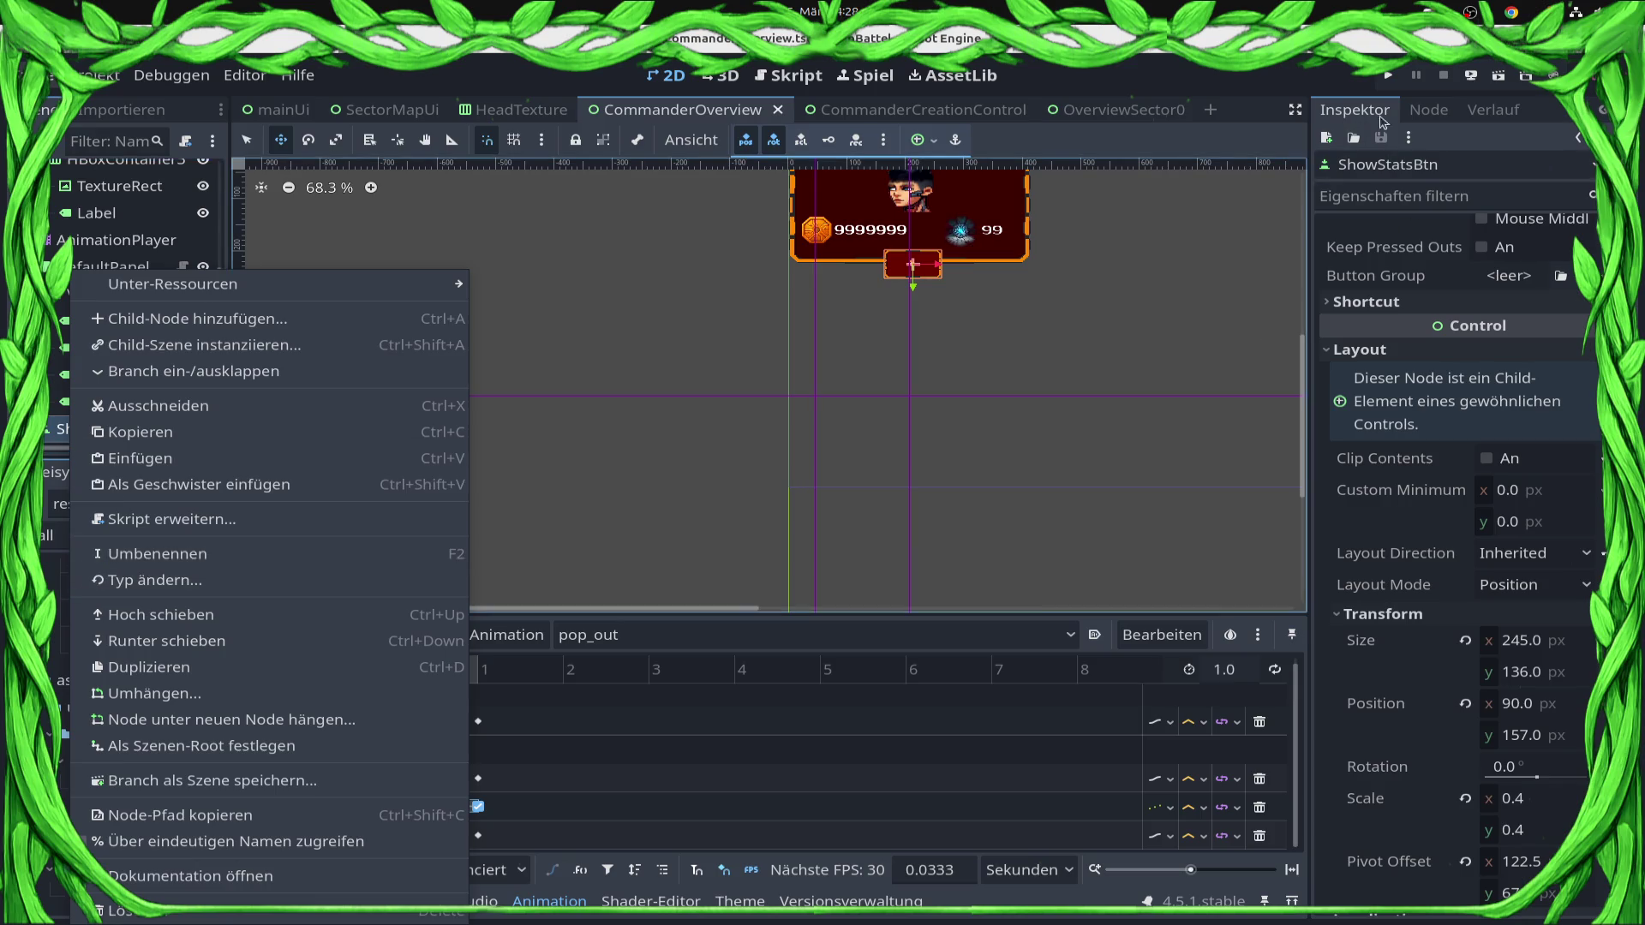
click(1428, 110)
double_click(1389, 290)
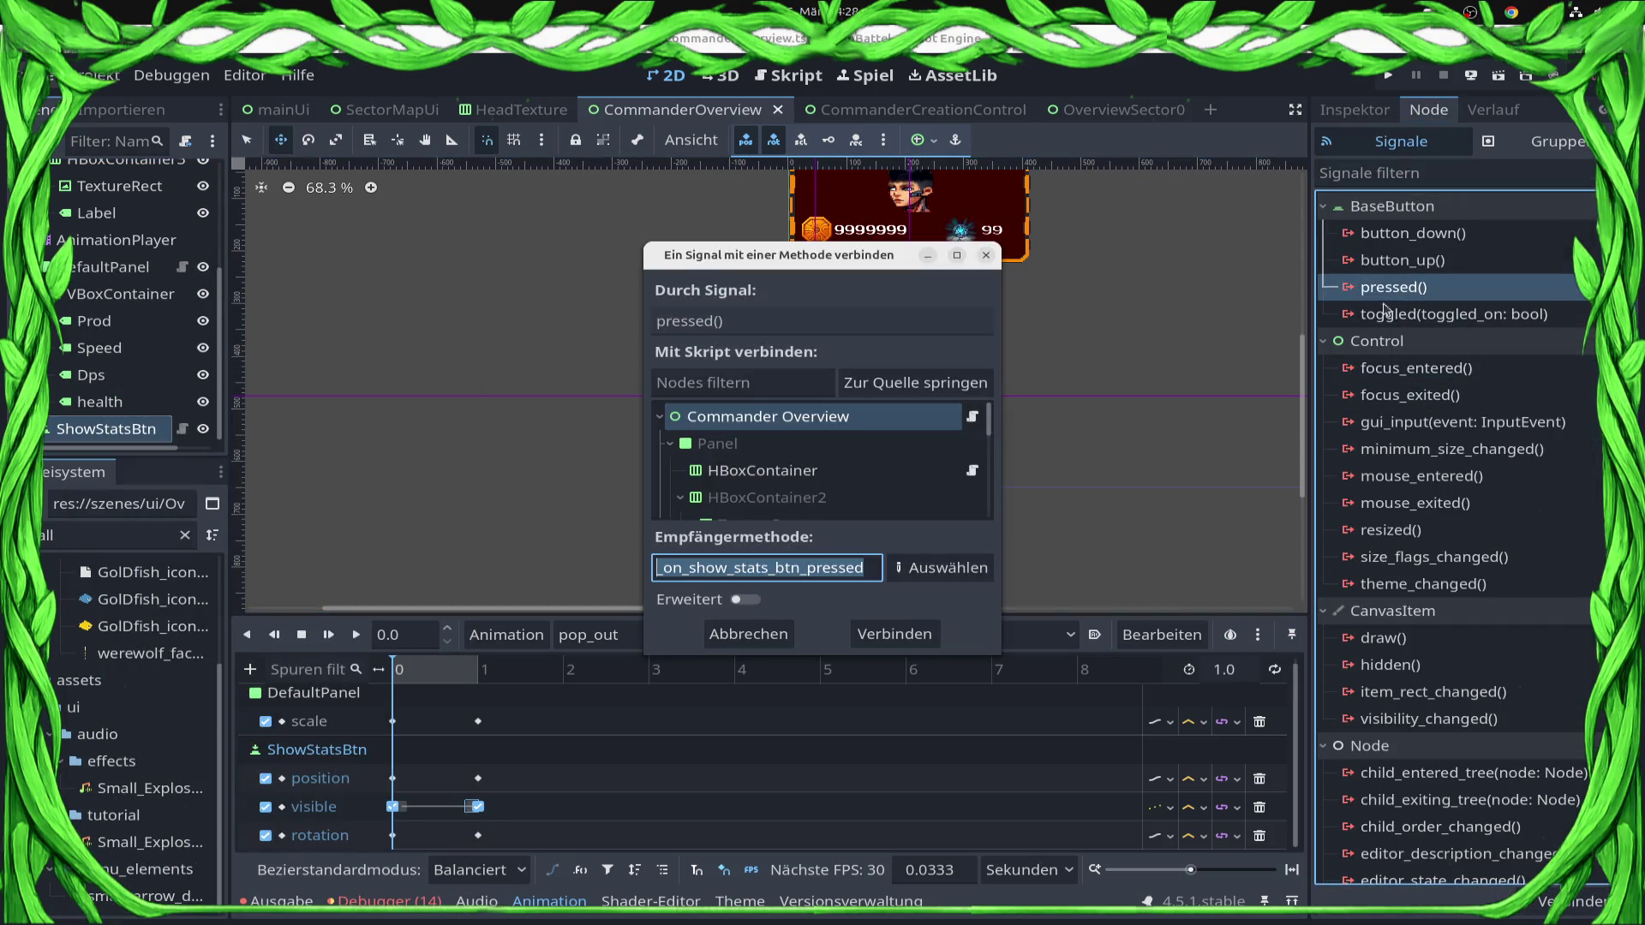
click(912, 641)
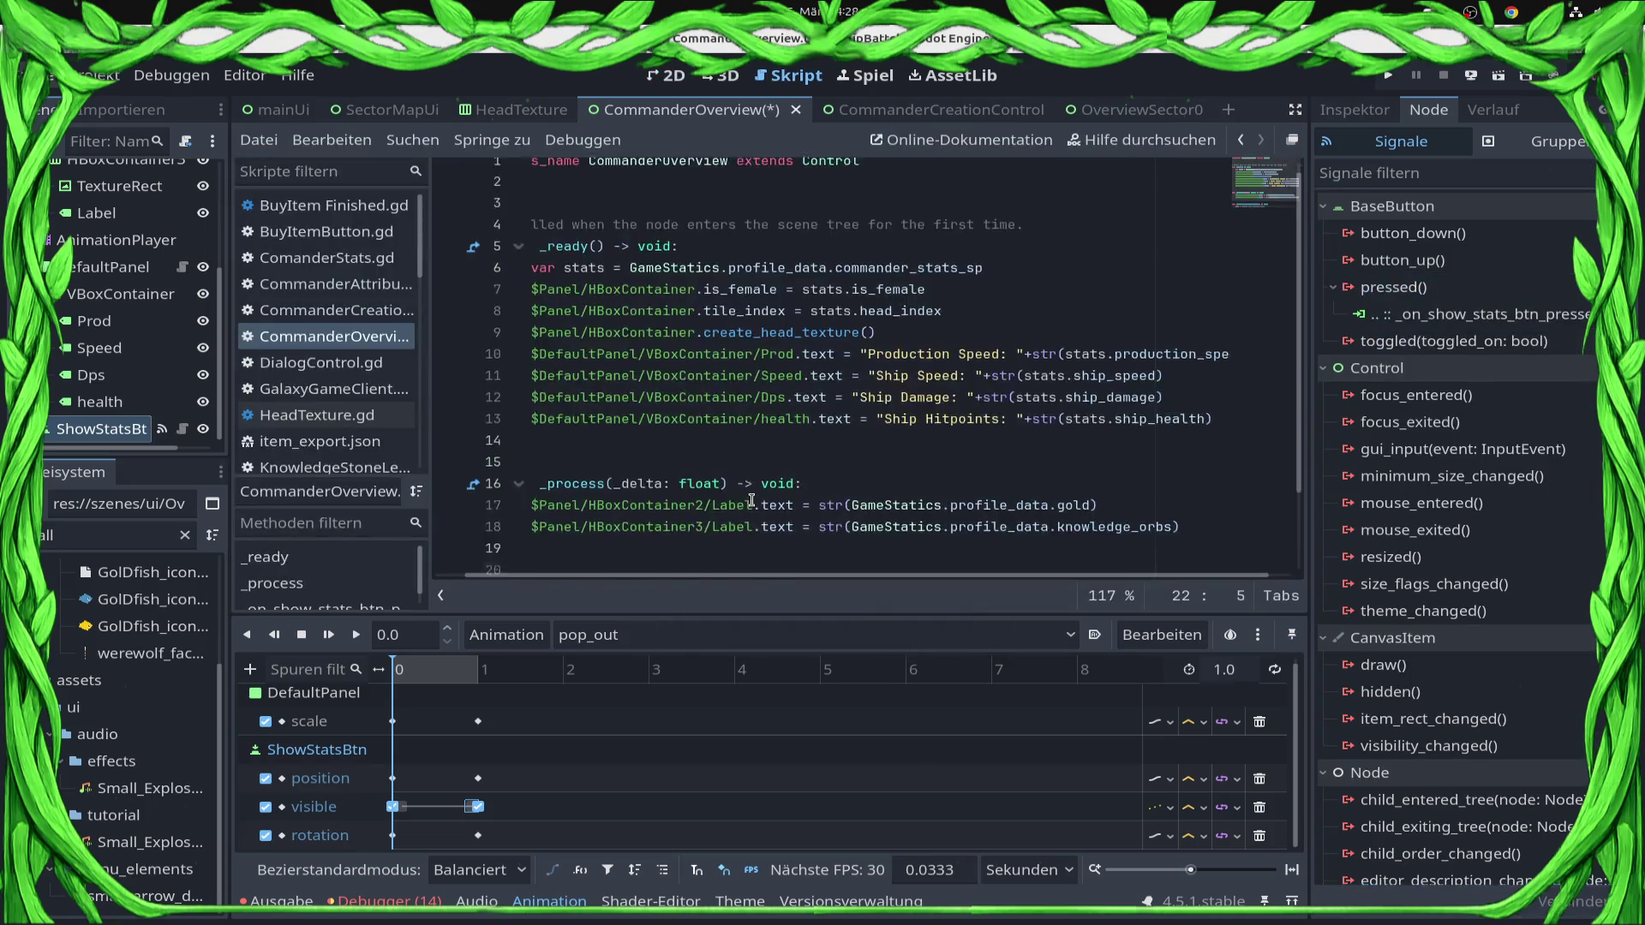
Declare an is_poped_out flag at the top of the script and save.
click(854, 524)
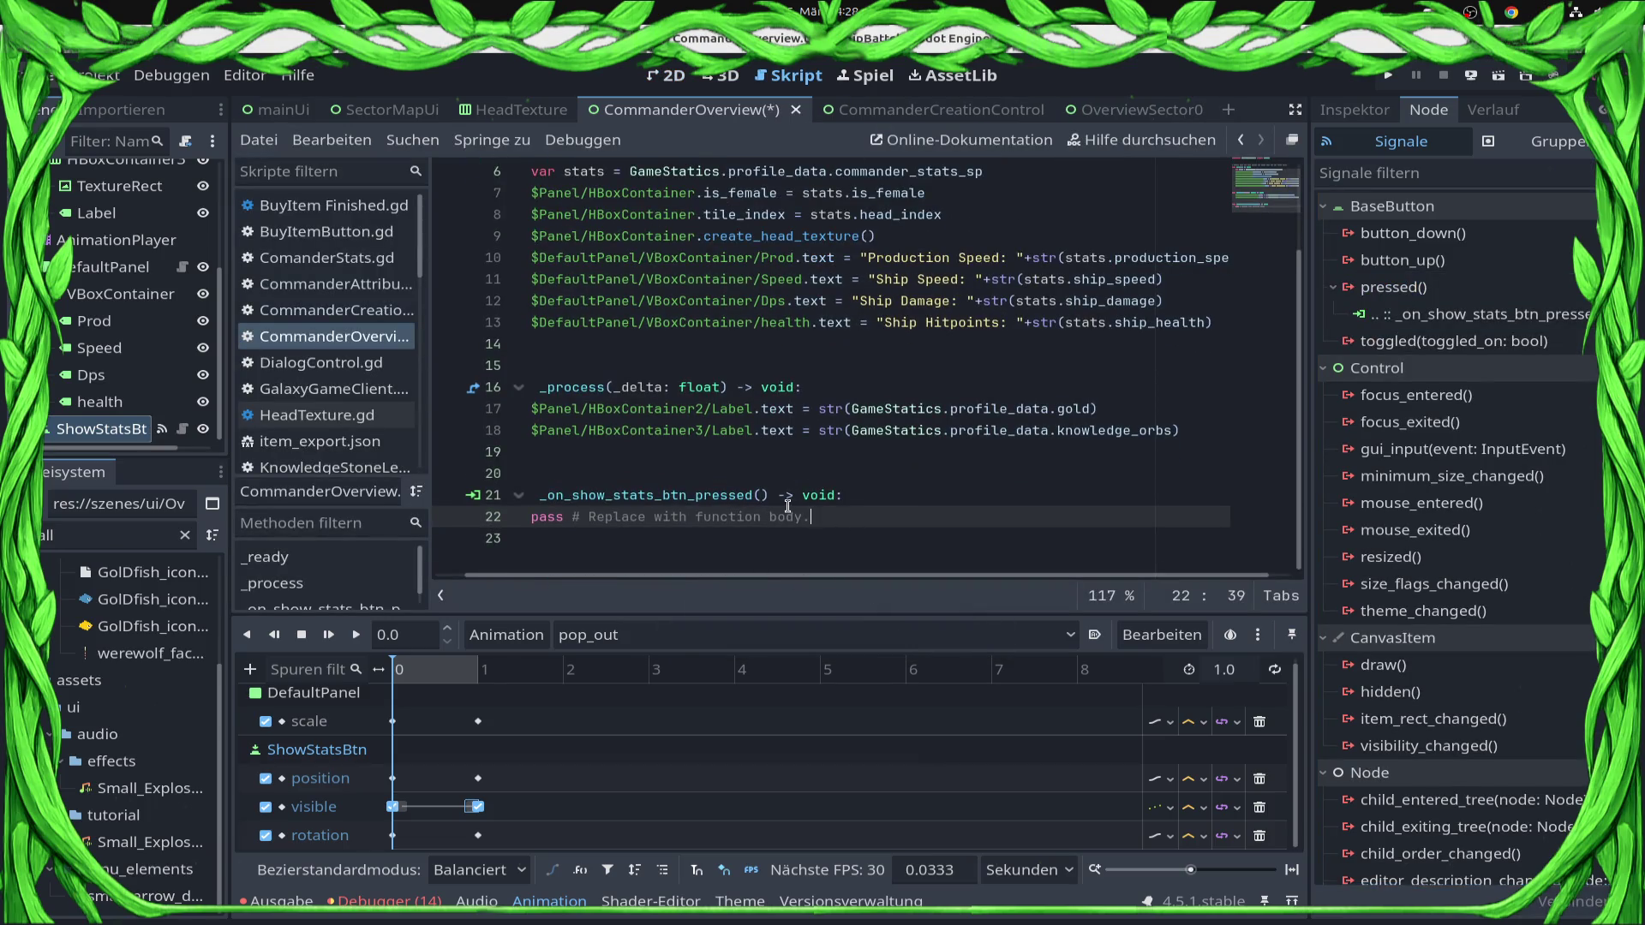
key(Home)
key(shift+Home)
key(BackSpace)
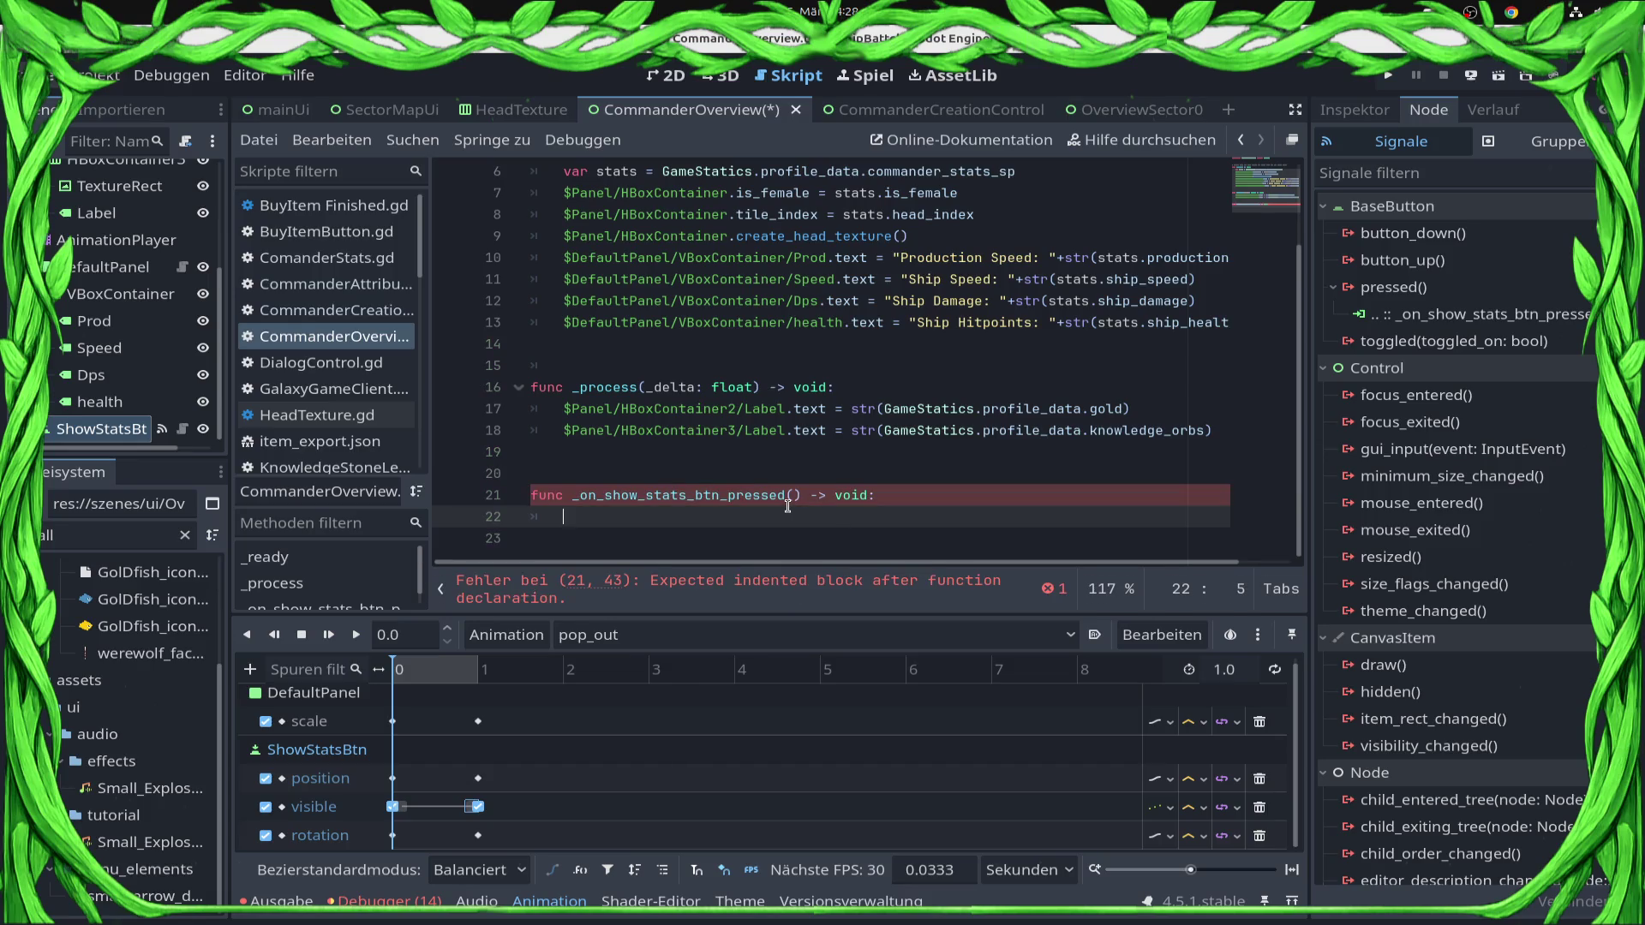
text(s)
key(ctrl+s)
key(Up)
key(Up)
key(Up)
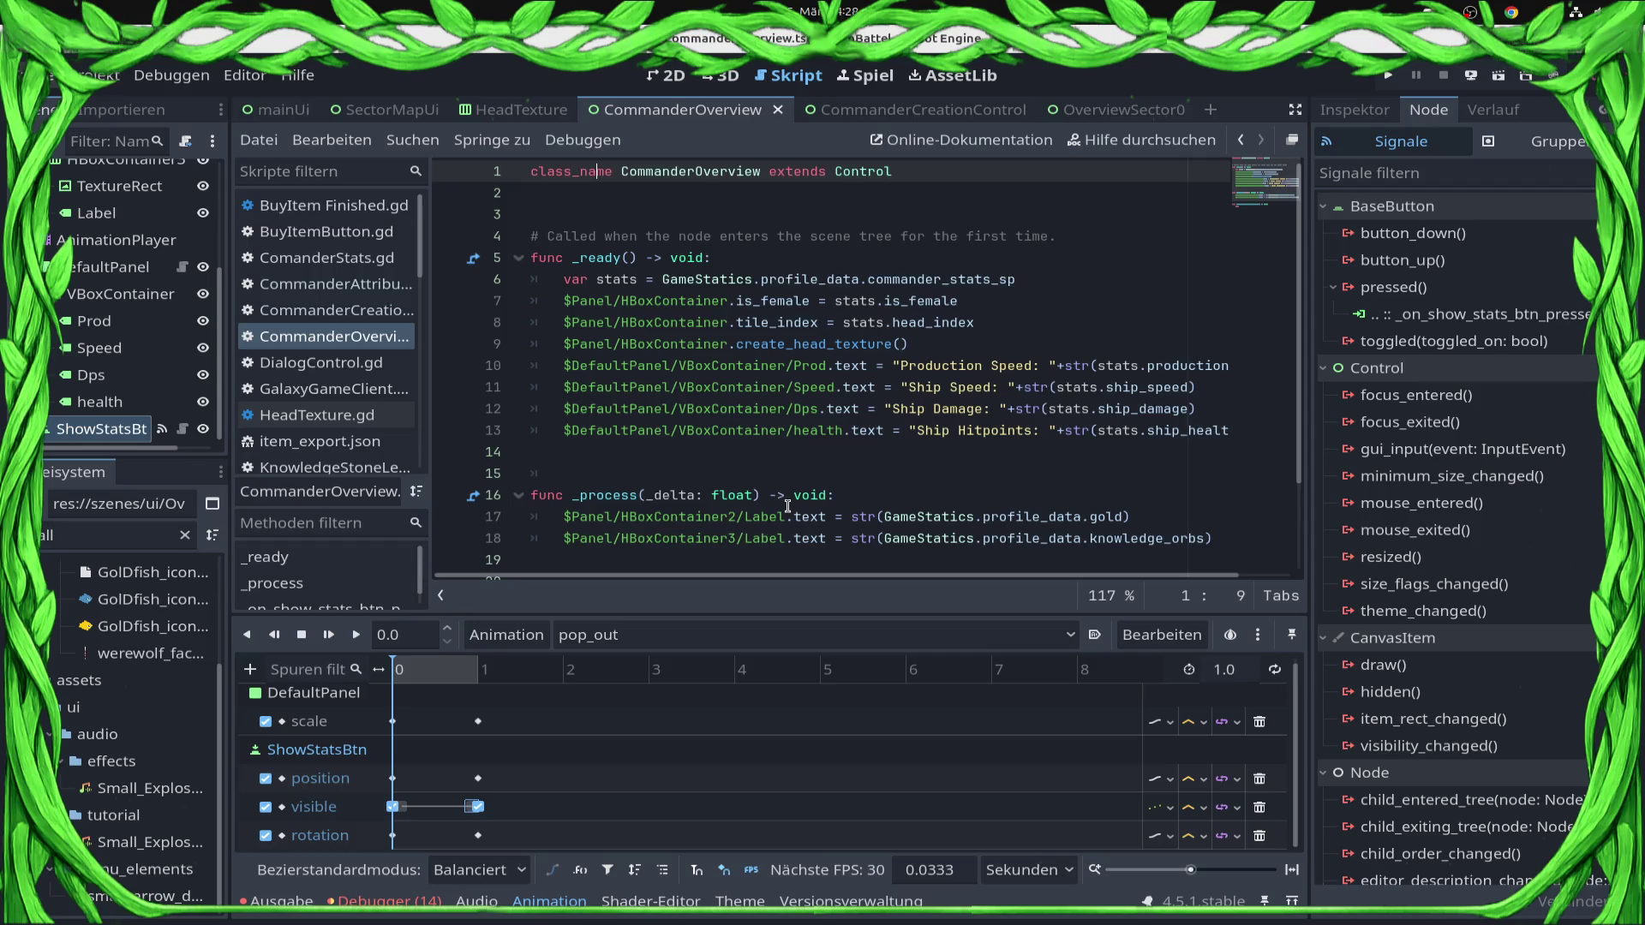
key(Return)
text(var is_poped_out: bool = fals)
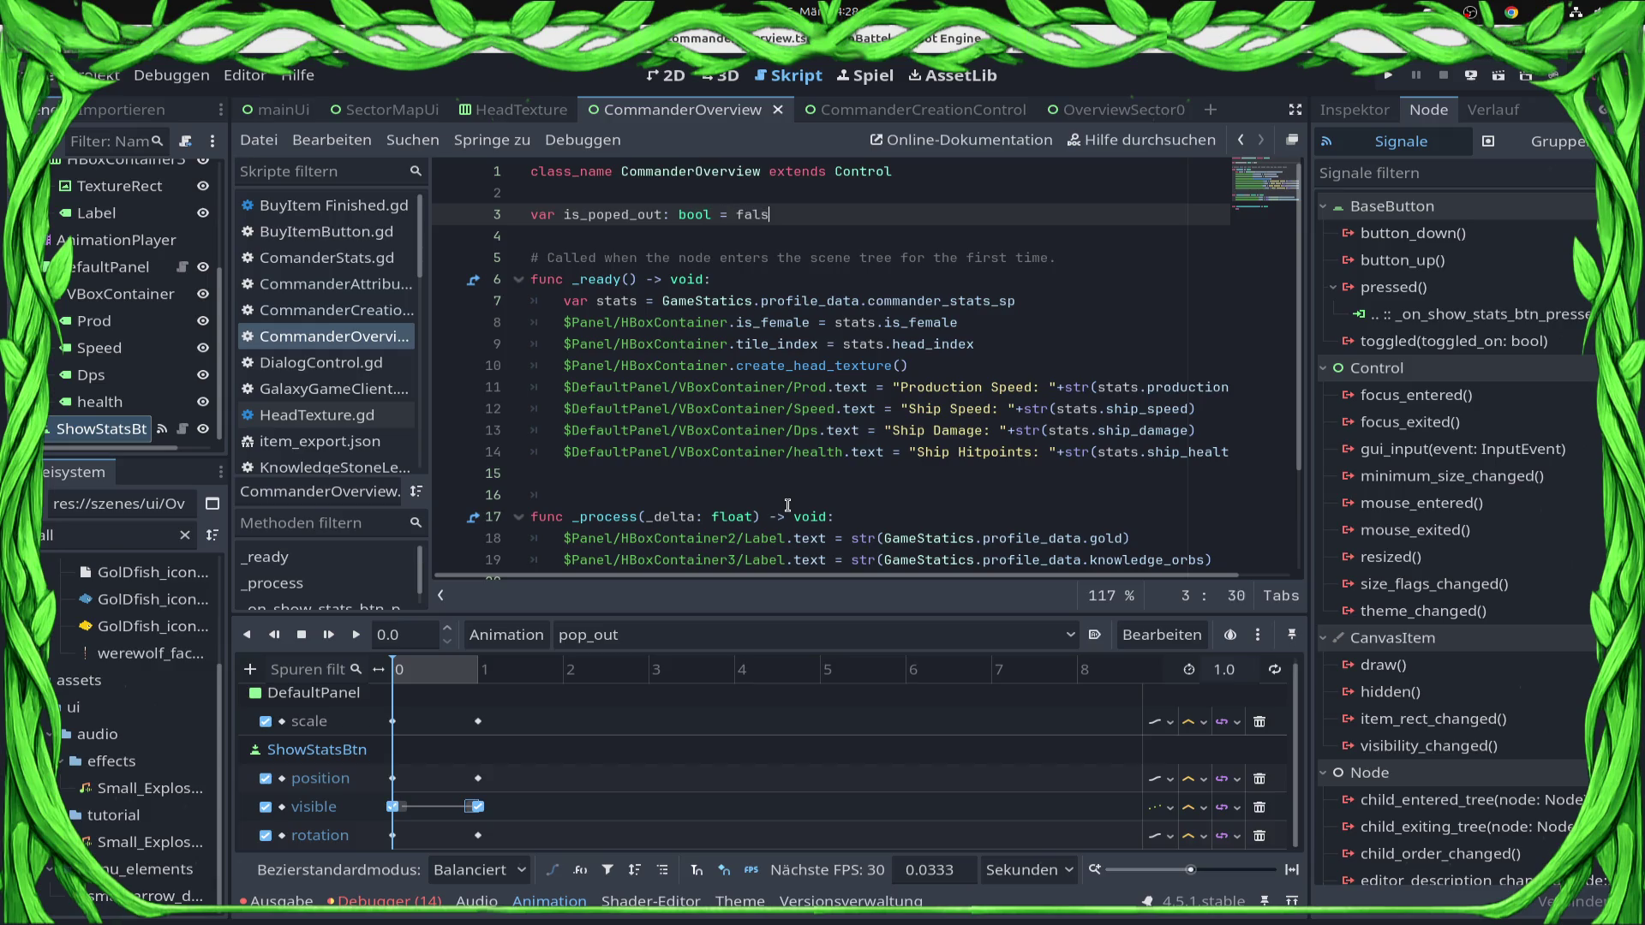
text(e)
key(ctrl+s)
scroll(863, 495, down, 2)
Replace pass with if is_poped_out == false: $AnimationPlayer.play("pop_out").
click(795, 511)
key(BackSpace)
key(BackSpace)
key(BackSpace)
key(BackSpace)
key(BackSpace)
key(BackSpace)
text(s_)
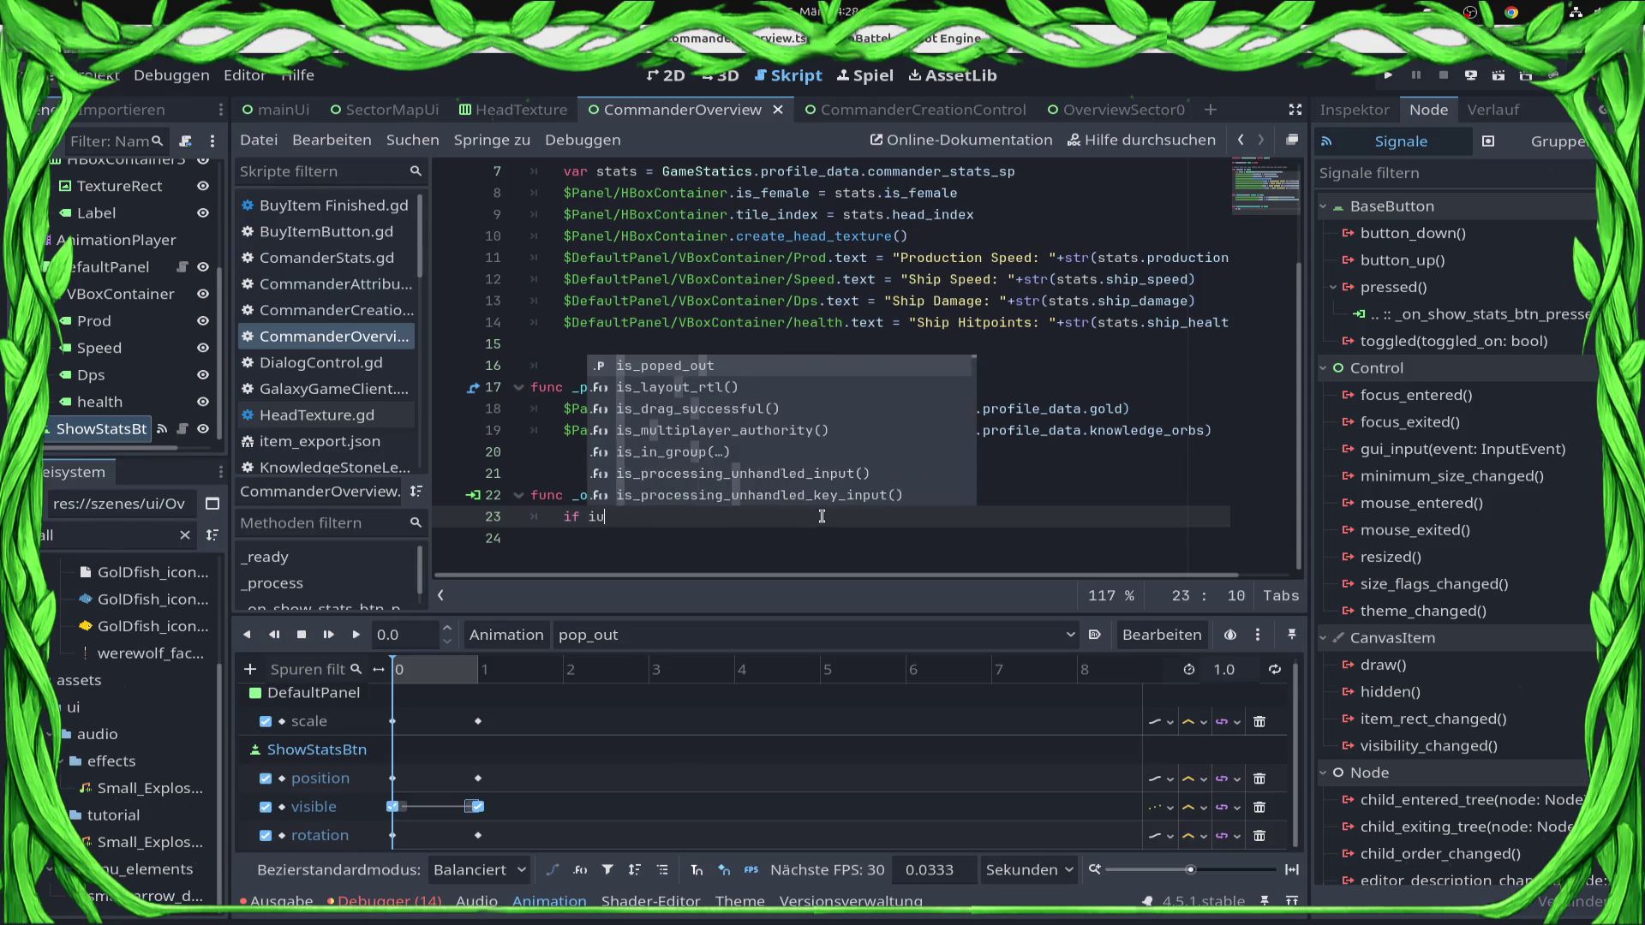
key(Return)
text(== false:)
key(Return)
text($AnimationPlayer)
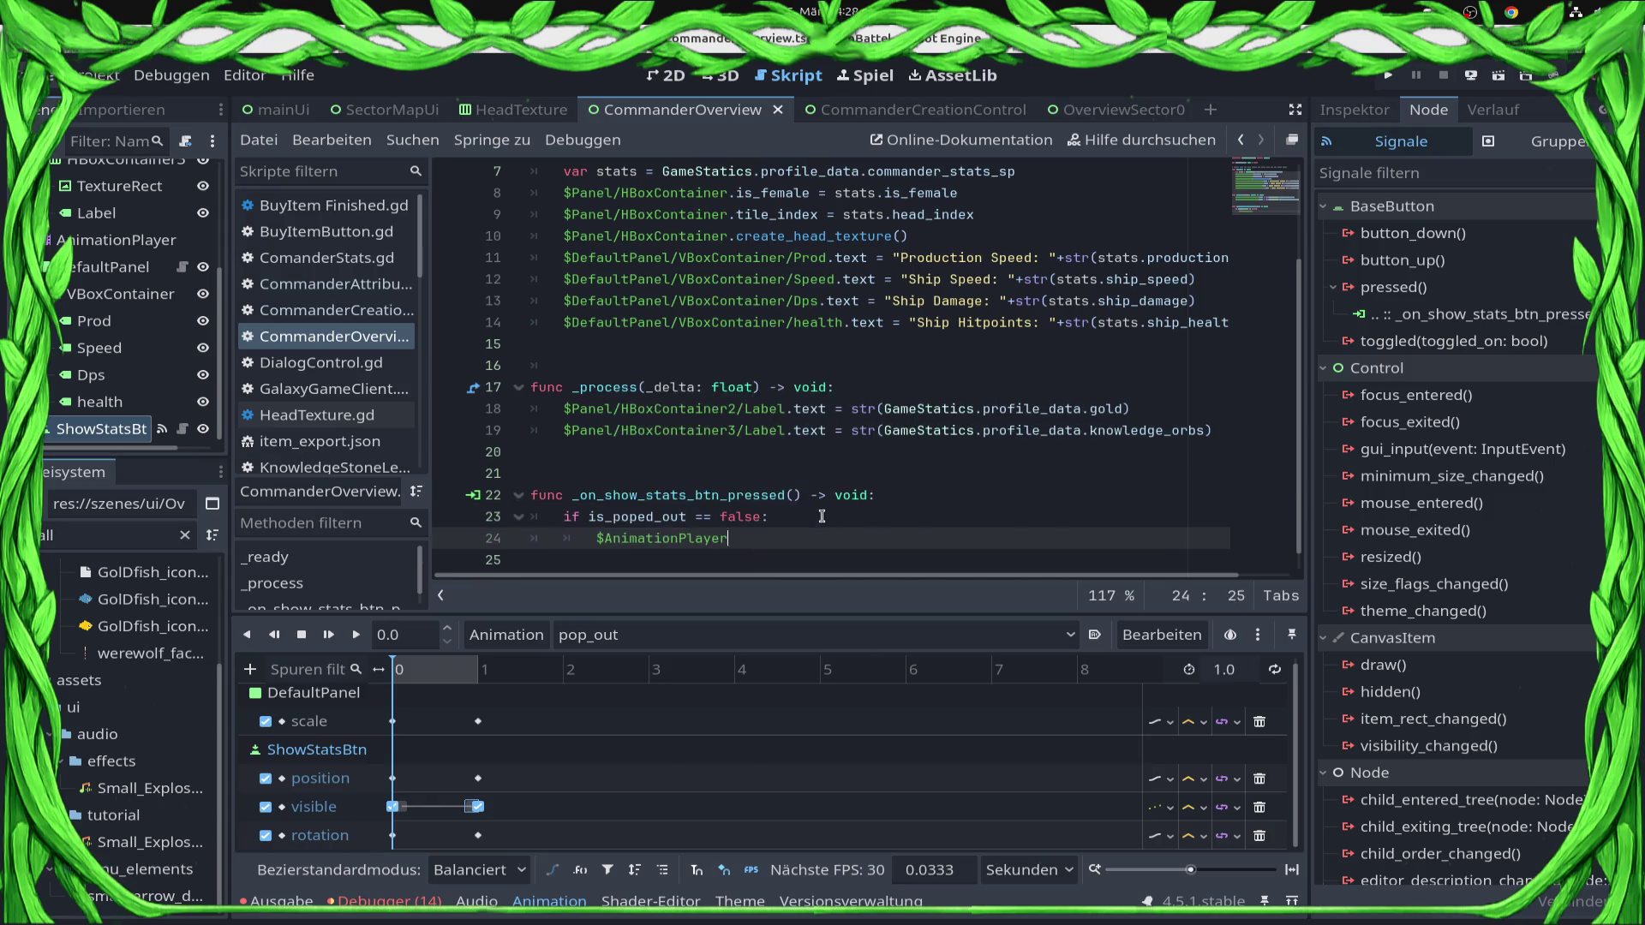
text(.play()
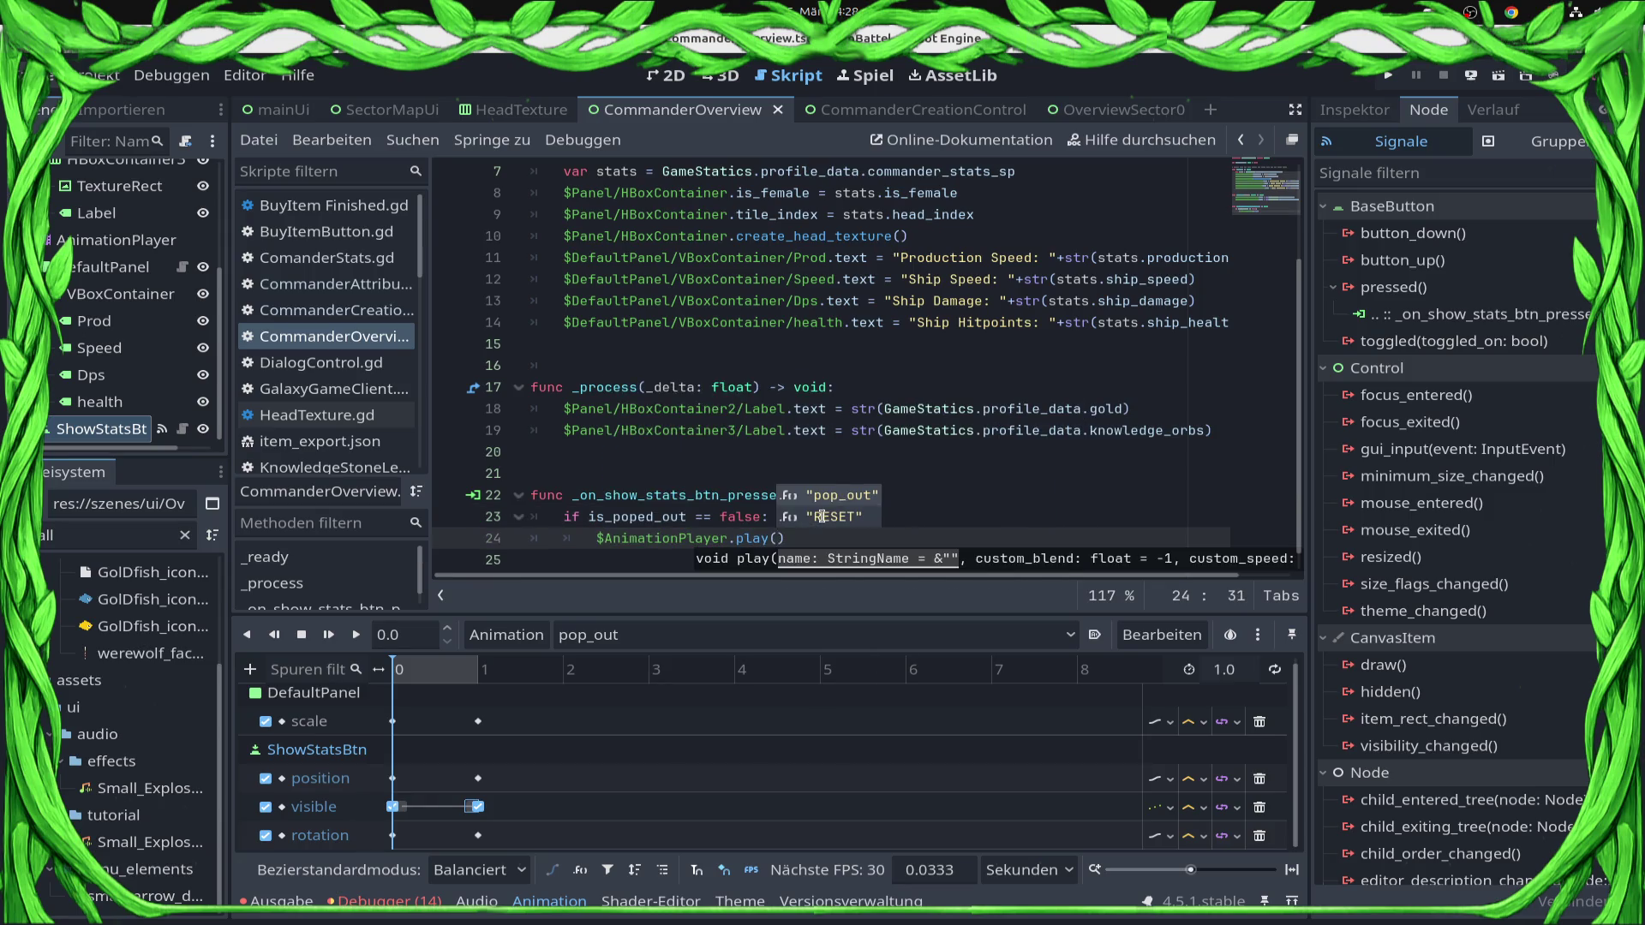
key(Return)
key(End)
key(Return)
key(Up)
key(End)
key(Return)
Add an else branch calling $AnimationPlayer.play_backwards("pop_out").
key(BackSpace)
key(BackSpace)
key(Down)
key(End)
key(Return)
text(n)
key(Return)
text(.play)
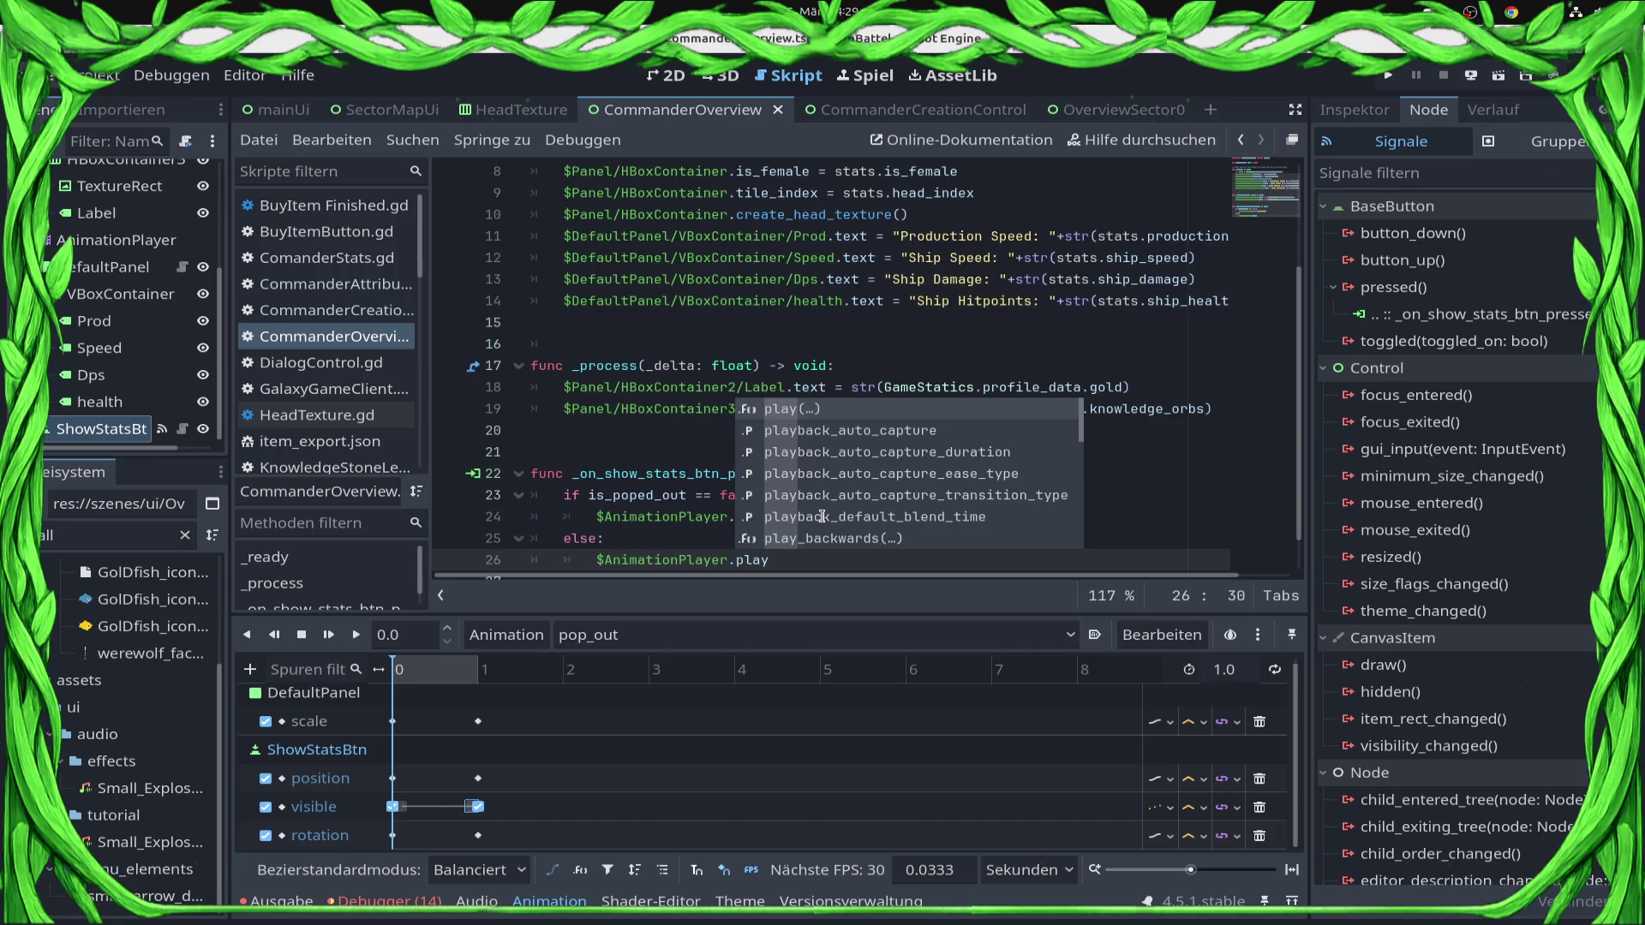
key(Down)
key(Down)
key(Down)
key(Return)
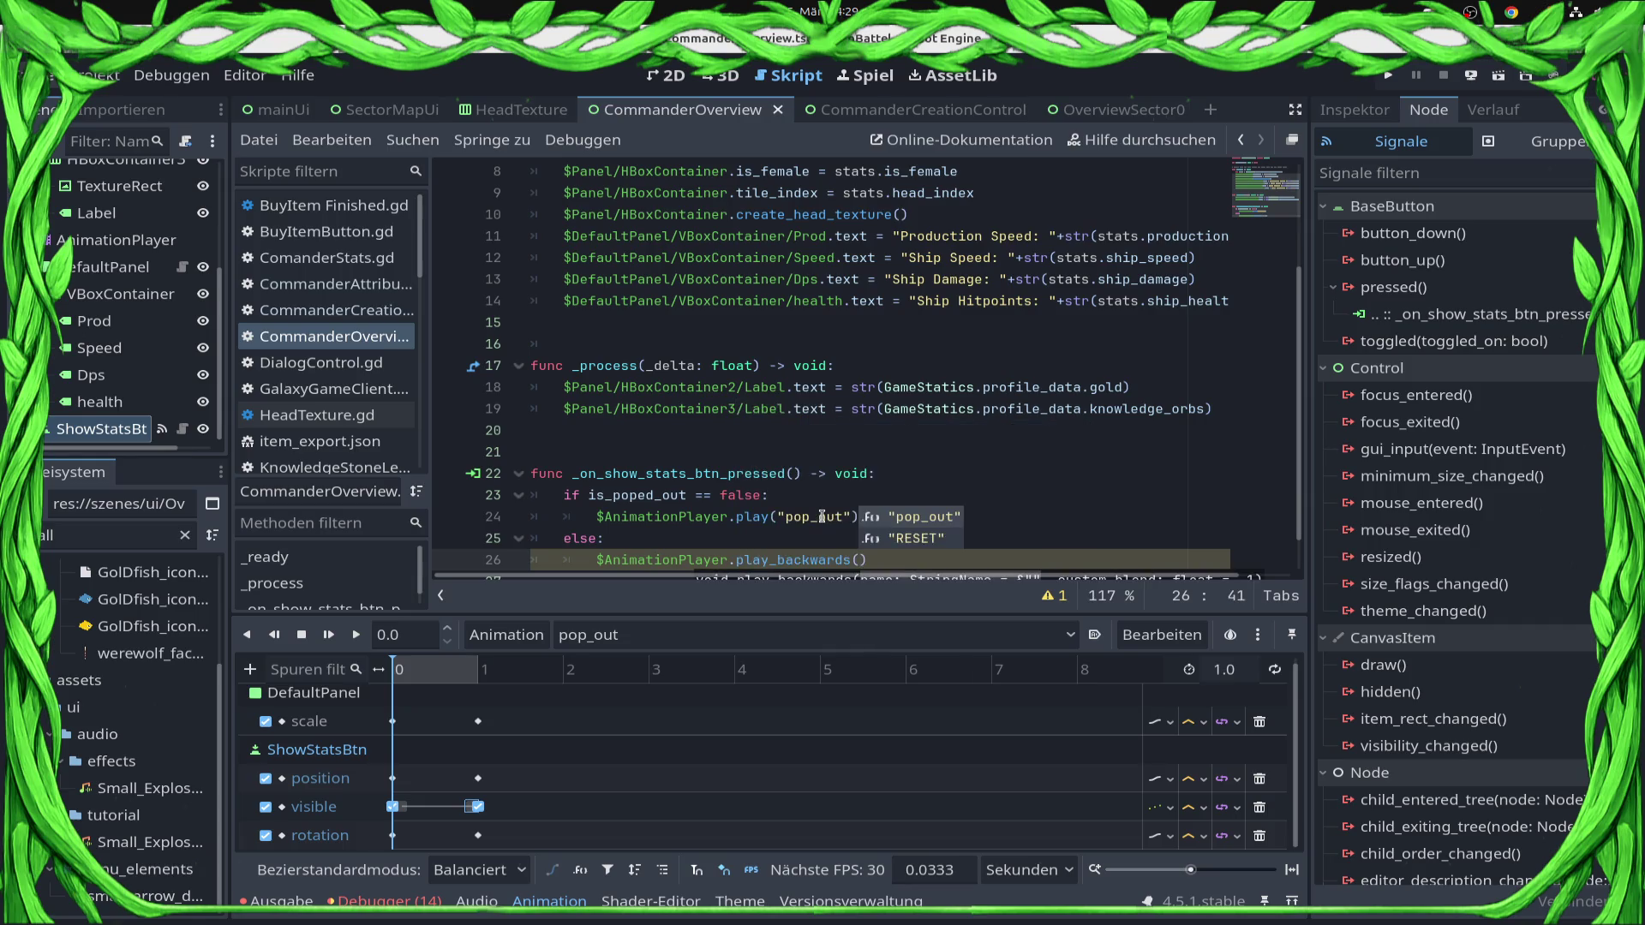
key(Return)
key(Up)
key(Up)
key(Up)
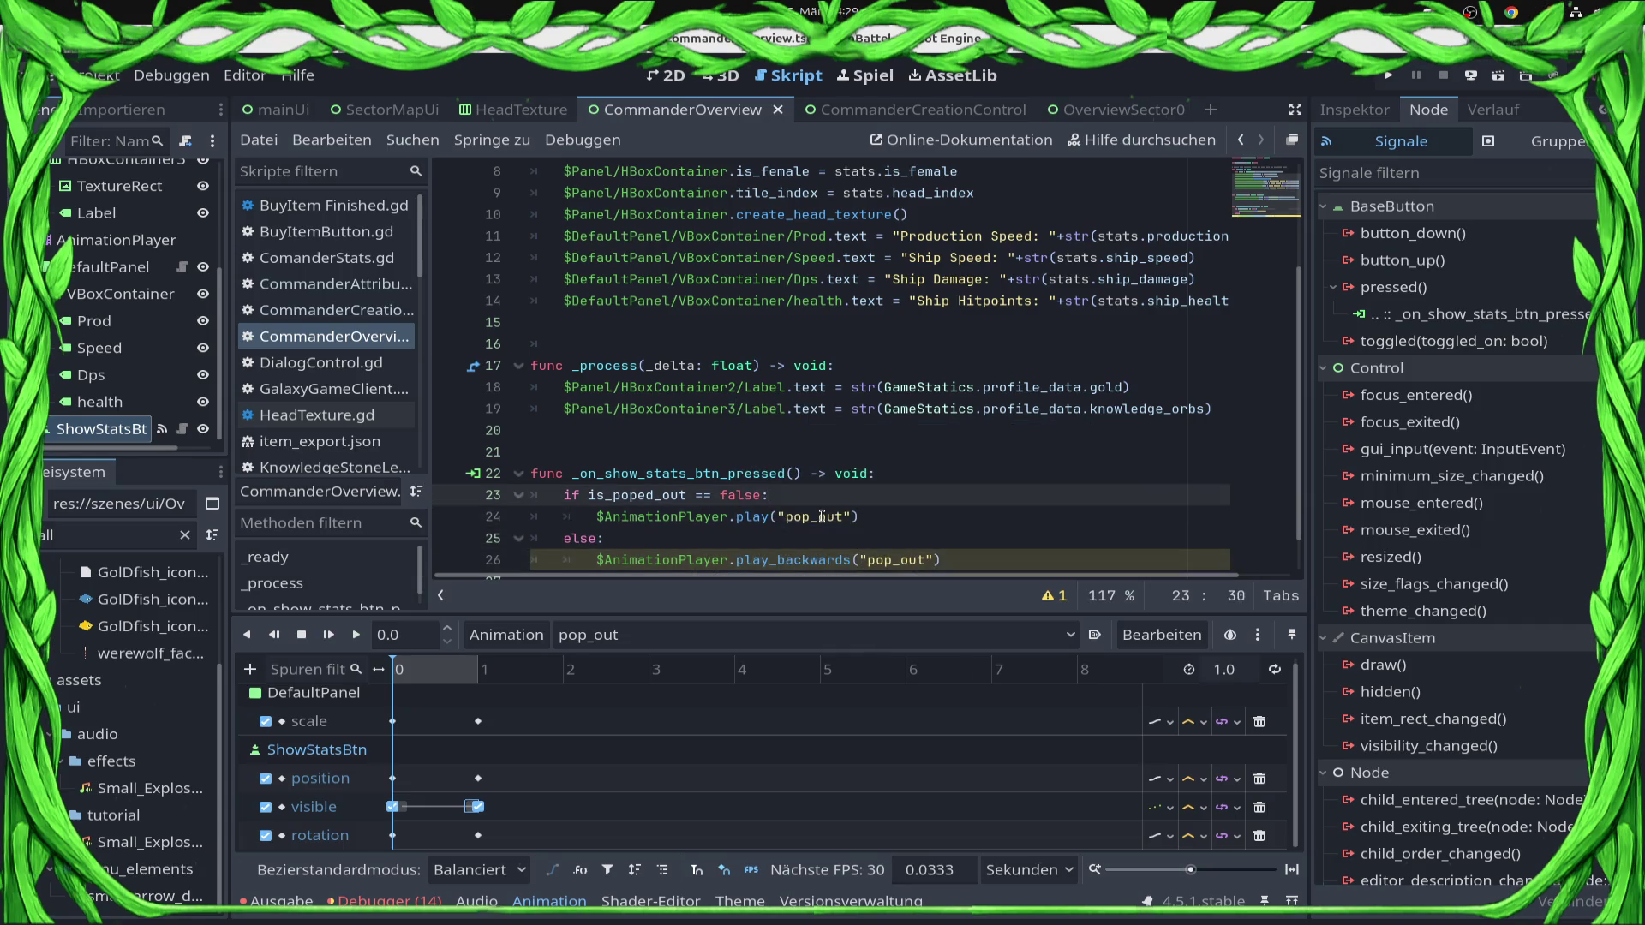
key(Return)
Add is_poped_out = !is_poped_out after the if/else and save.
key(BackSpace)
key(BackSpace)
key(Down)
key(Down)
key(Down)
text(s)
key(Return)
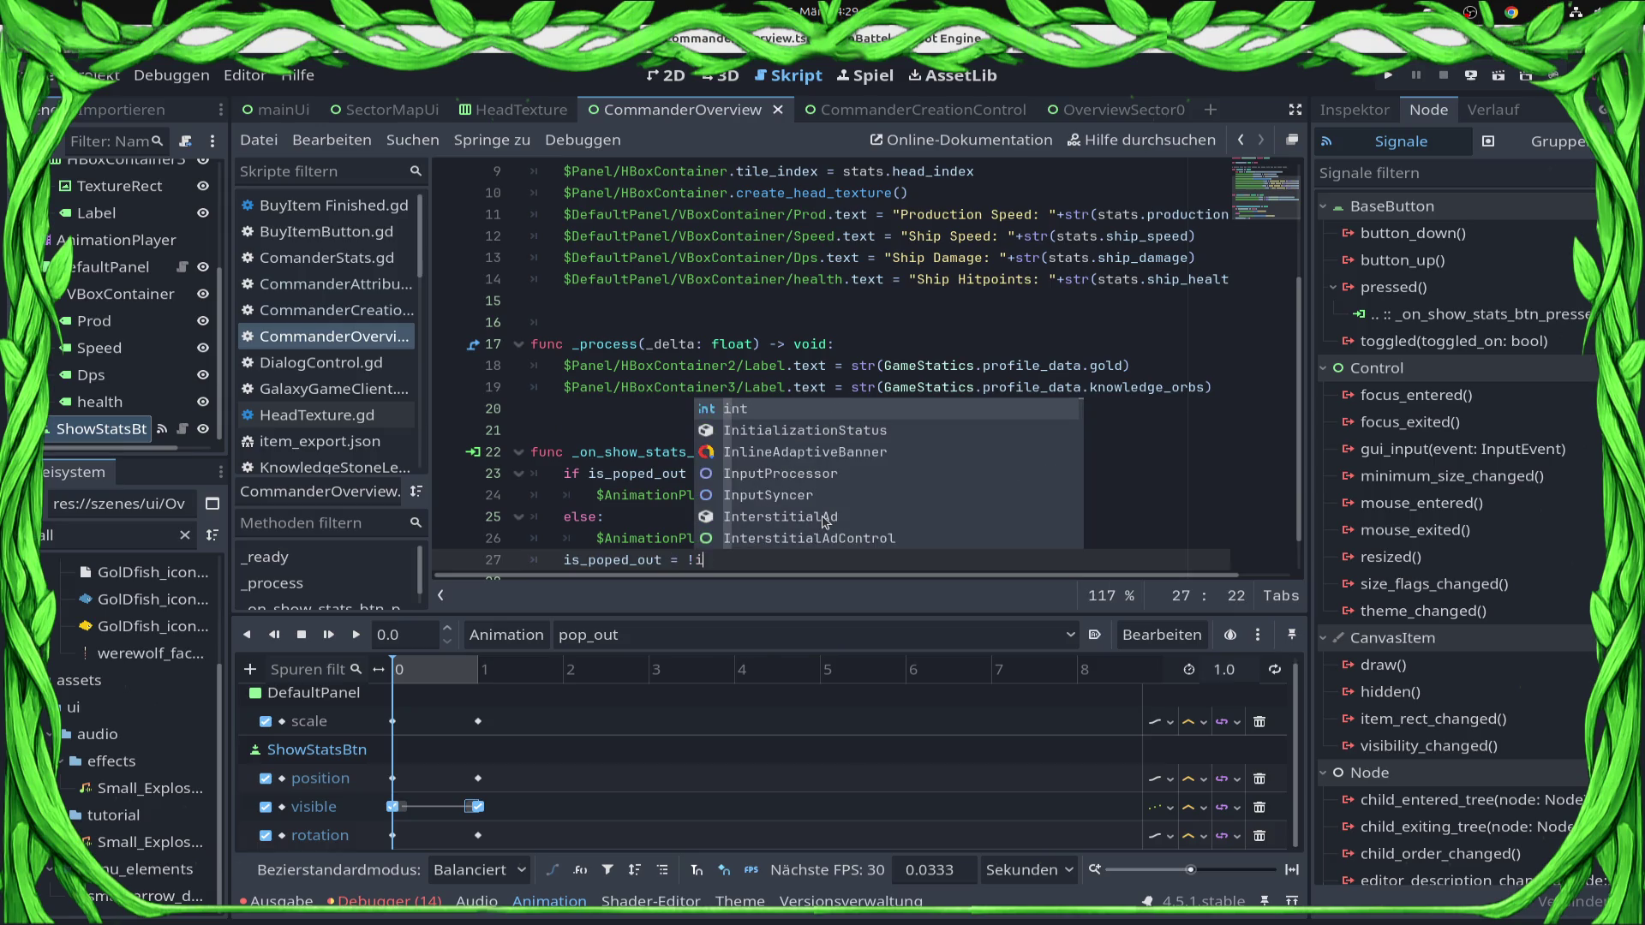
text(s_)
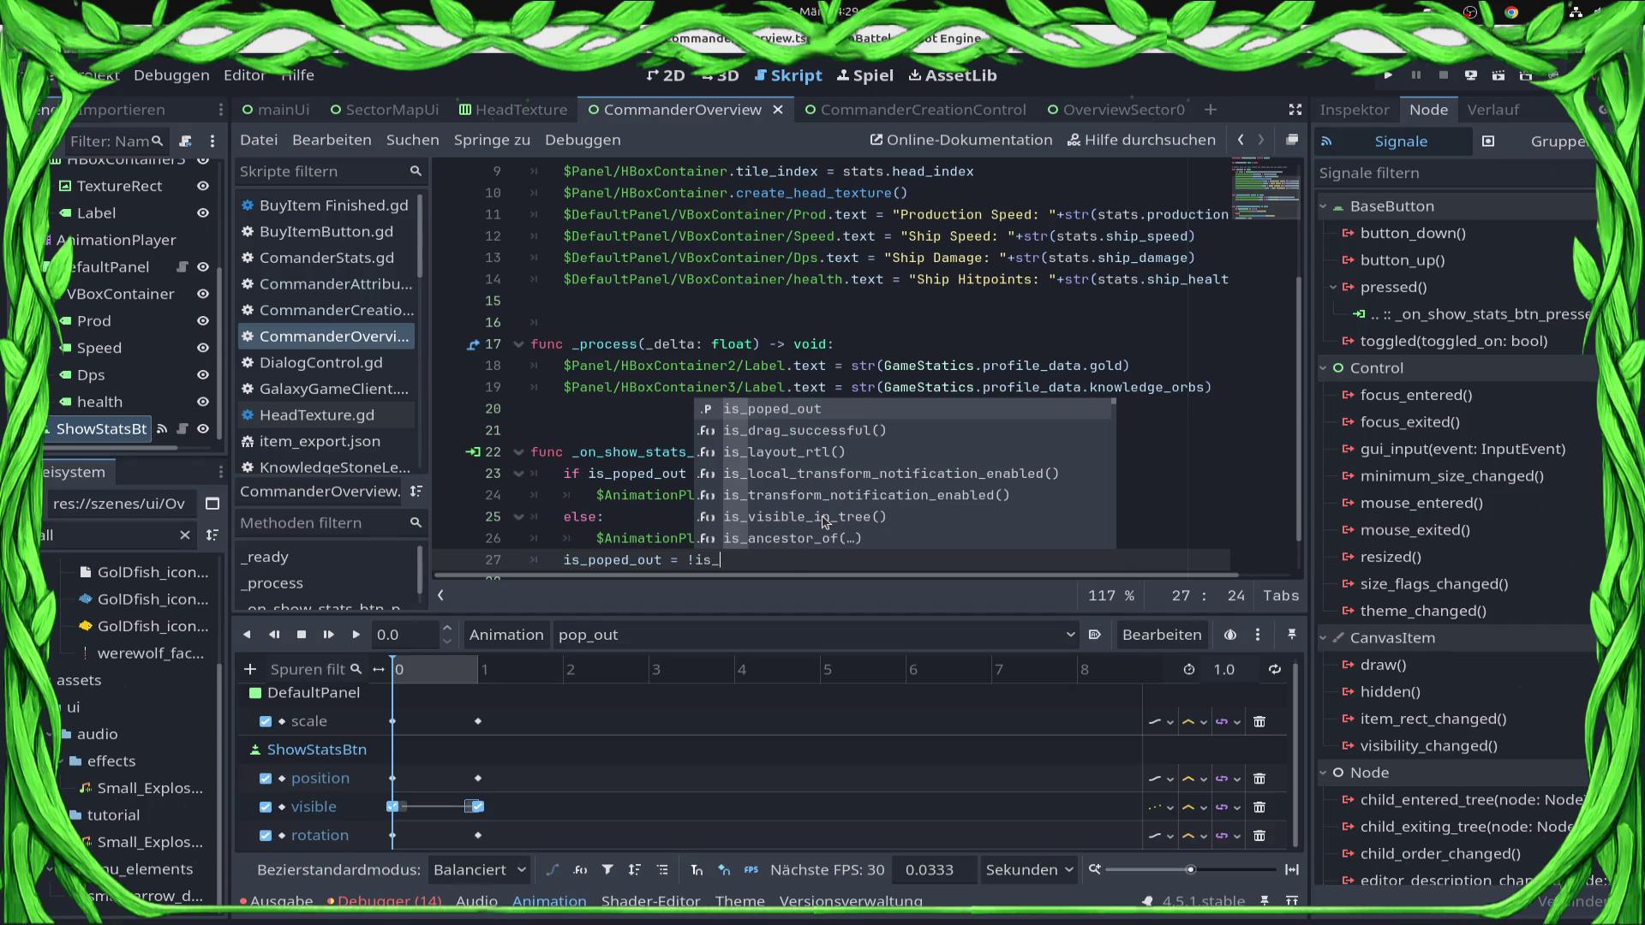
key(Return)
key(ctrl+s)
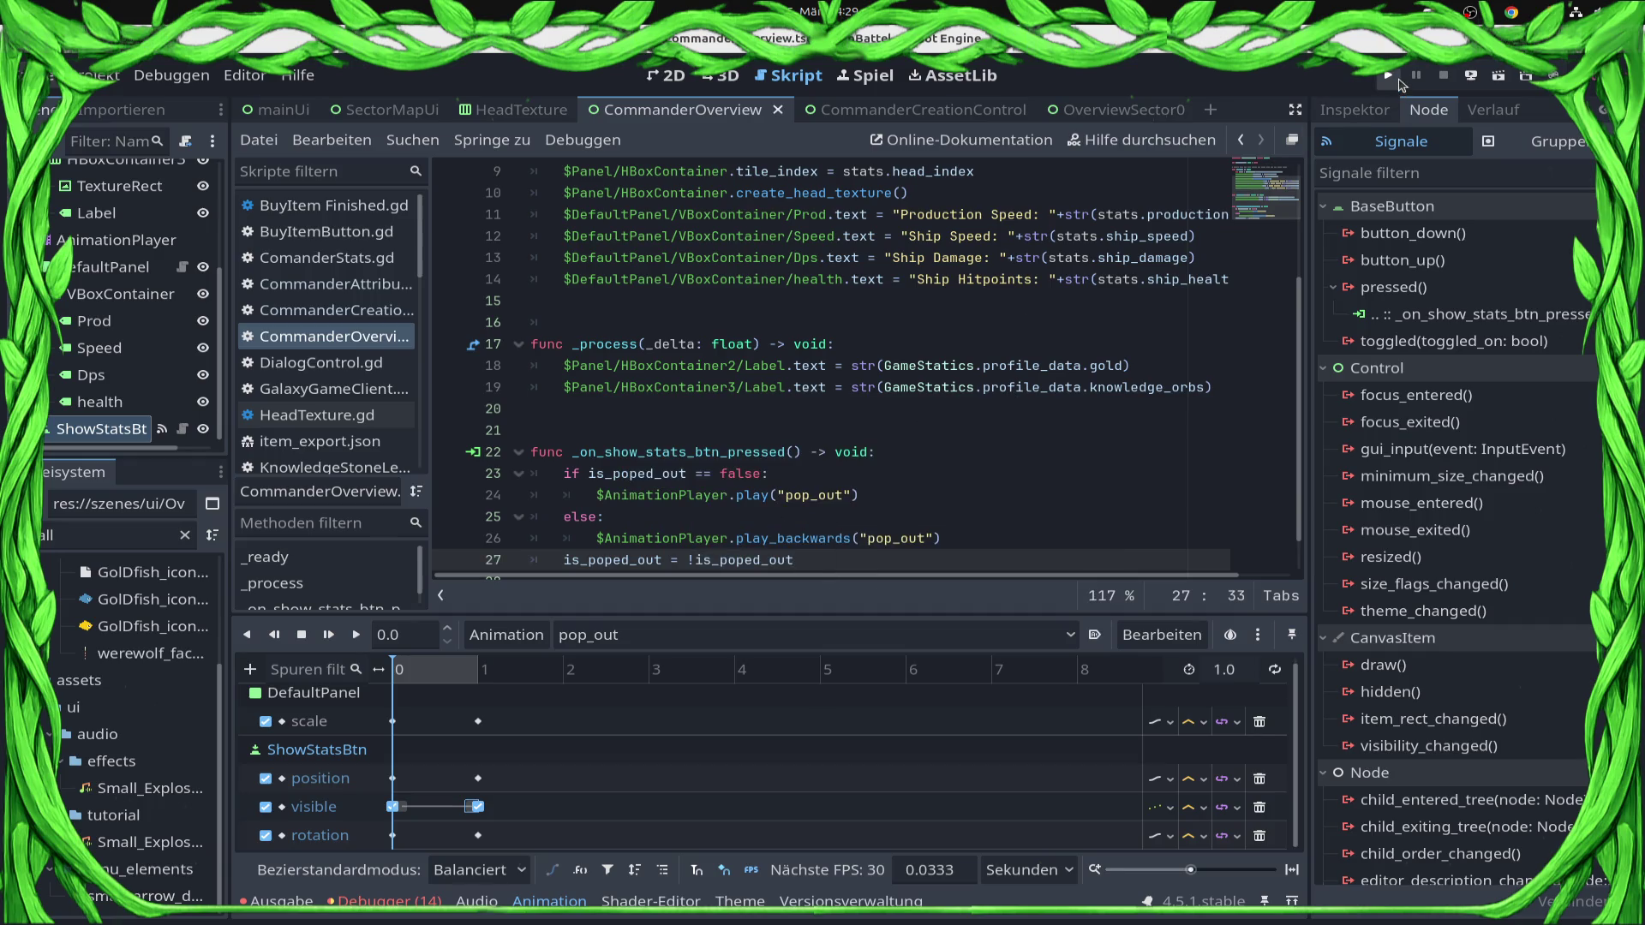
click(1388, 77)
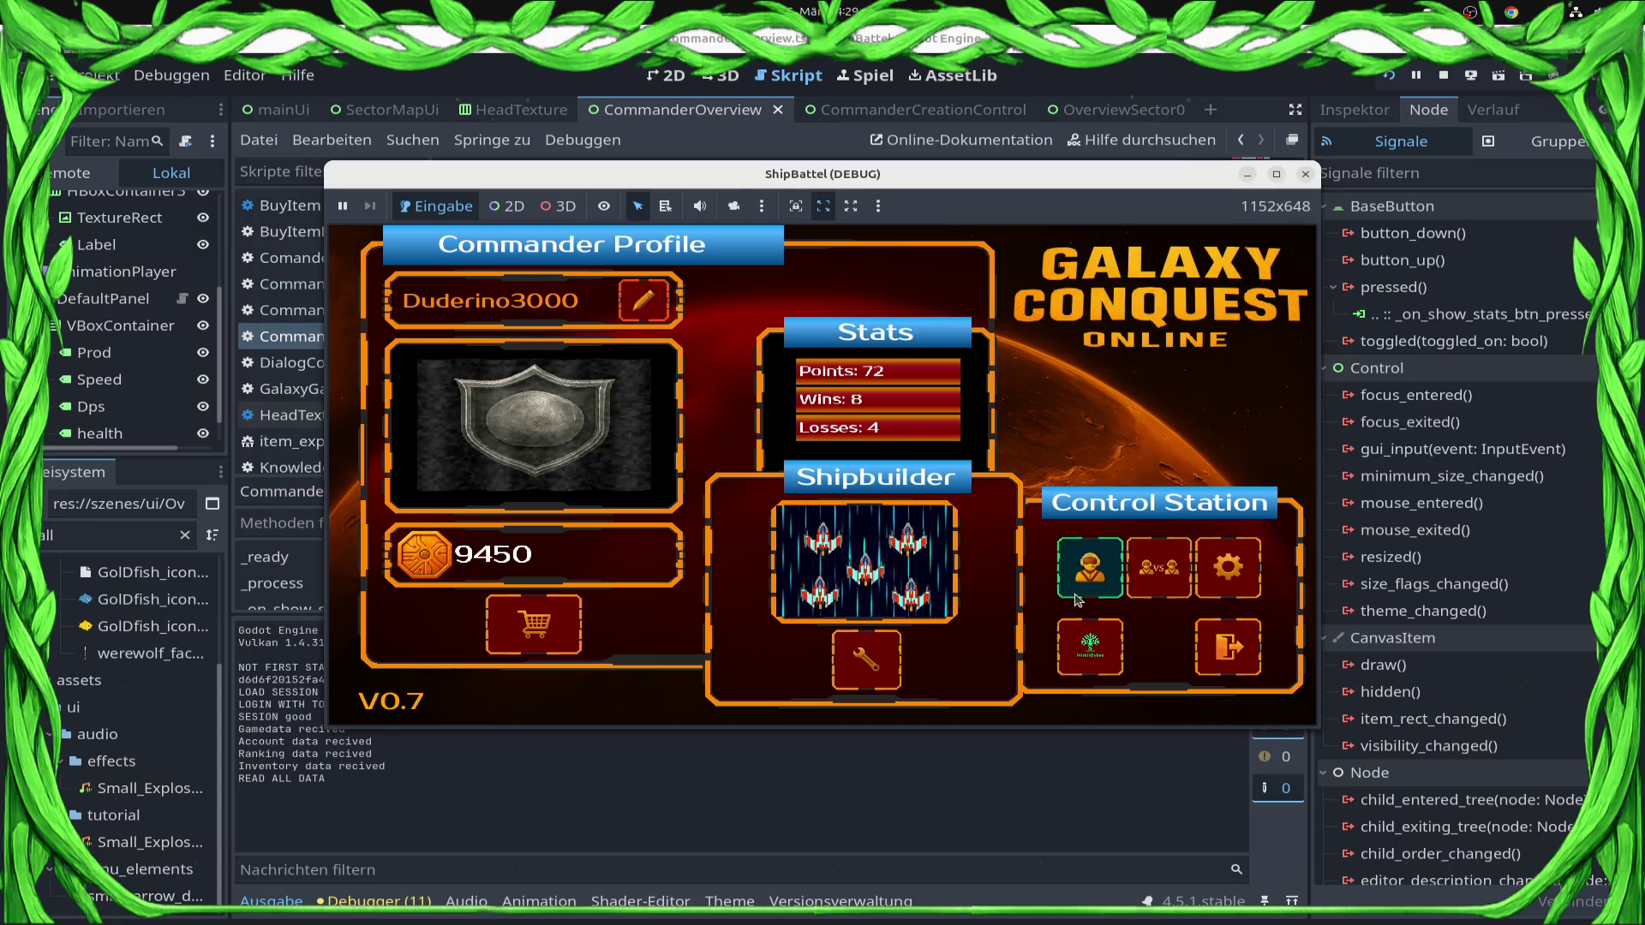
click(1074, 557)
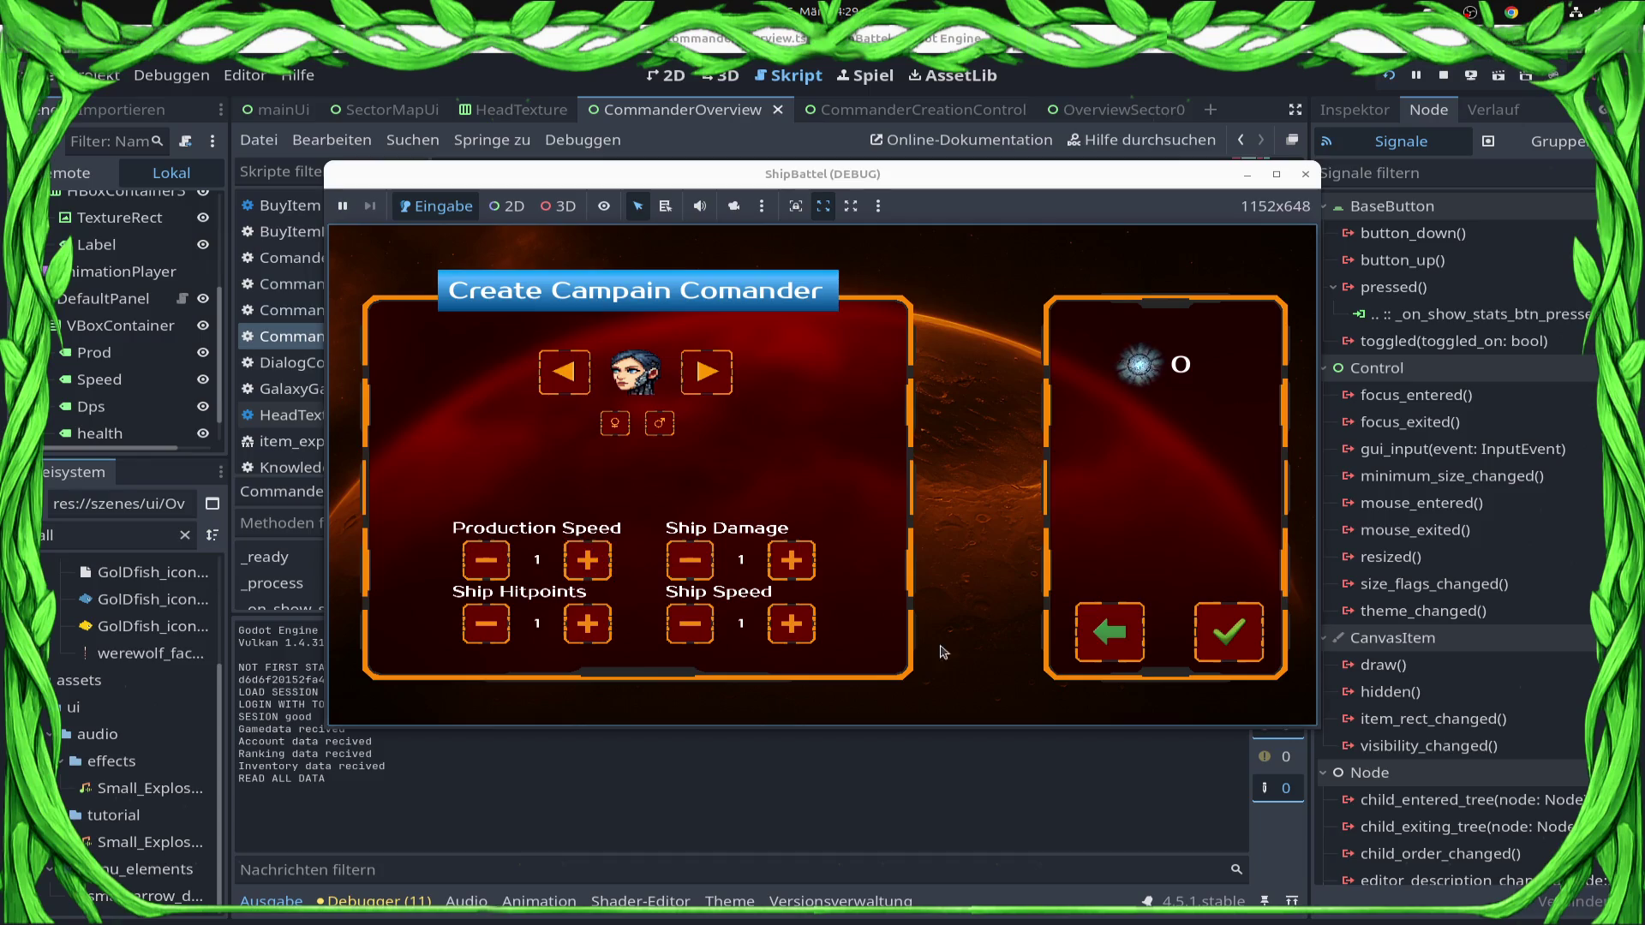
click(1216, 643)
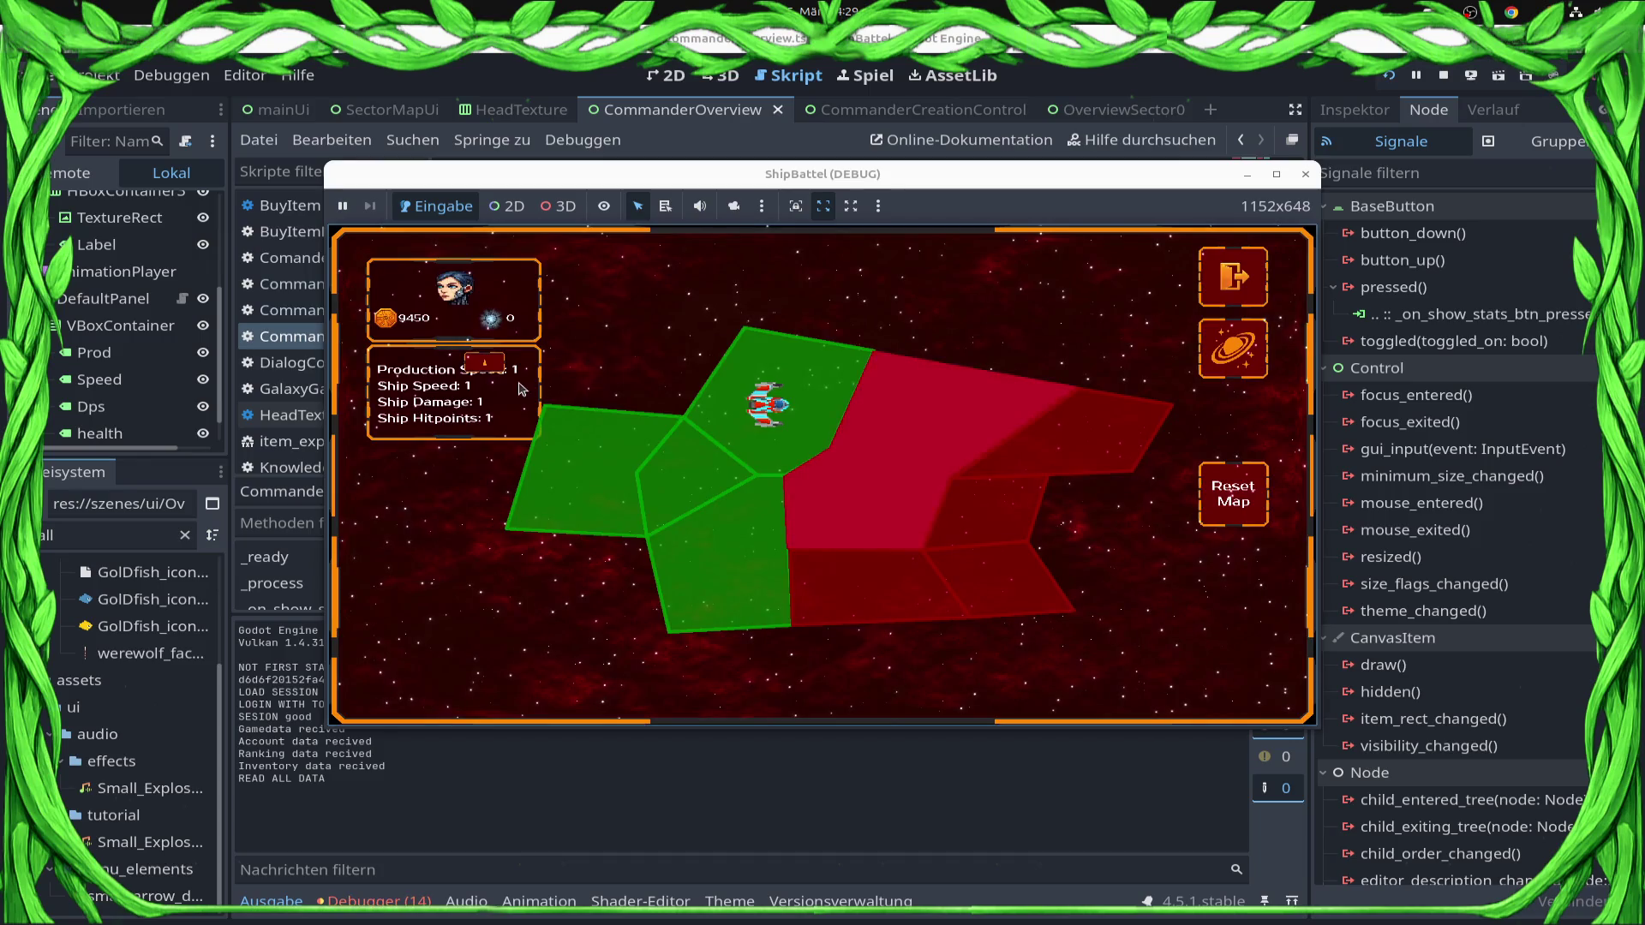
click(483, 363)
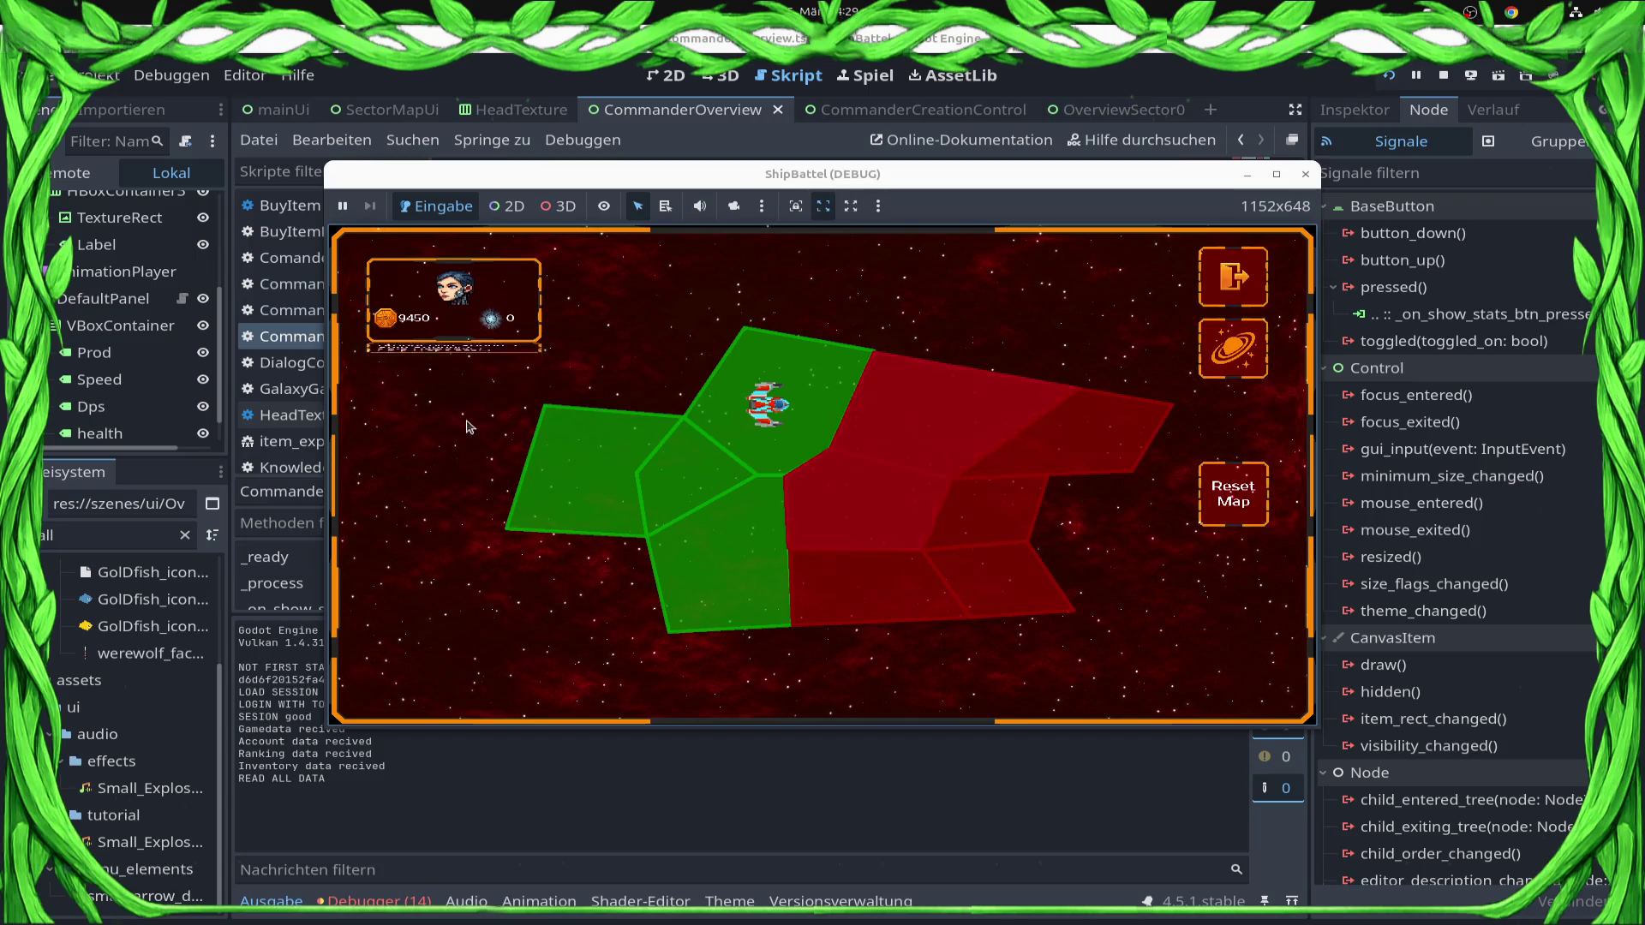
click(455, 351)
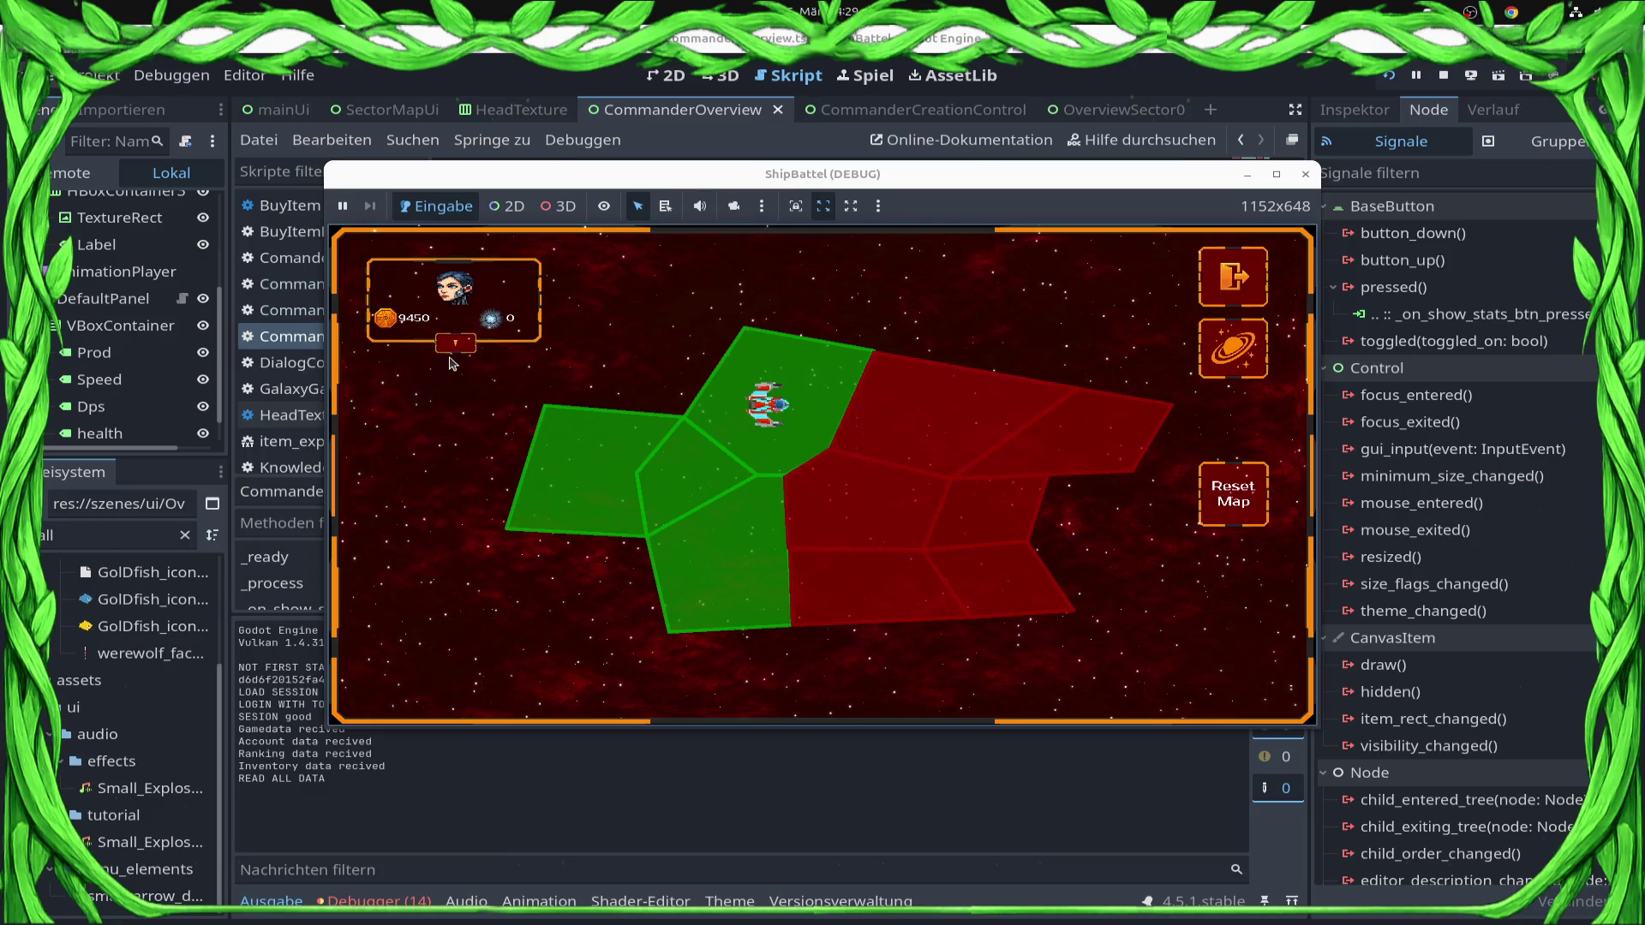
click(454, 344)
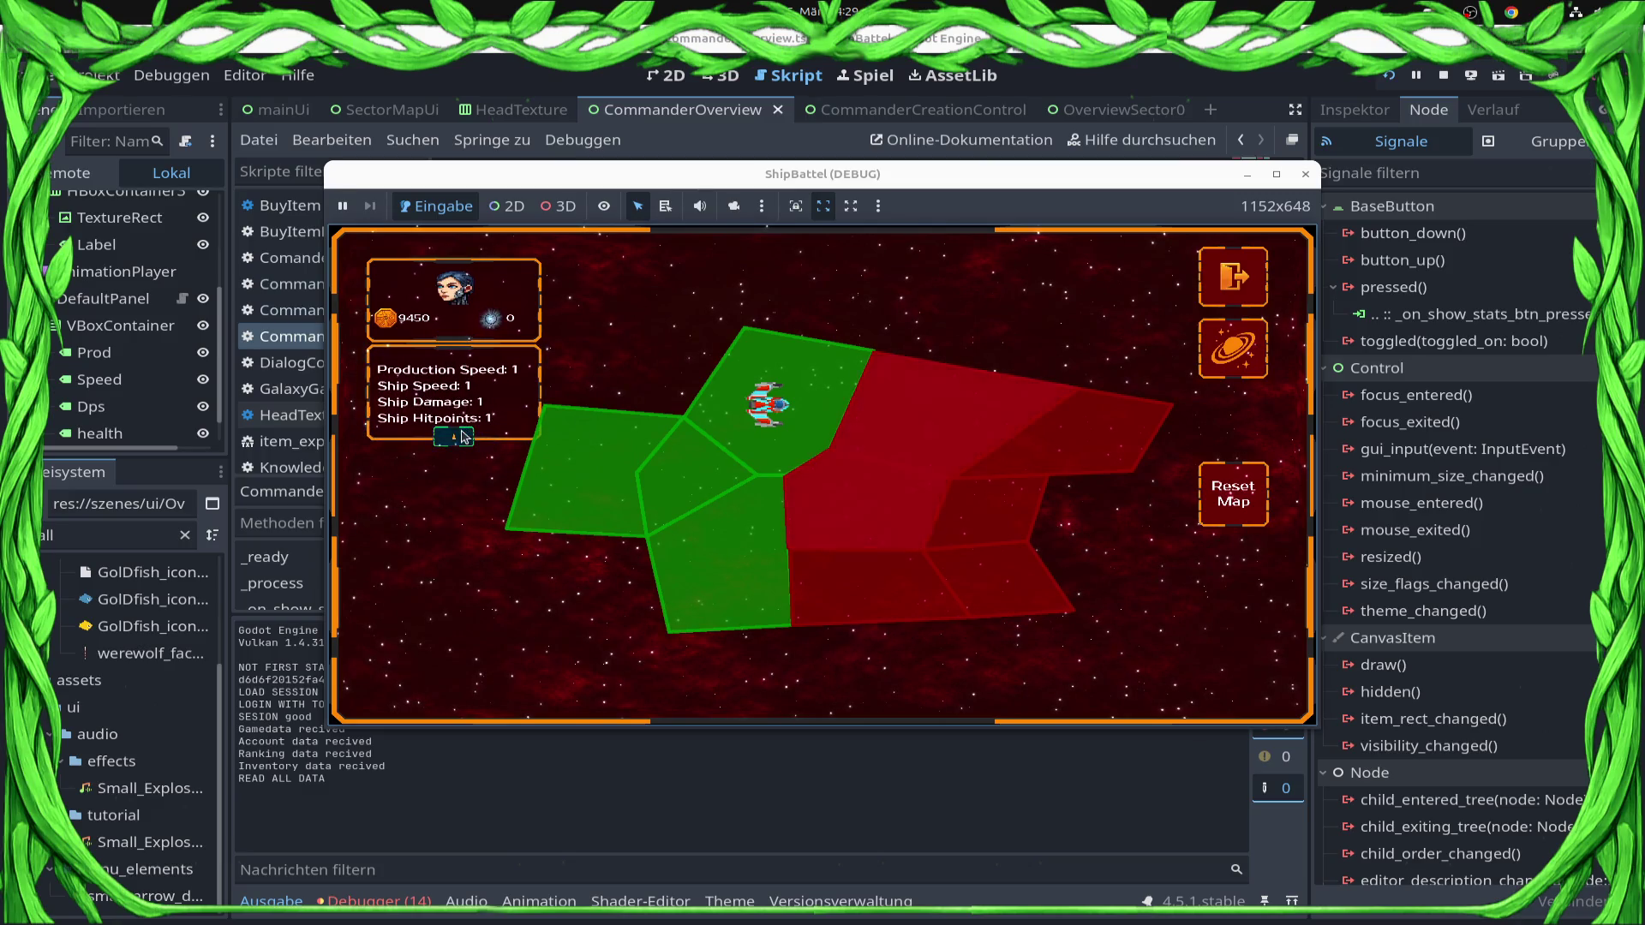
click(463, 438)
click(455, 354)
key(F8)
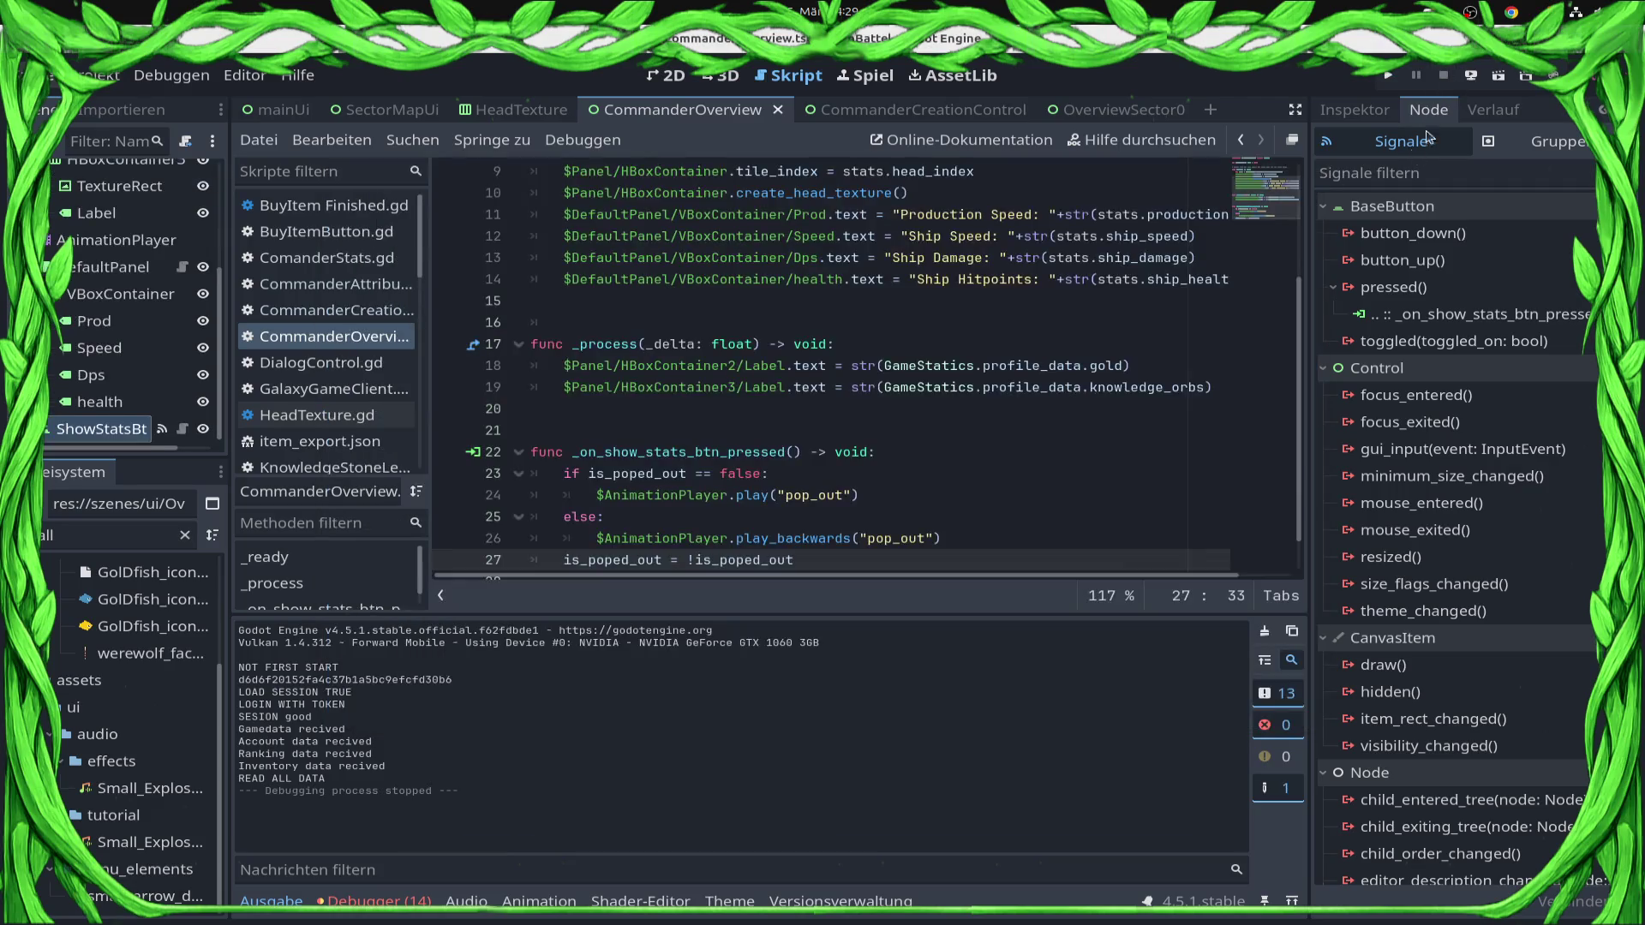
Set the AnimationPlayer's Speed Scale to 3.0.
scroll(882, 386, down, 2)
click(116, 240)
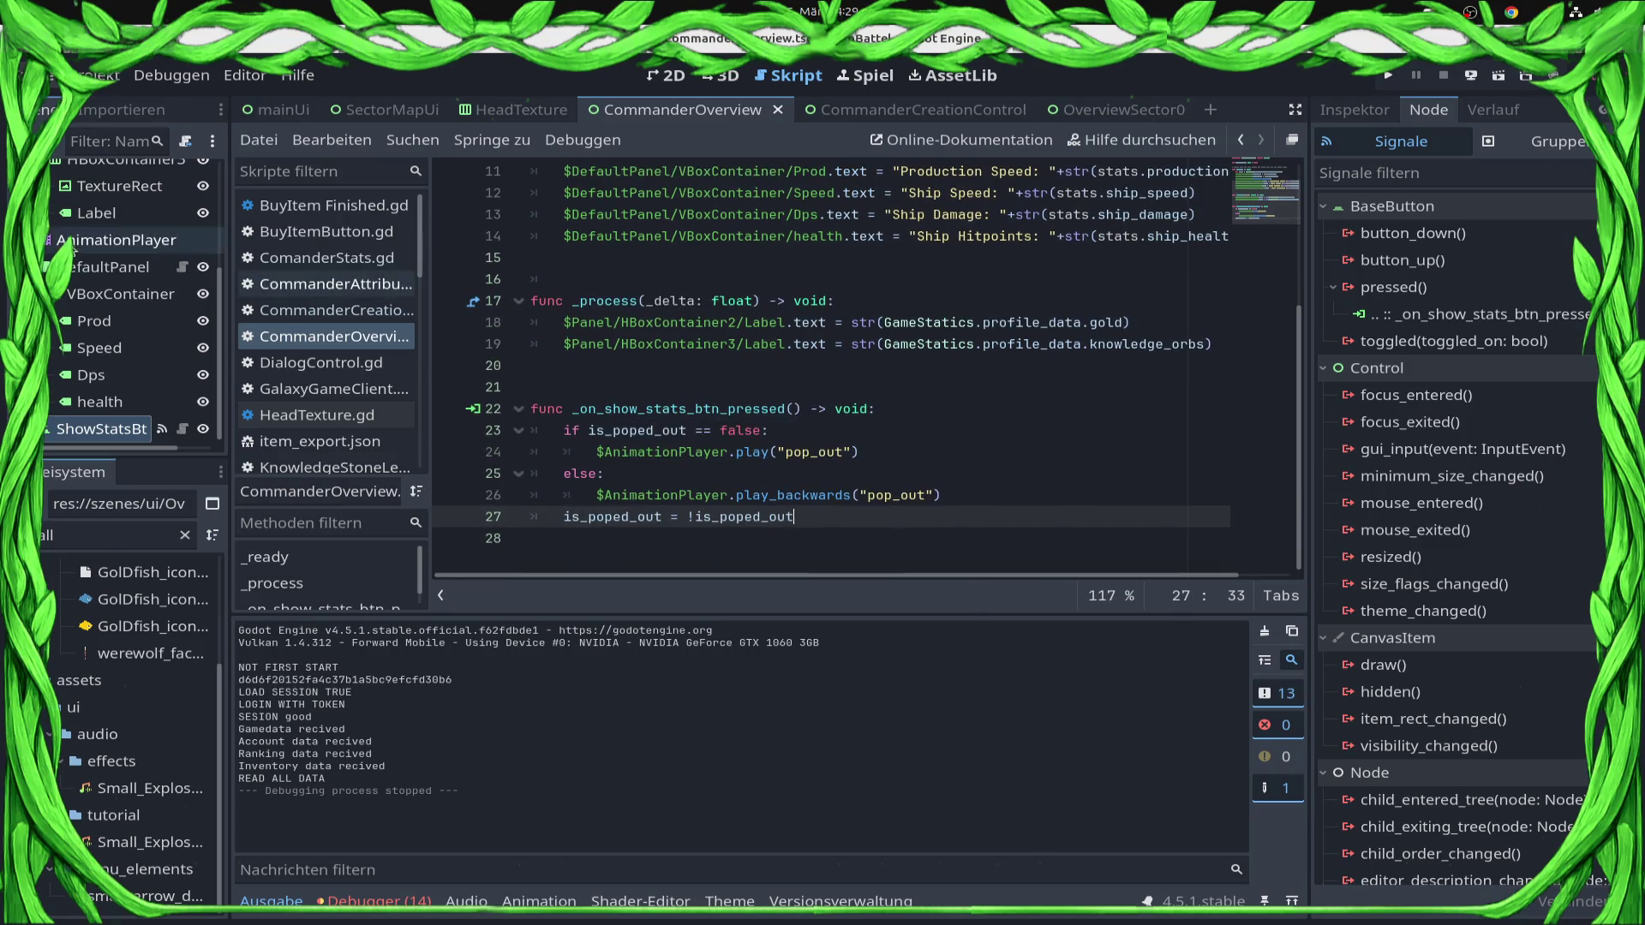
click(1349, 118)
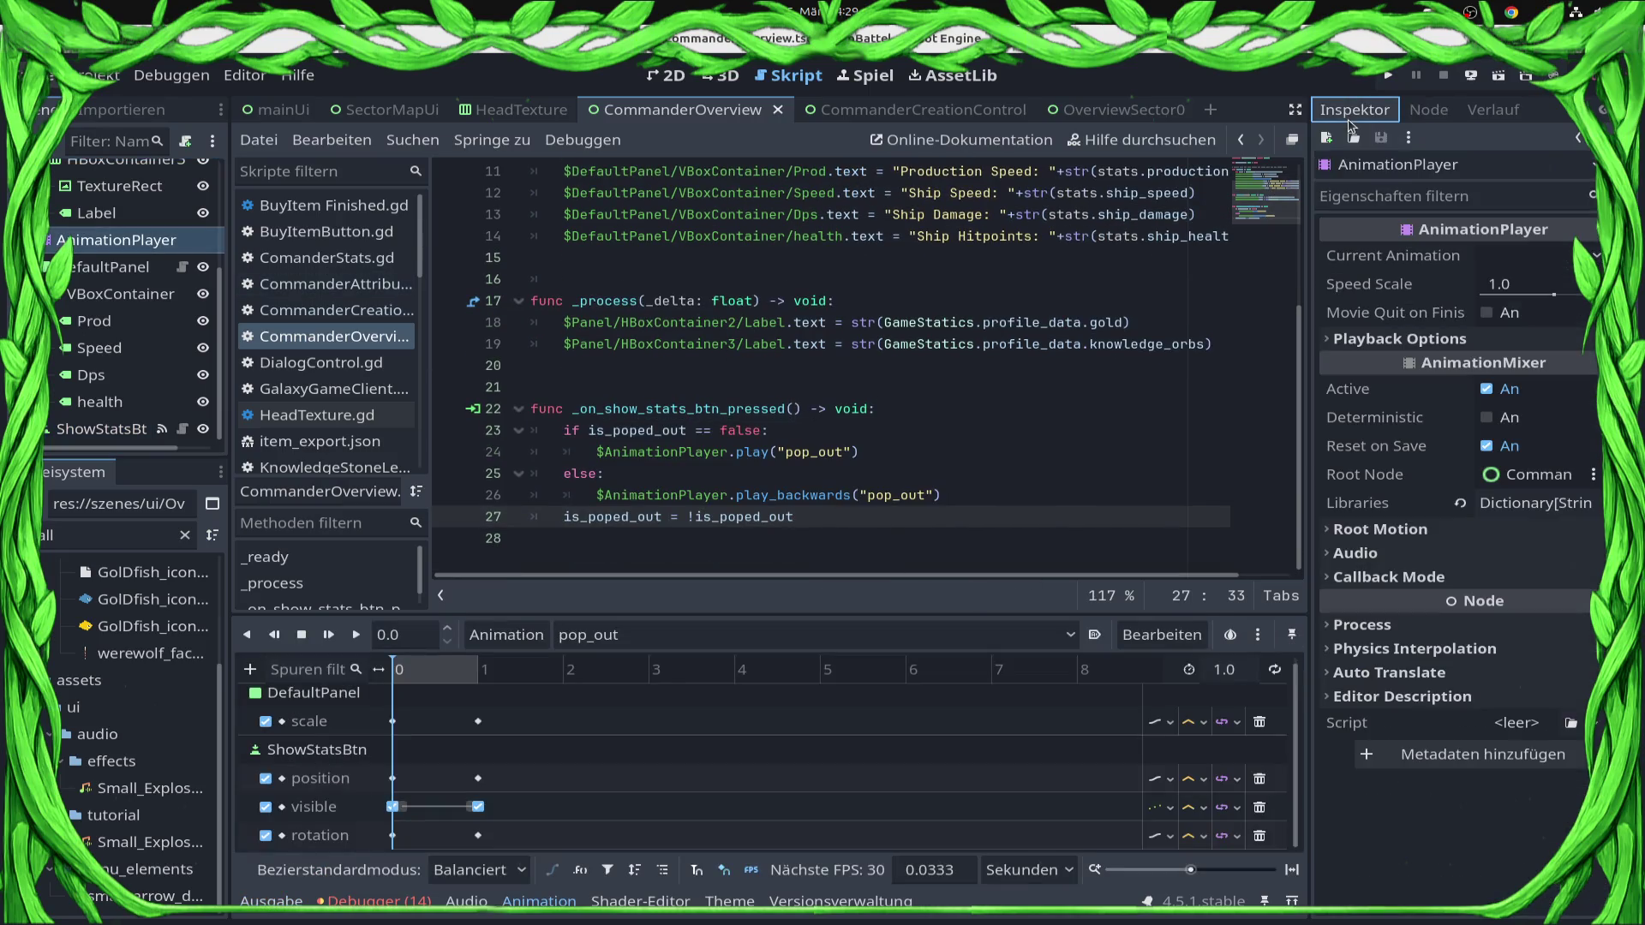
click(1540, 285)
text(3)
key(Return)
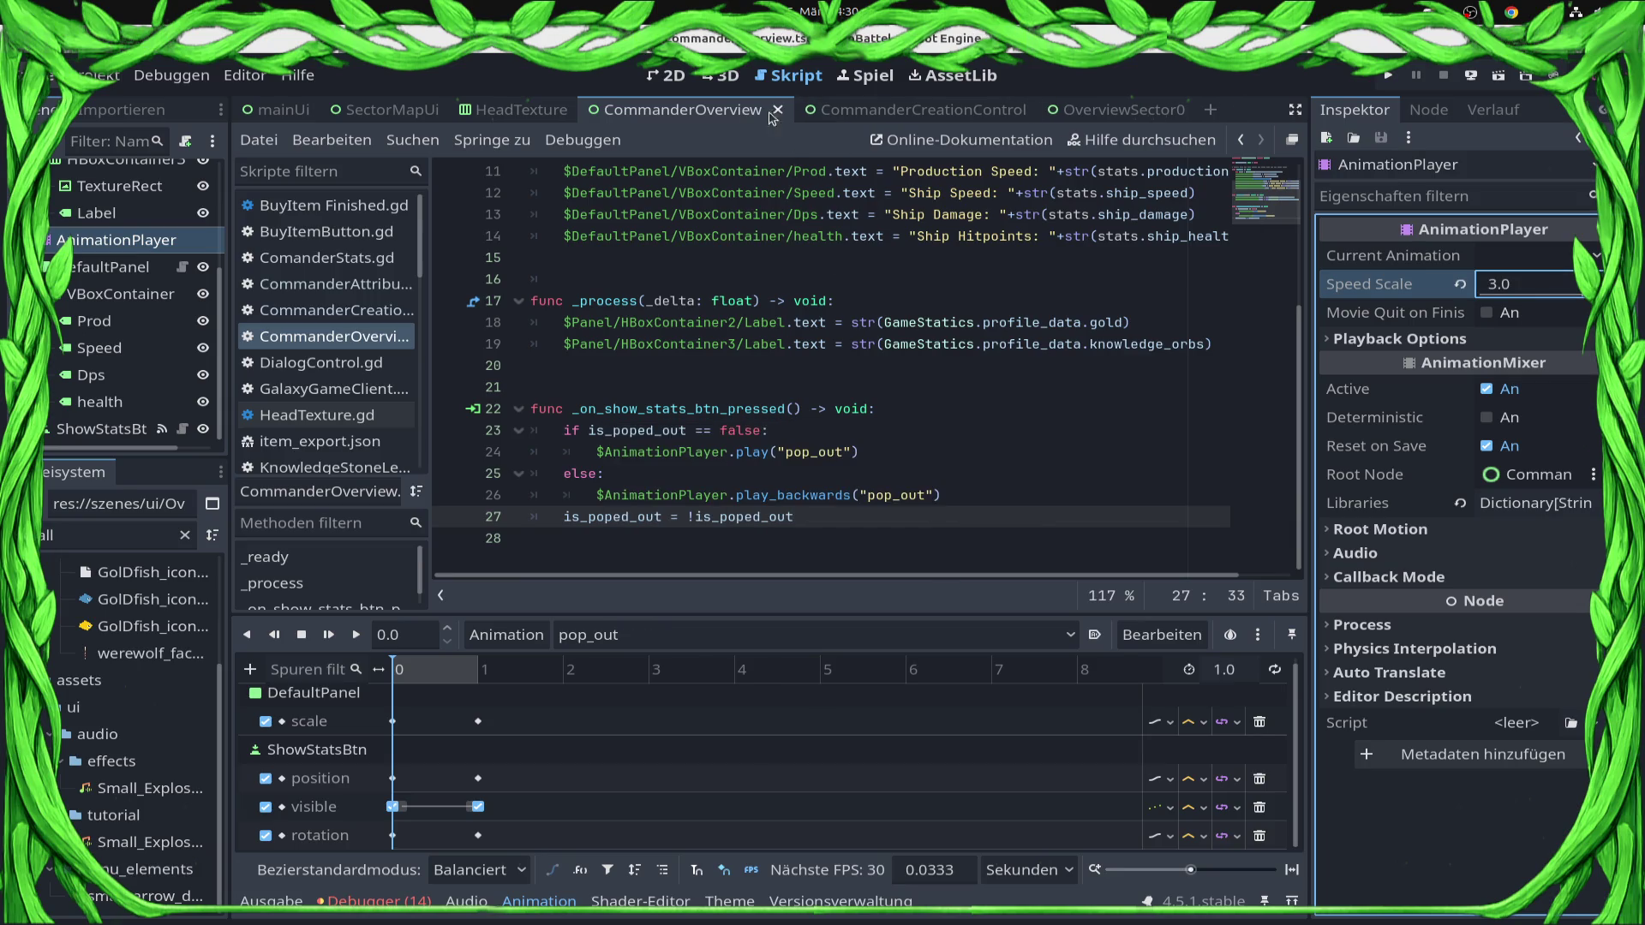
Return to the CommanderOverview 2D view with the RESET animation loaded.
click(922, 110)
click(682, 110)
click(666, 75)
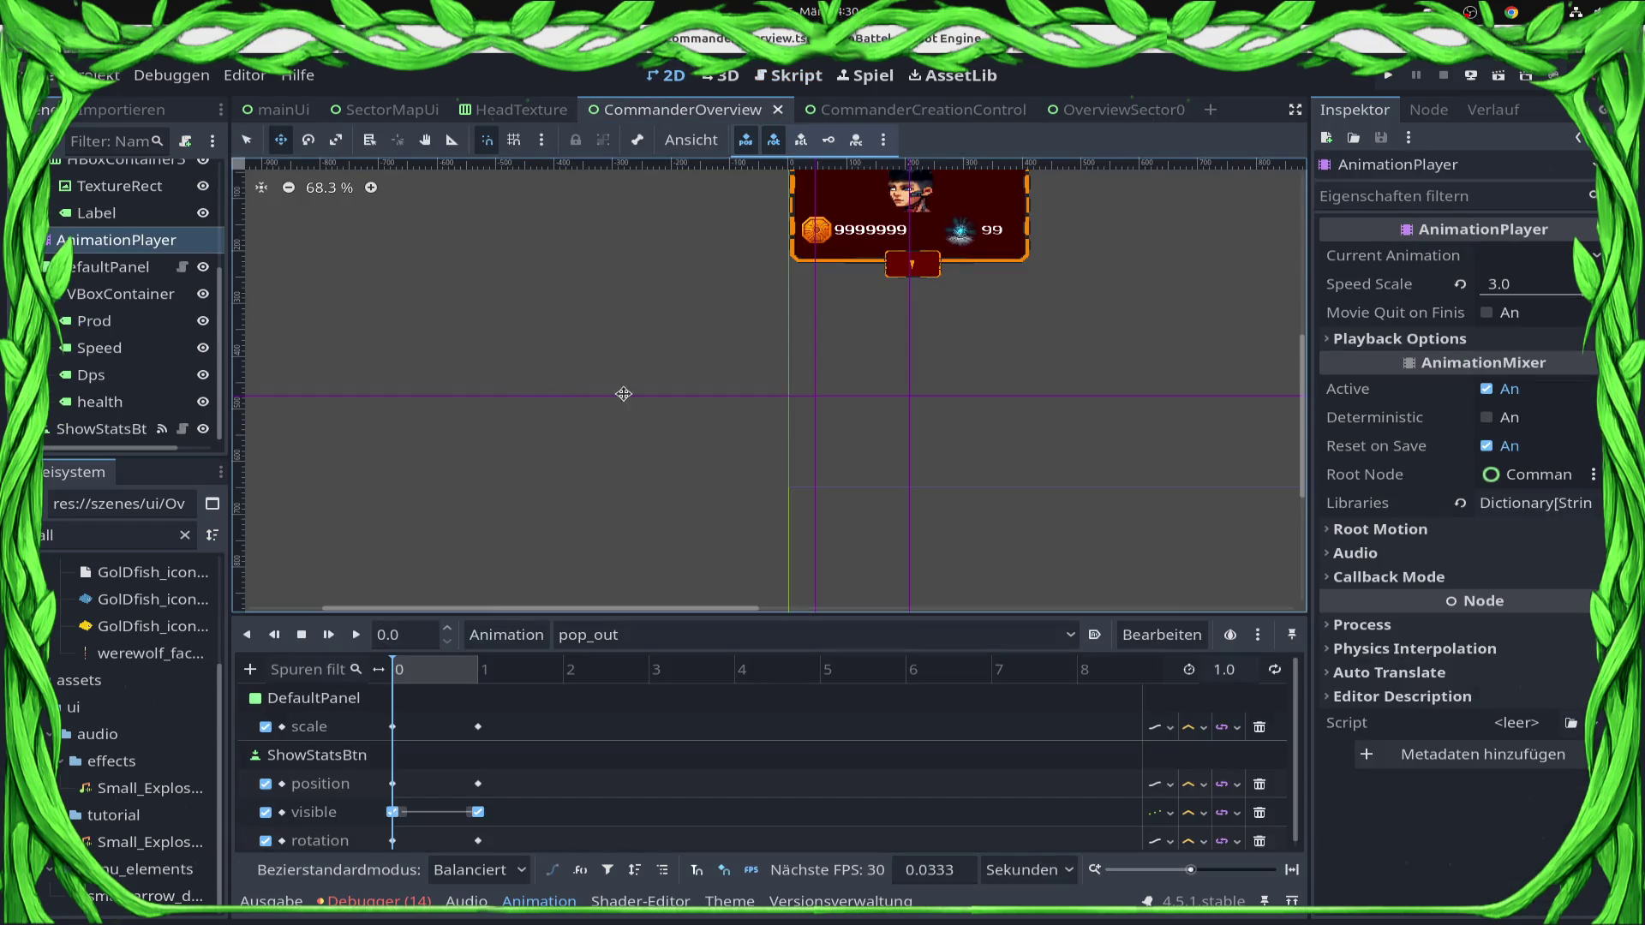
click(630, 635)
click(631, 673)
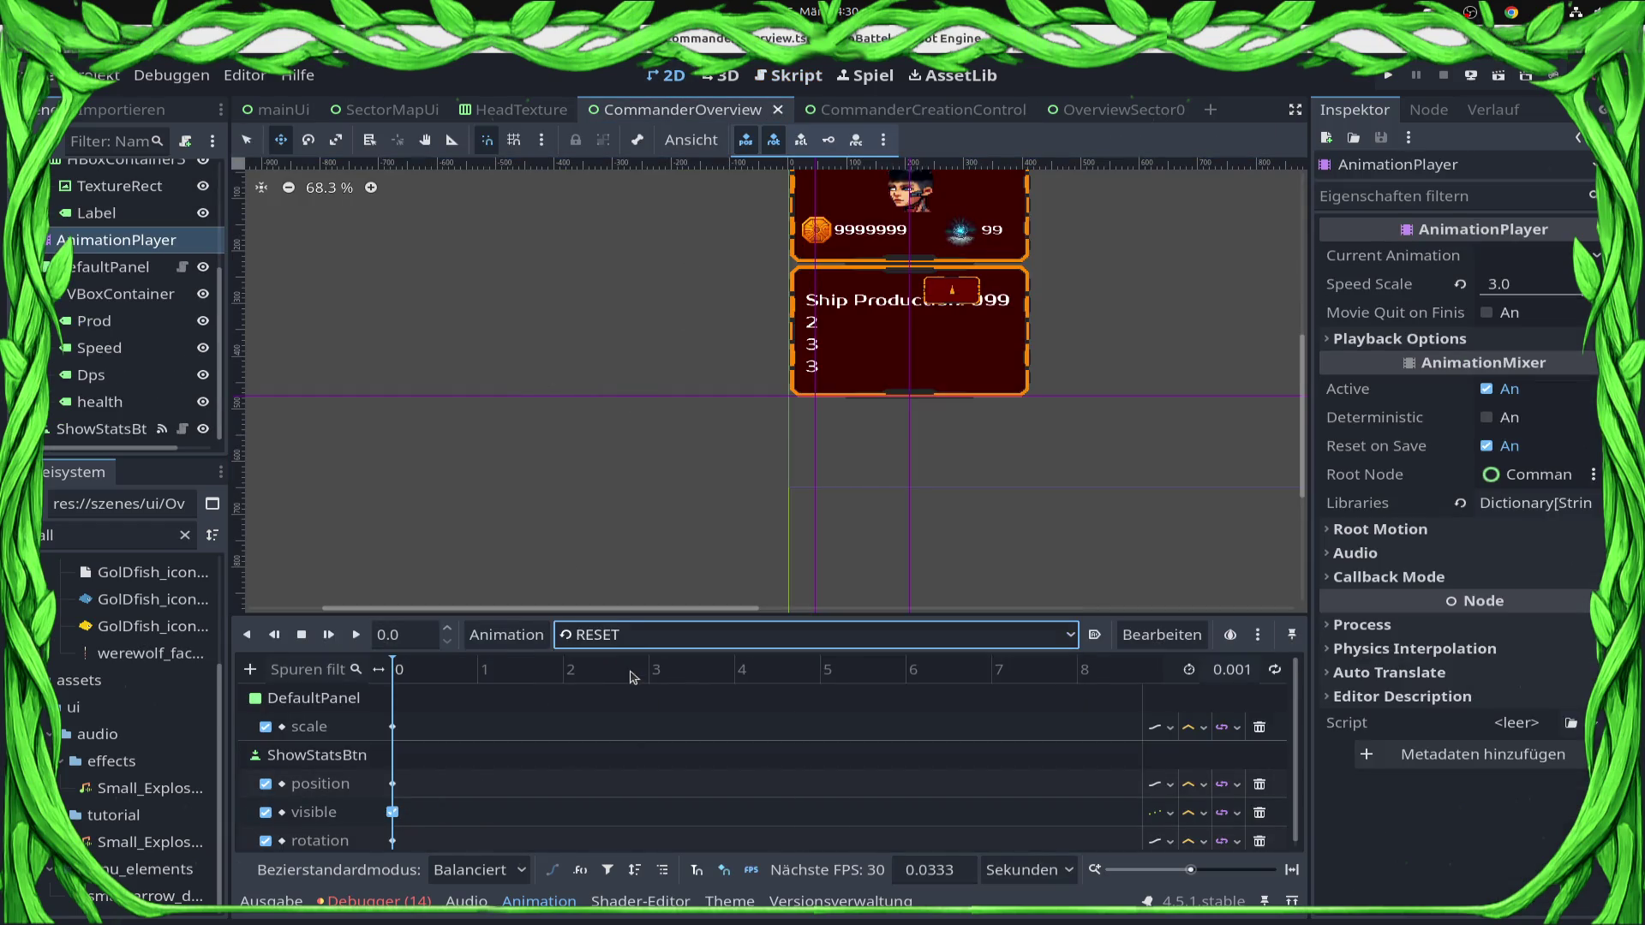
Move the ShowStatsBtn up onto the panel's top edge and nudge it into place.
key(q)
mouse_move(946, 300)
mouse_down()
mouse_move(892, 274)
mouse_move(913, 279)
mouse_up()
scroll(917, 285, up, 5)
scroll(922, 291, up, 2)
key(Up)
key(Up)
key(Up)
key(Up)
key(Up)
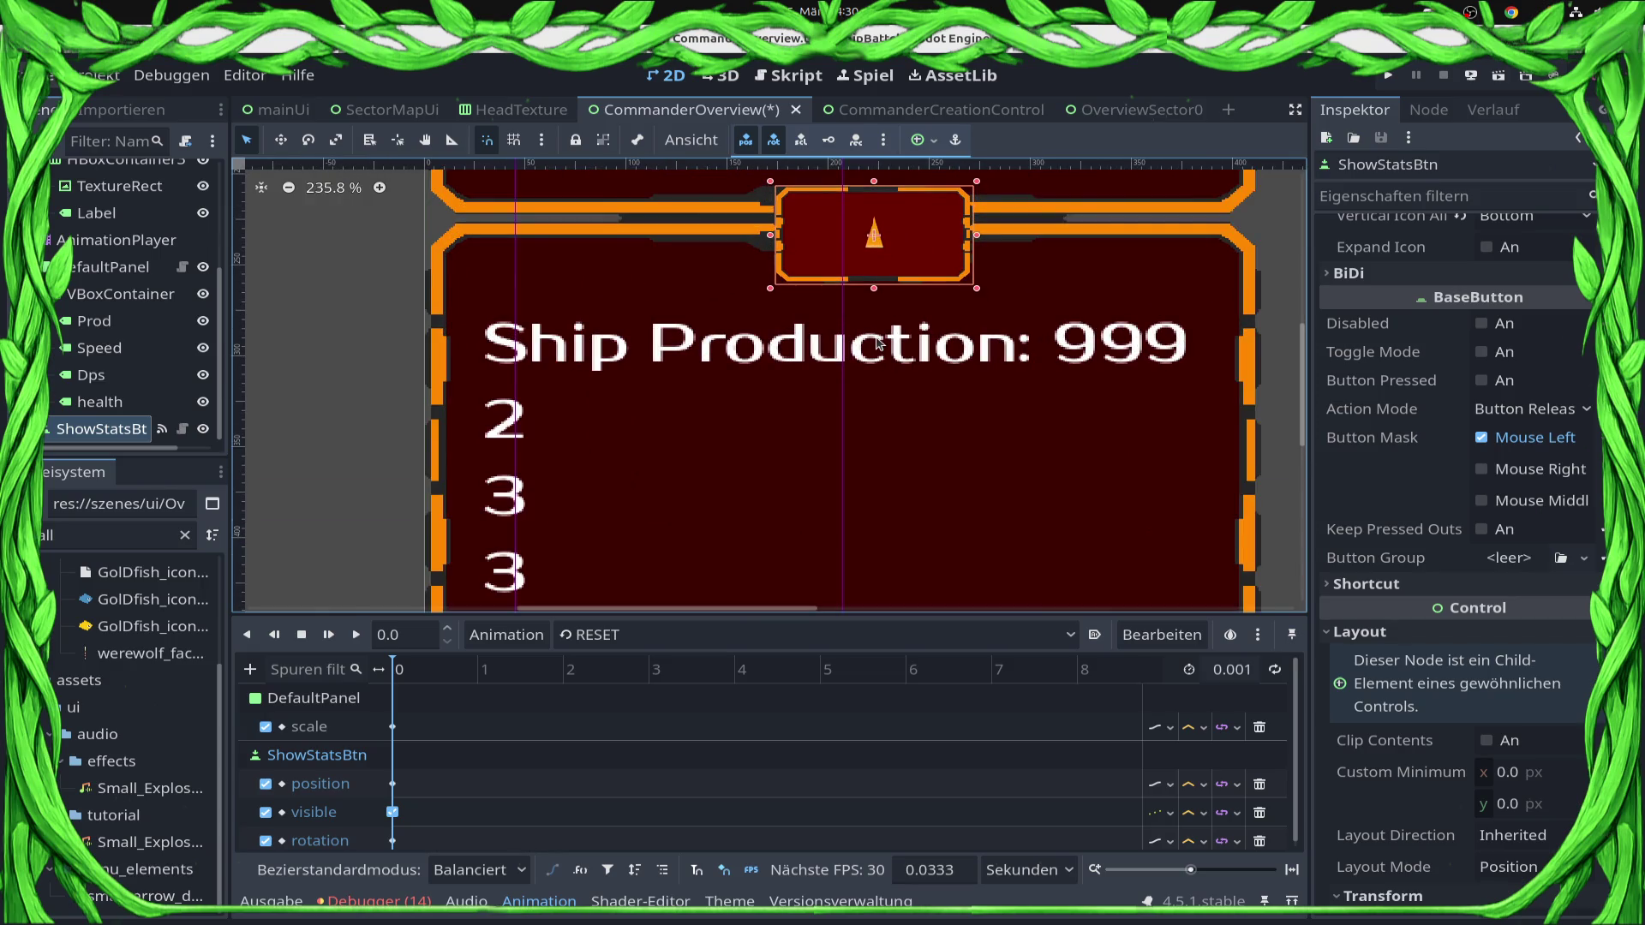
key(Right)
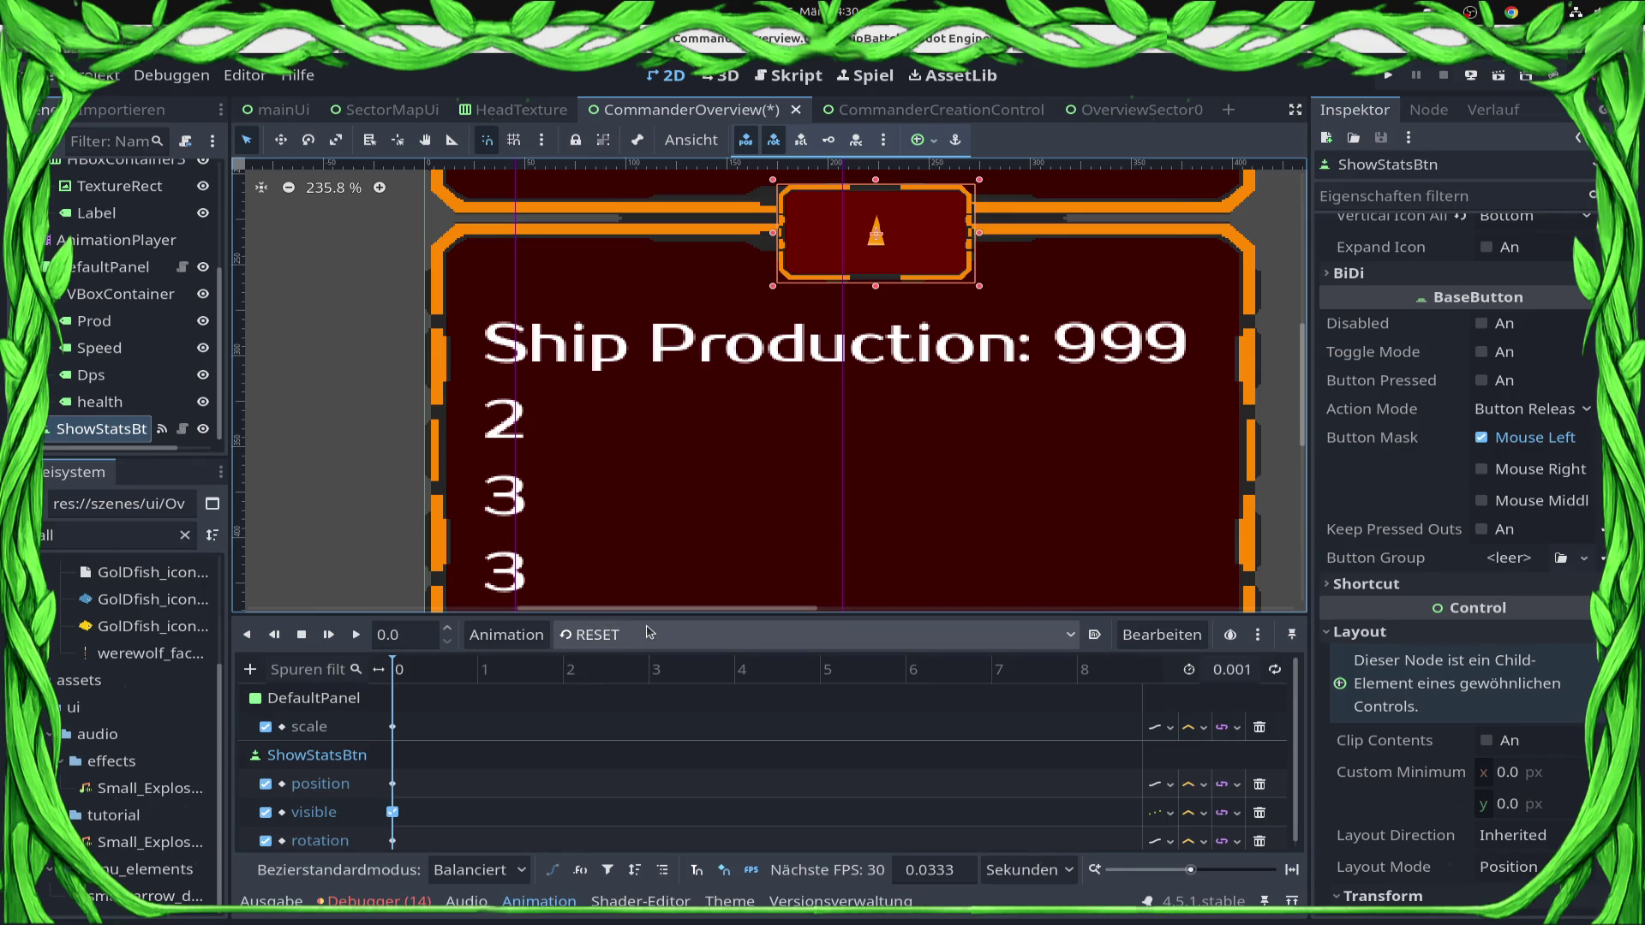
Inspect pop_out's ShowStatsBtn position key at time 0.
click(651, 641)
click(664, 692)
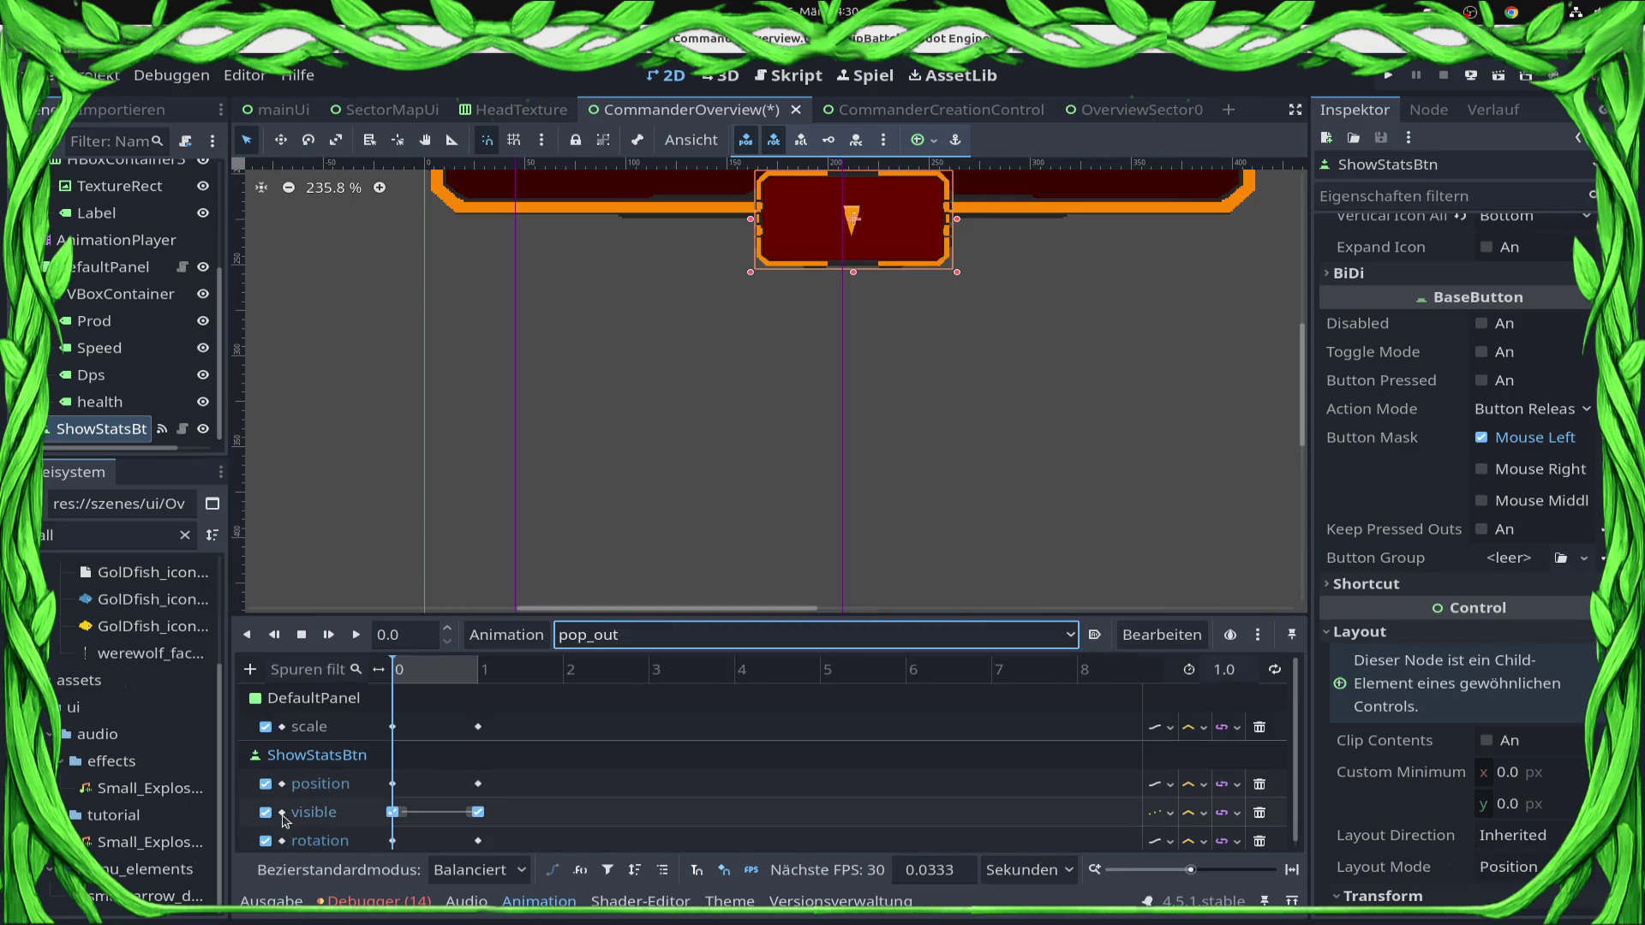
click(300, 793)
double_click(301, 794)
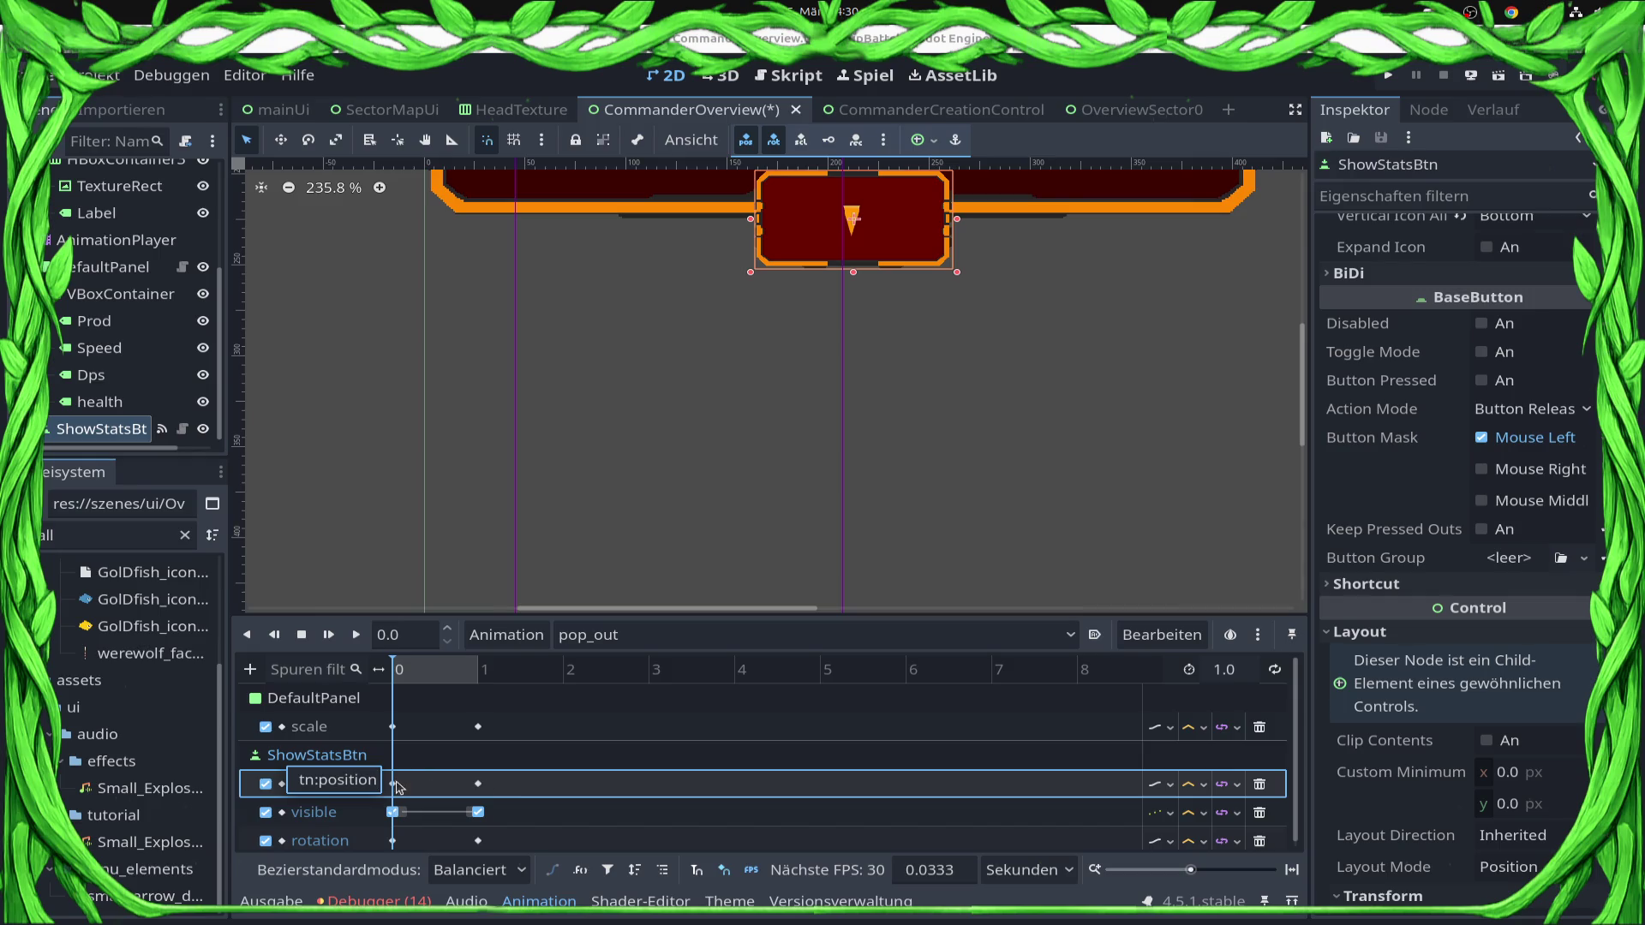
click(394, 784)
click(1512, 284)
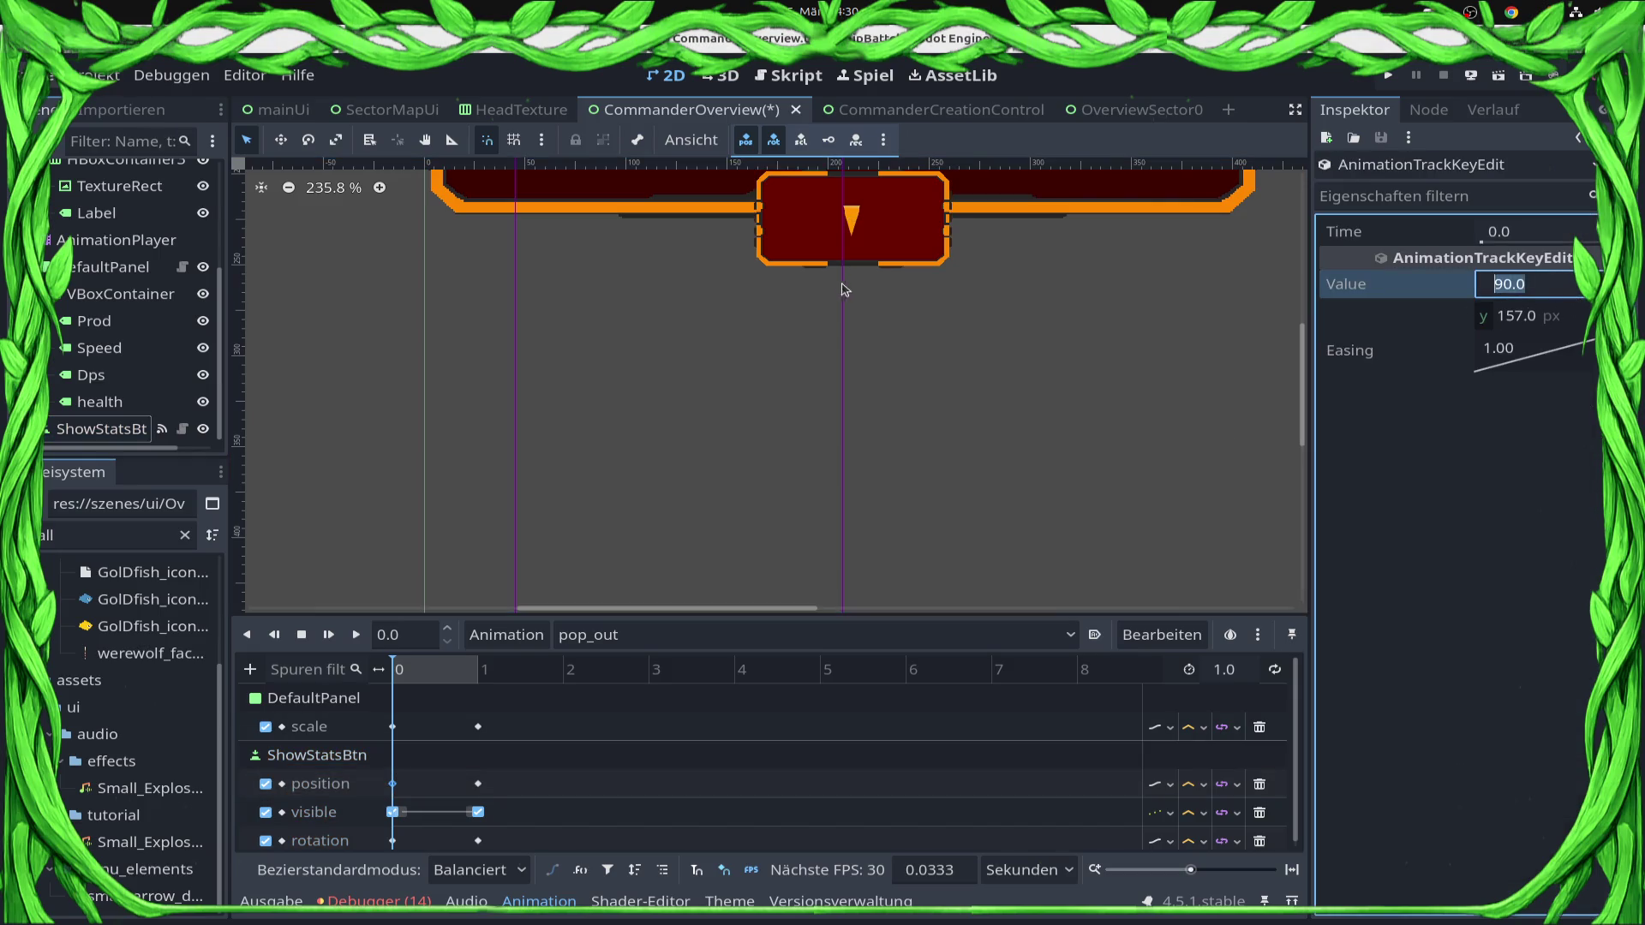
click(836, 257)
Set the RESET animation's ShowStatsBtn position key x to 90.
click(617, 634)
click(618, 688)
click(617, 634)
click(617, 664)
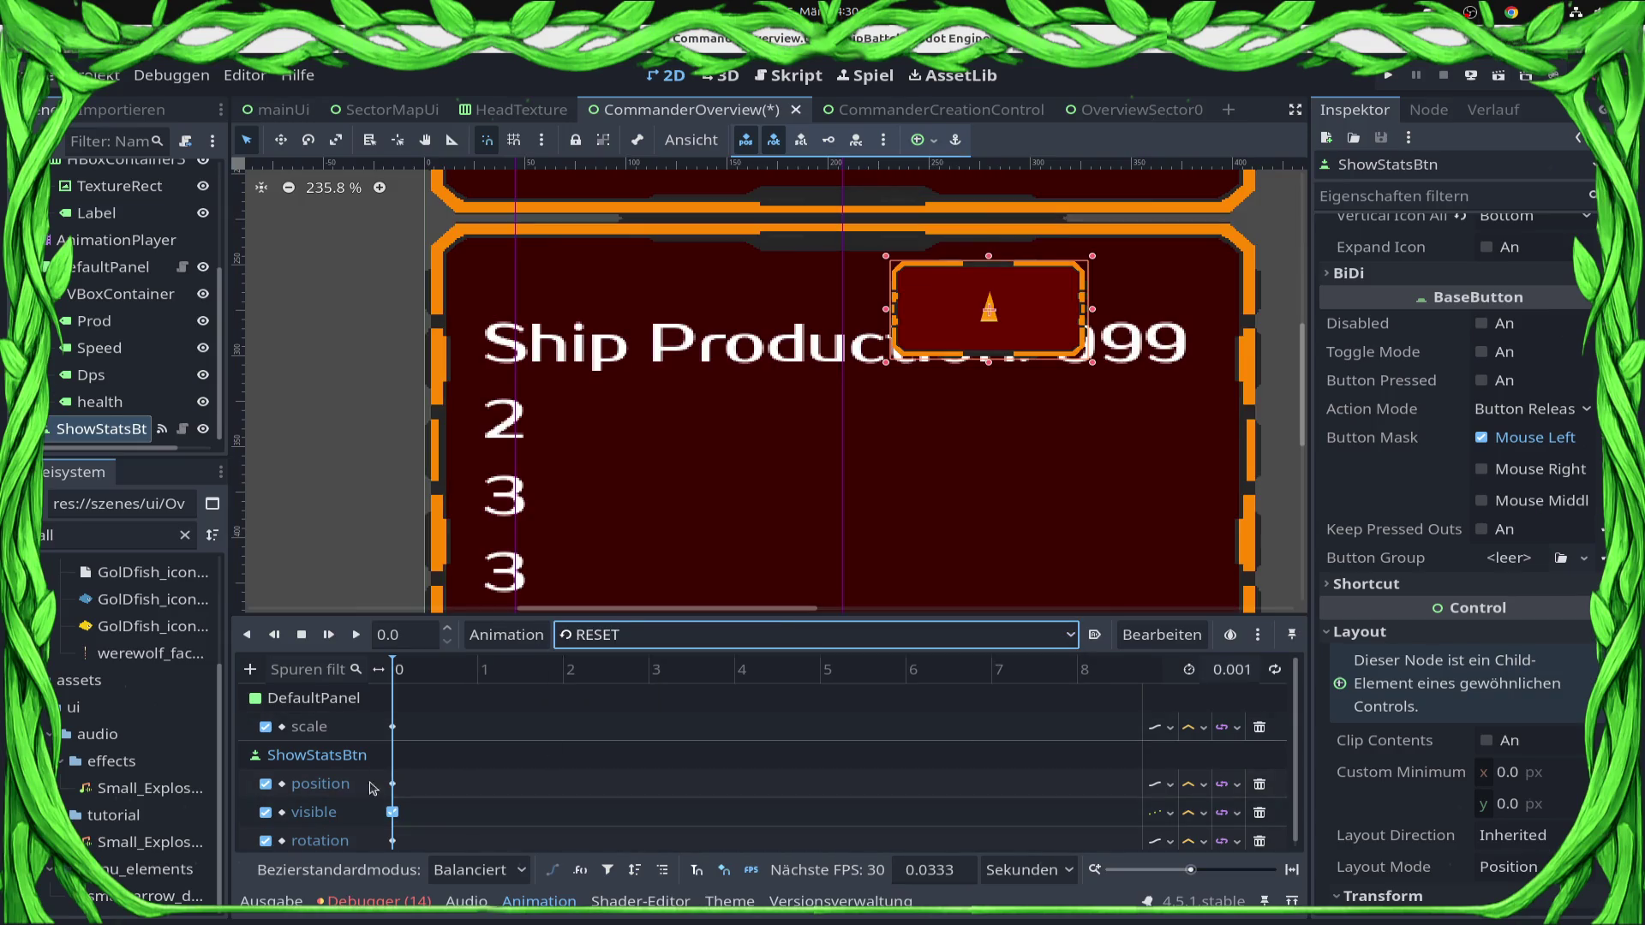
click(392, 784)
click(1535, 289)
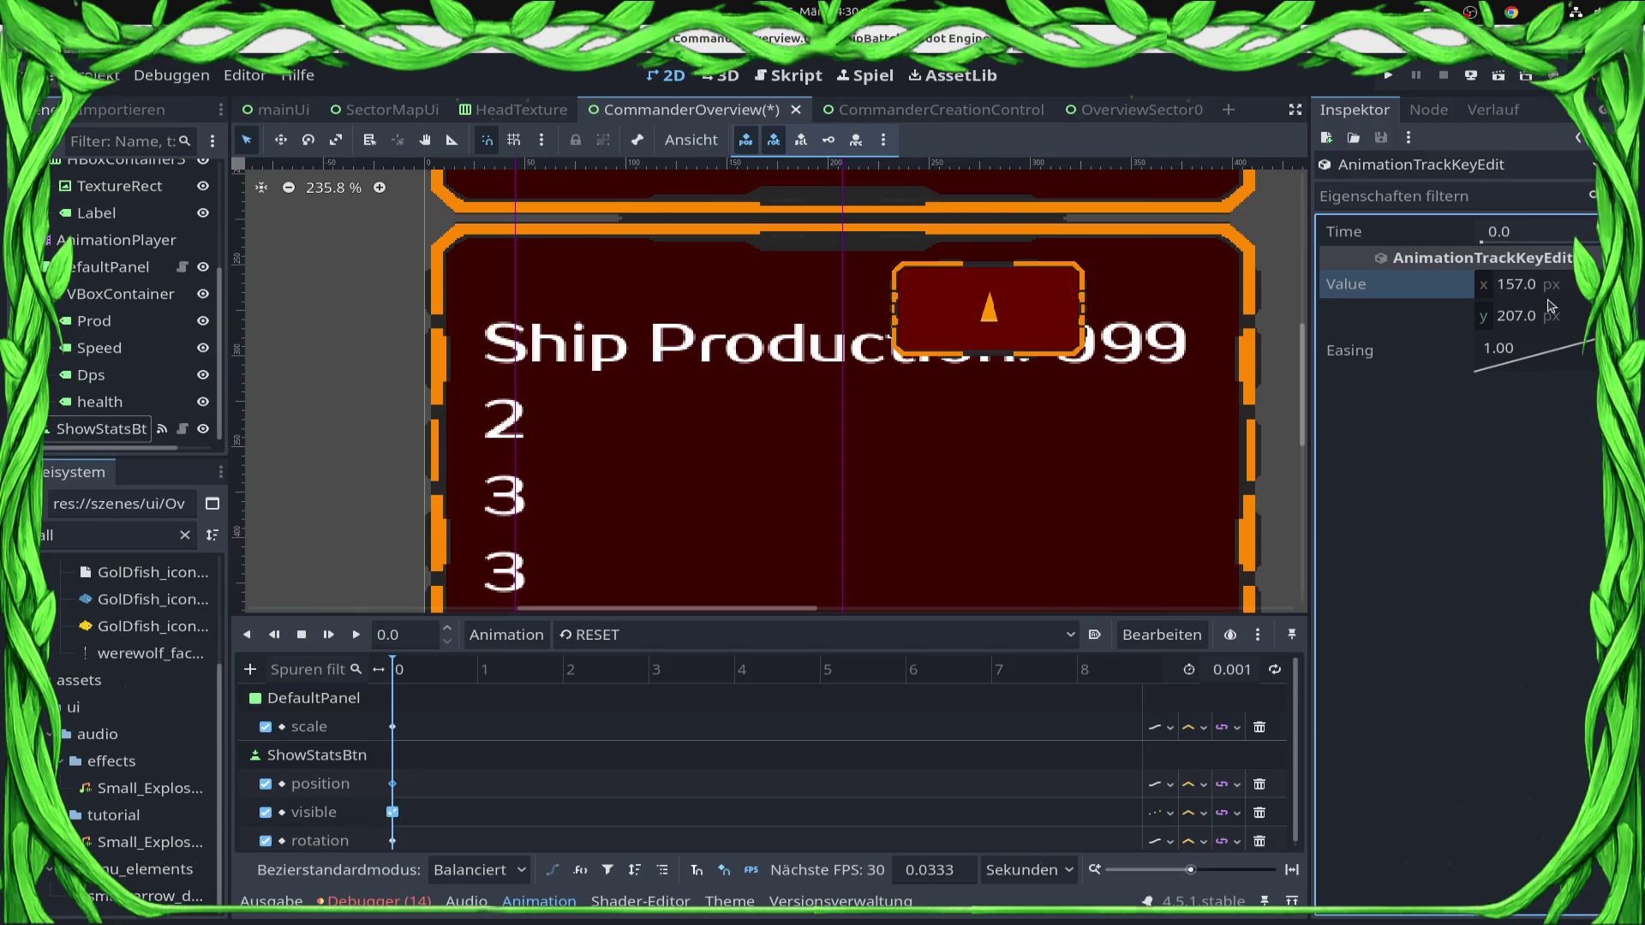
text(90)
key(Return)
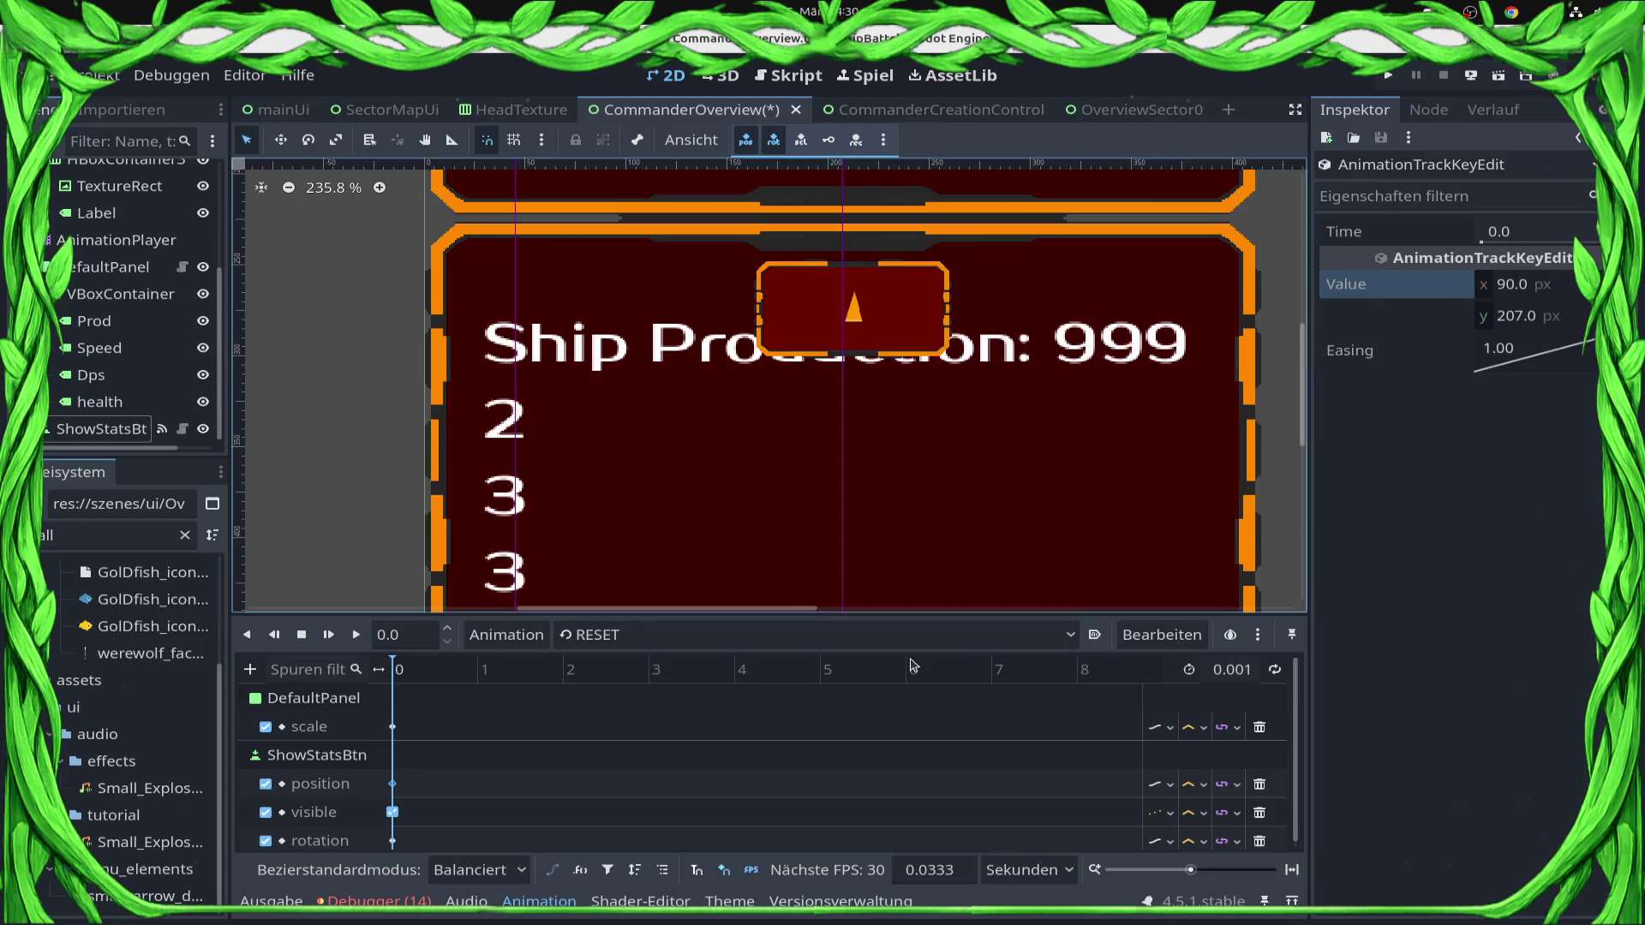
Compare with pop_out's start key, set RESET's position key y to 157, and save.
click(857, 638)
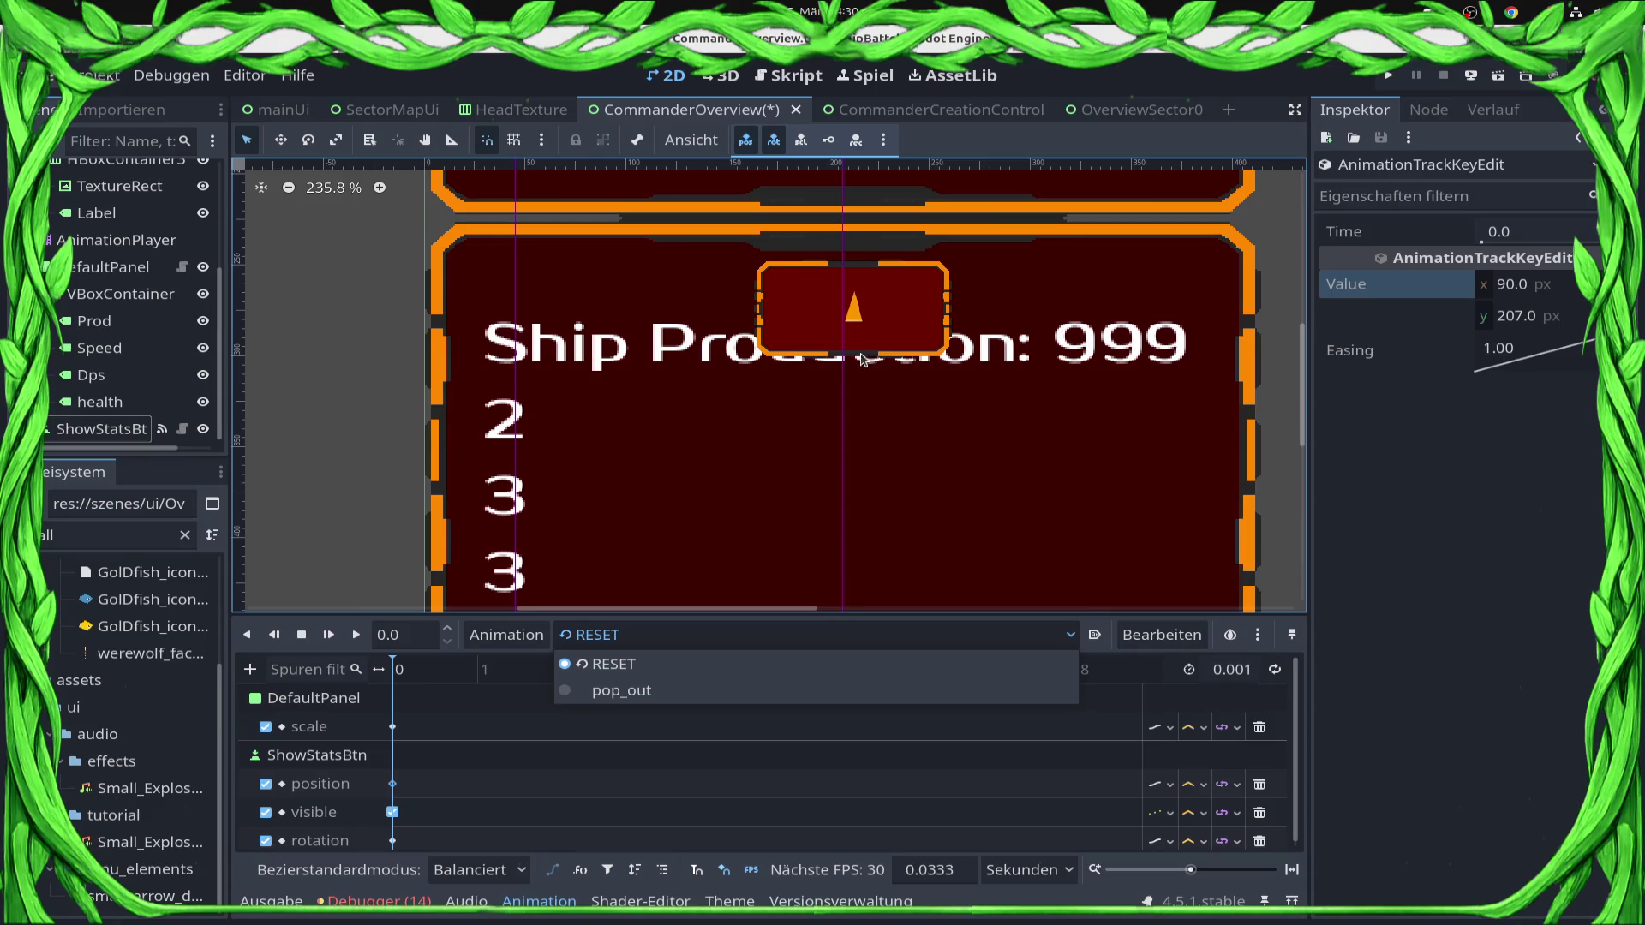
click(781, 689)
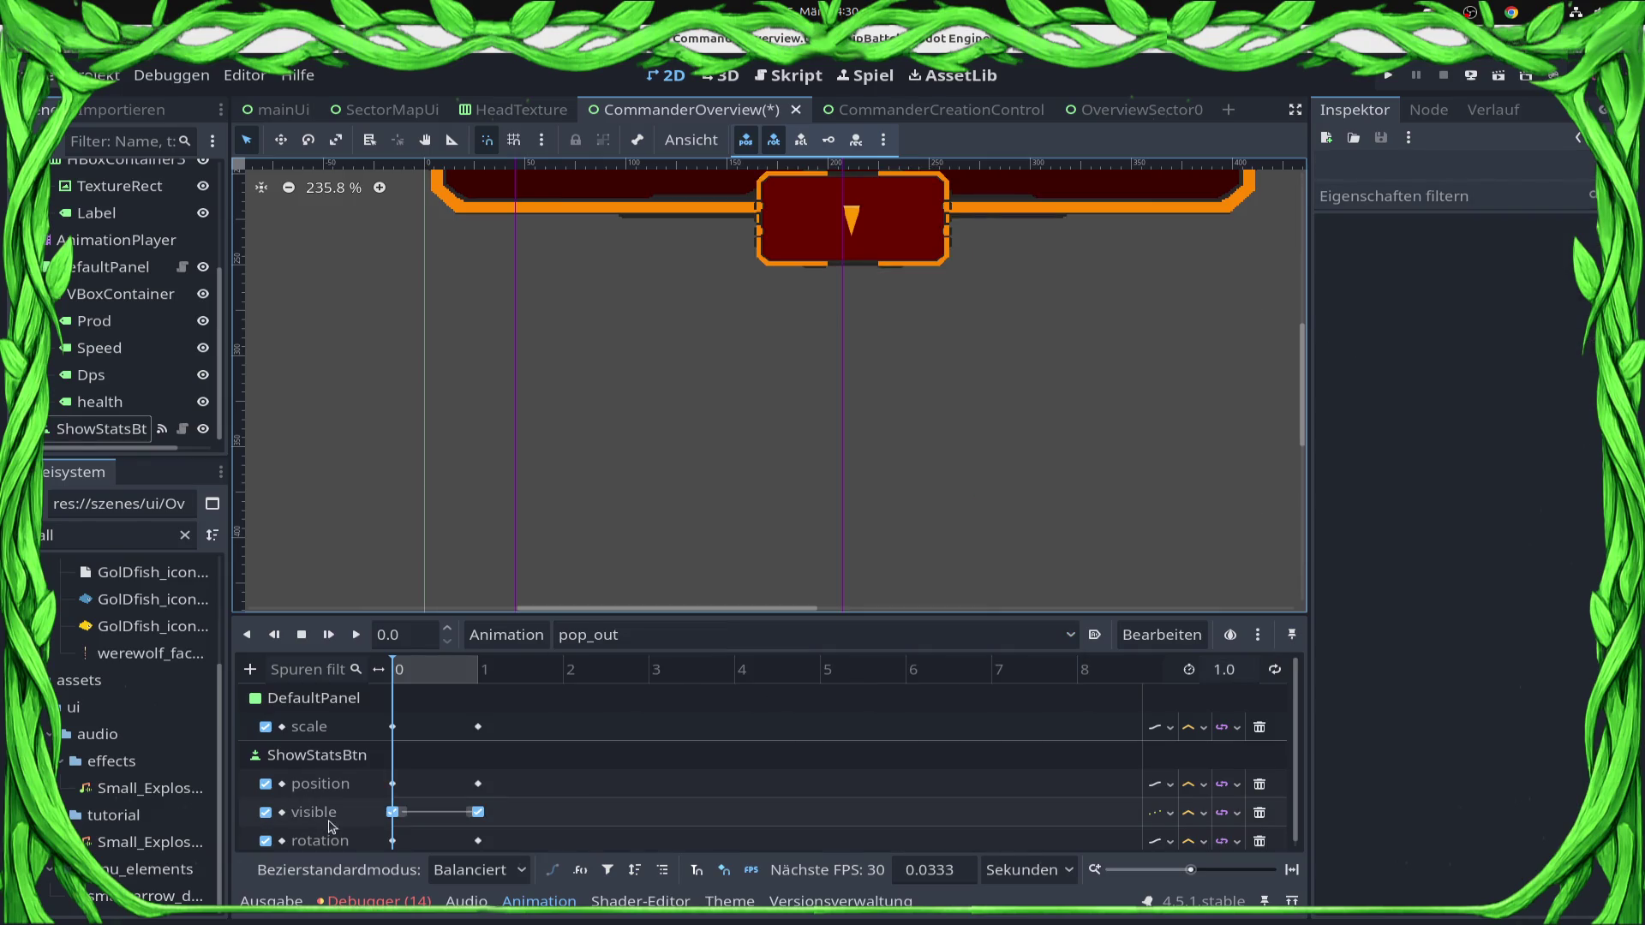
click(392, 784)
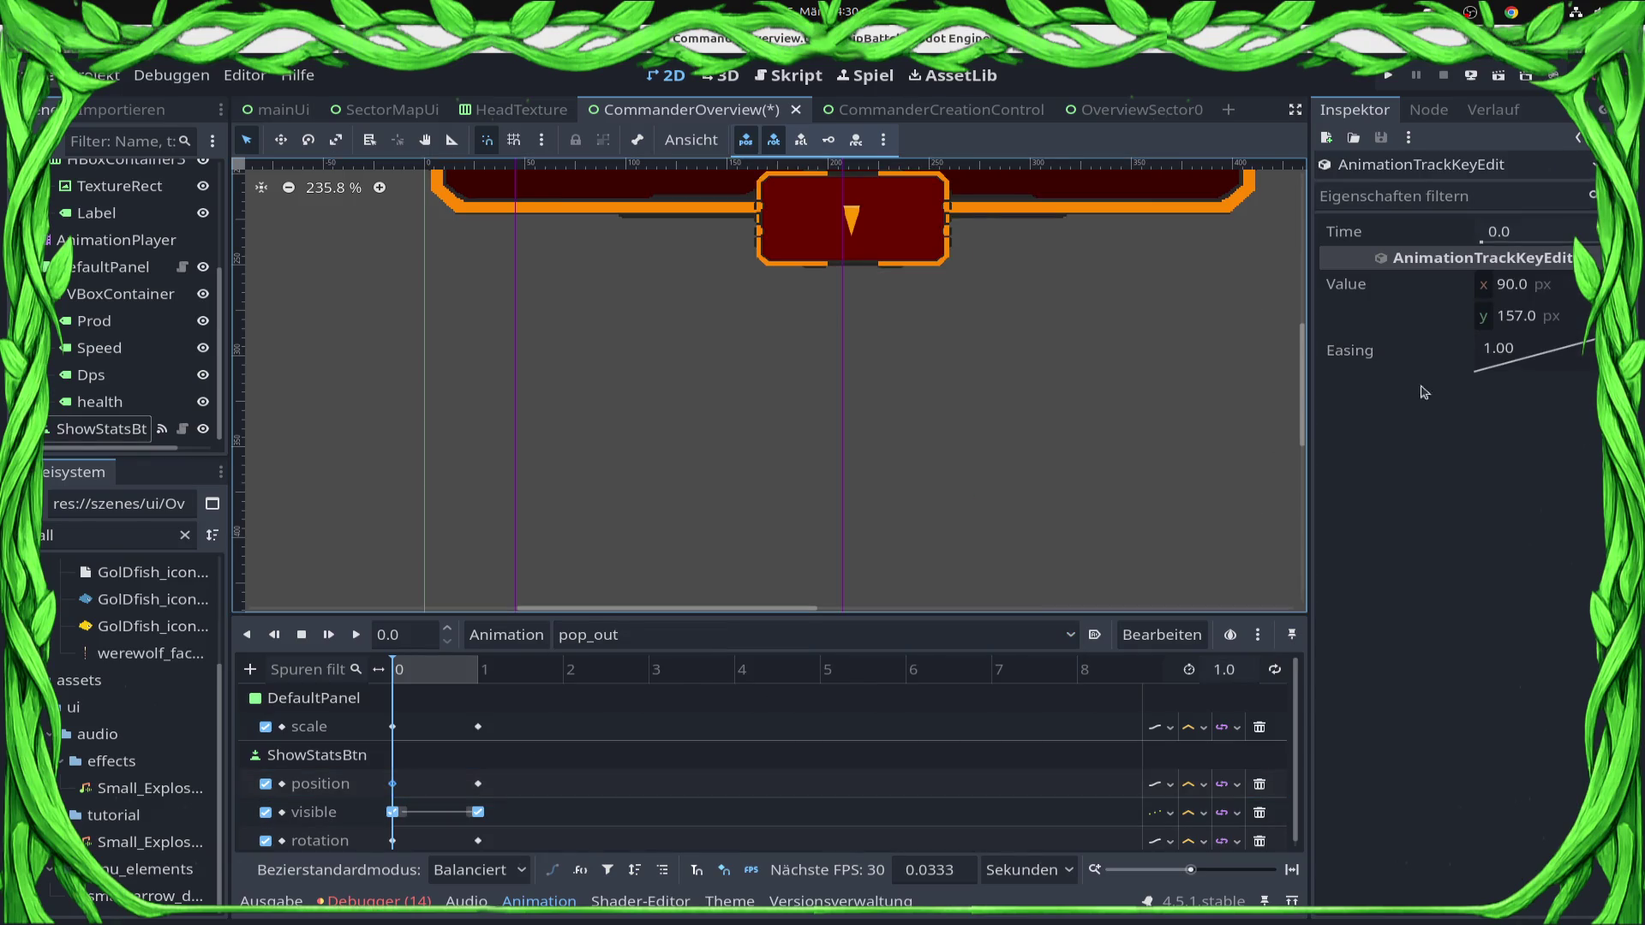
click(1557, 326)
click(600, 636)
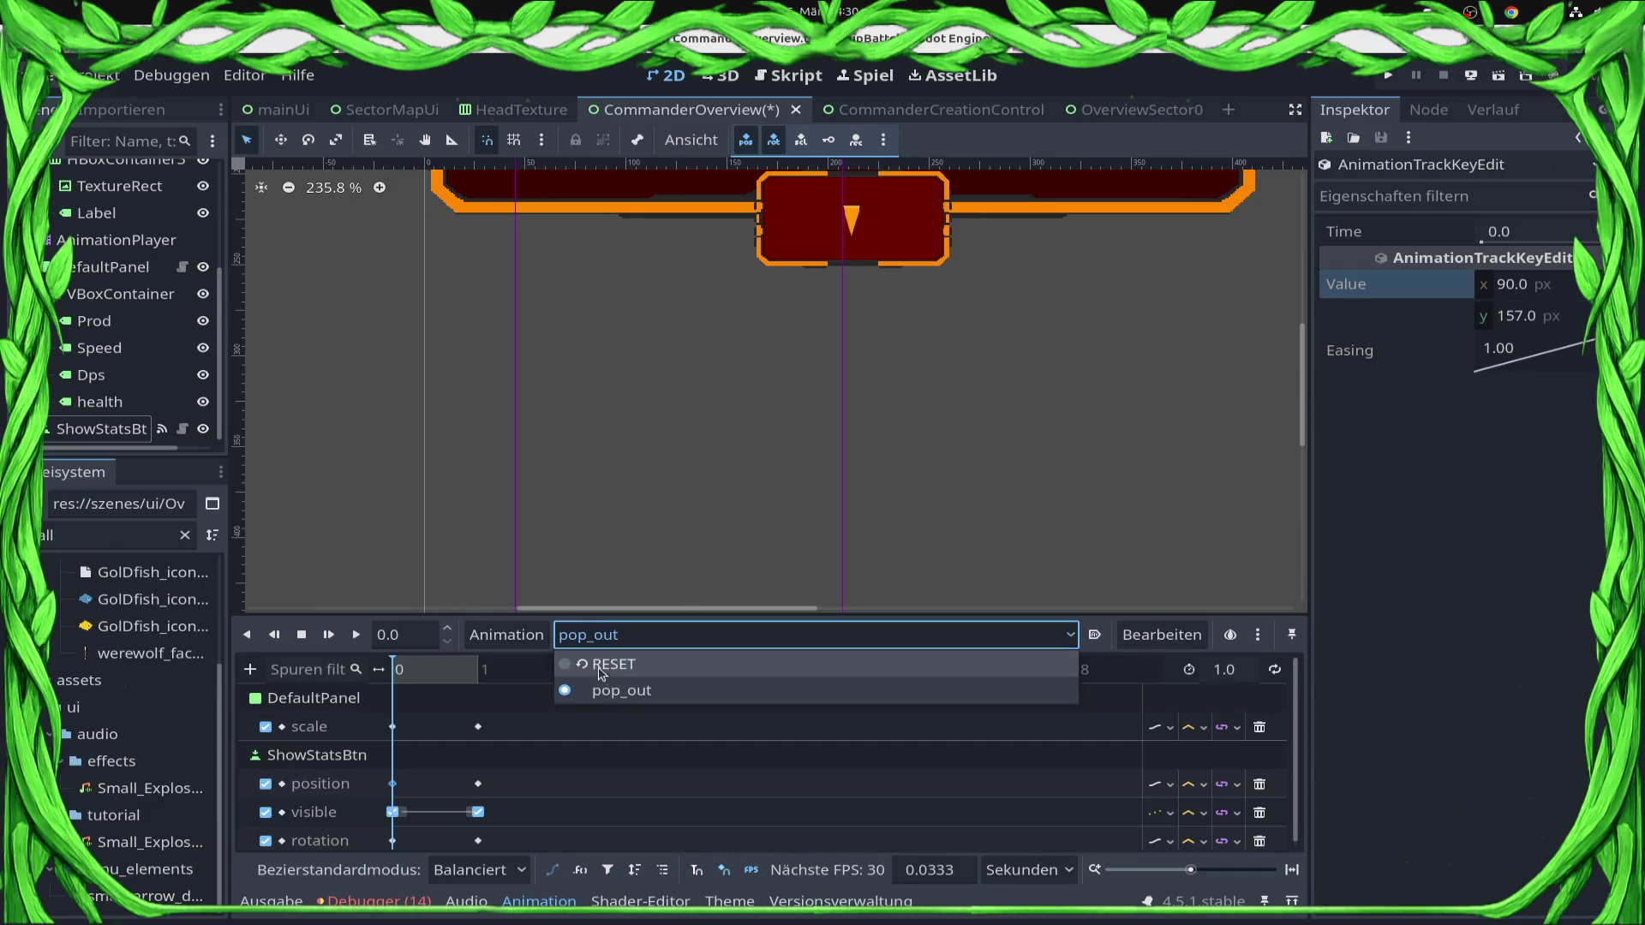
click(600, 665)
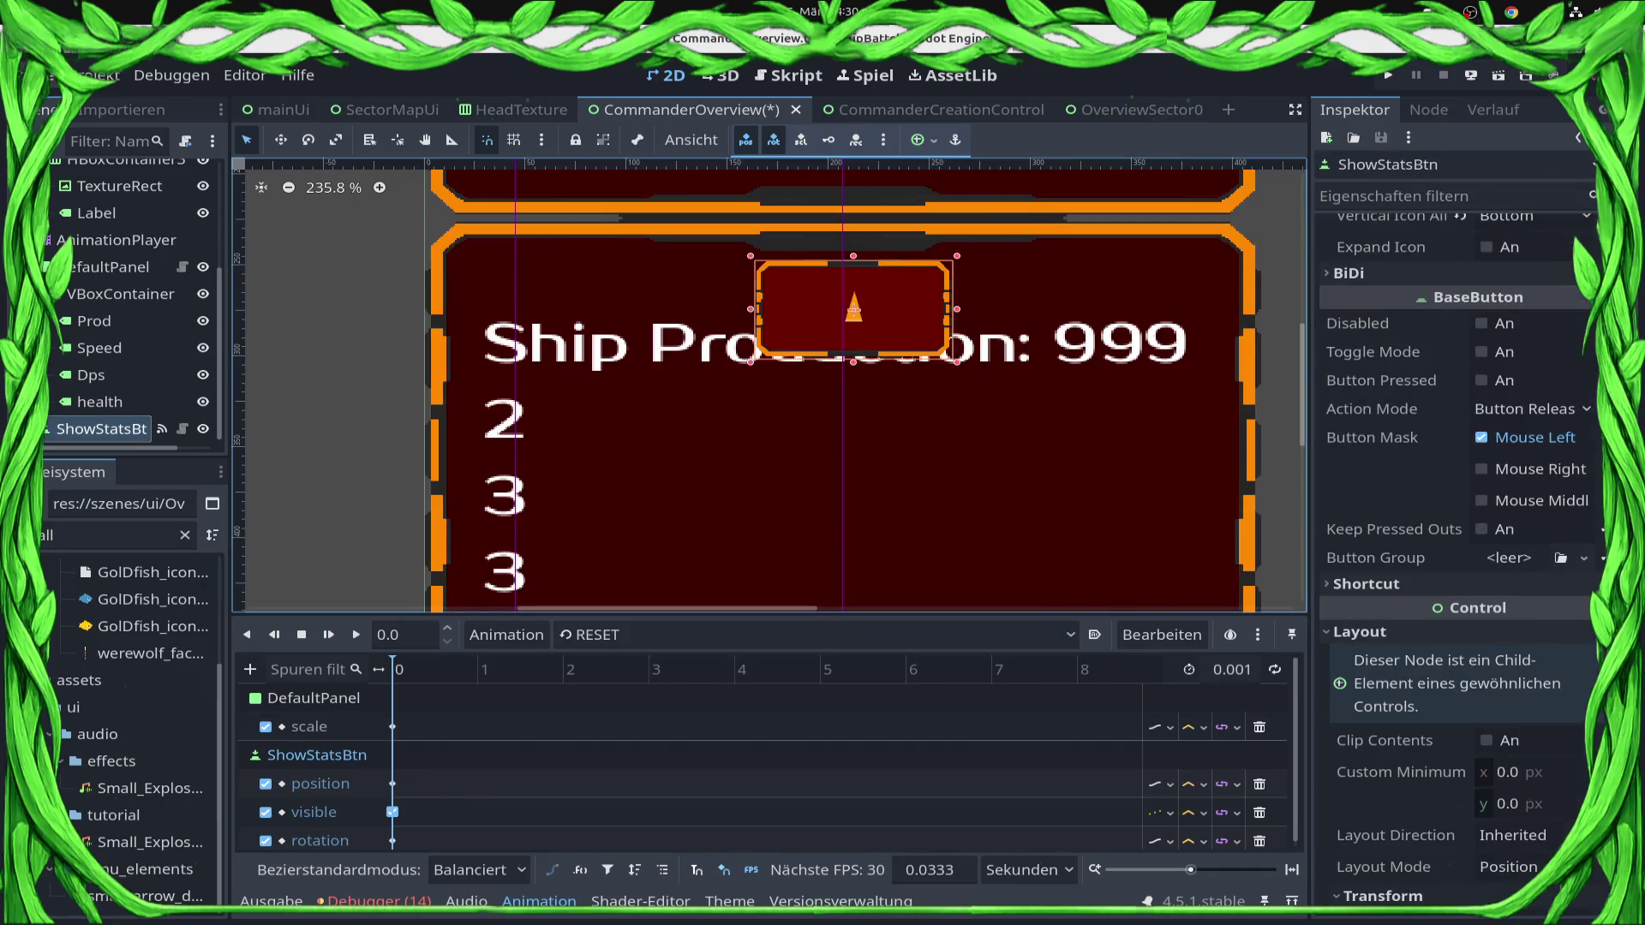
click(393, 783)
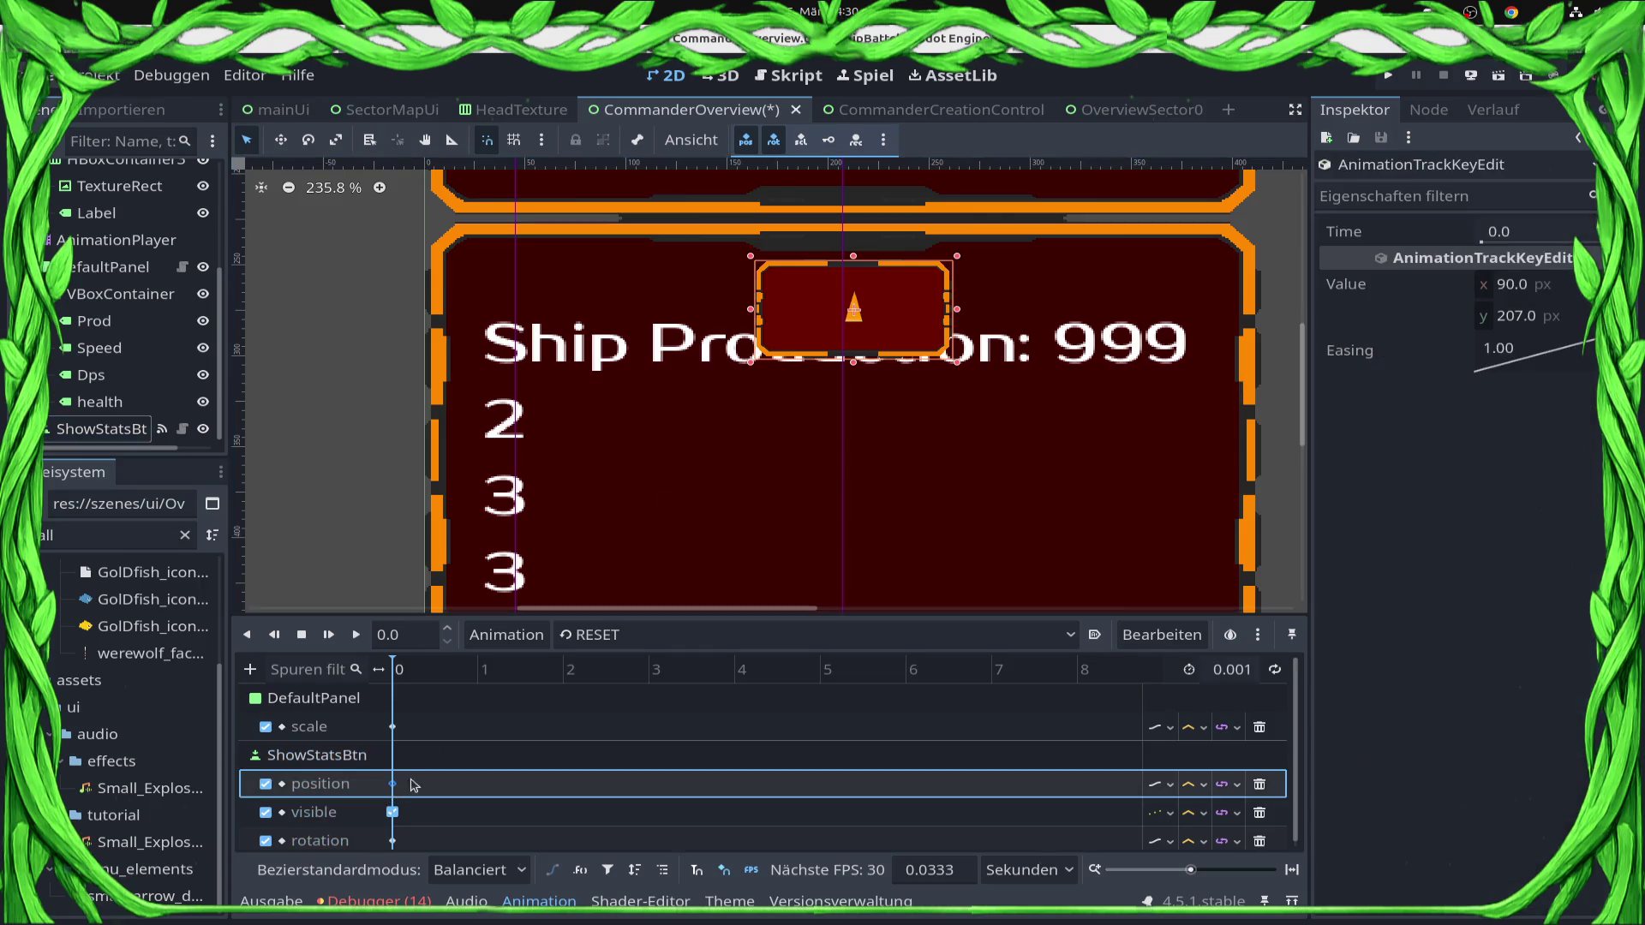
click(1575, 325)
text(157)
key(Return)
key(ctrl+s)
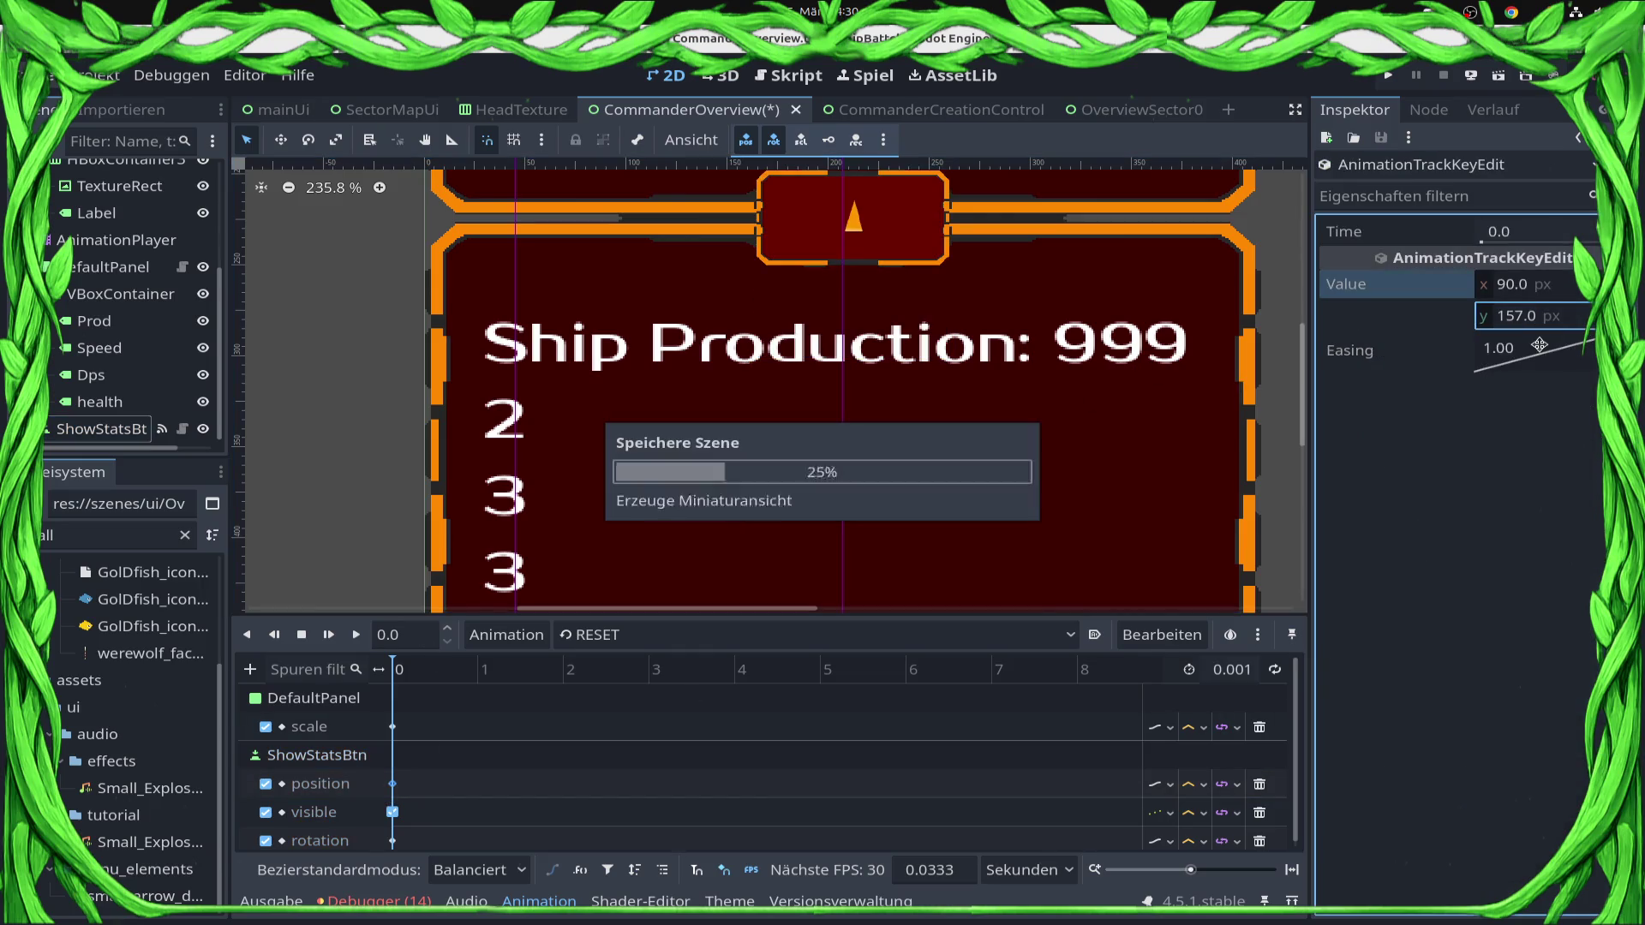
Set DefaultPanel's Transform scale y to 0.0, collapsing the panel.
click(643, 634)
scroll(695, 387, down, 2)
scroll(694, 387, down, 4)
scroll(696, 385, up, 2)
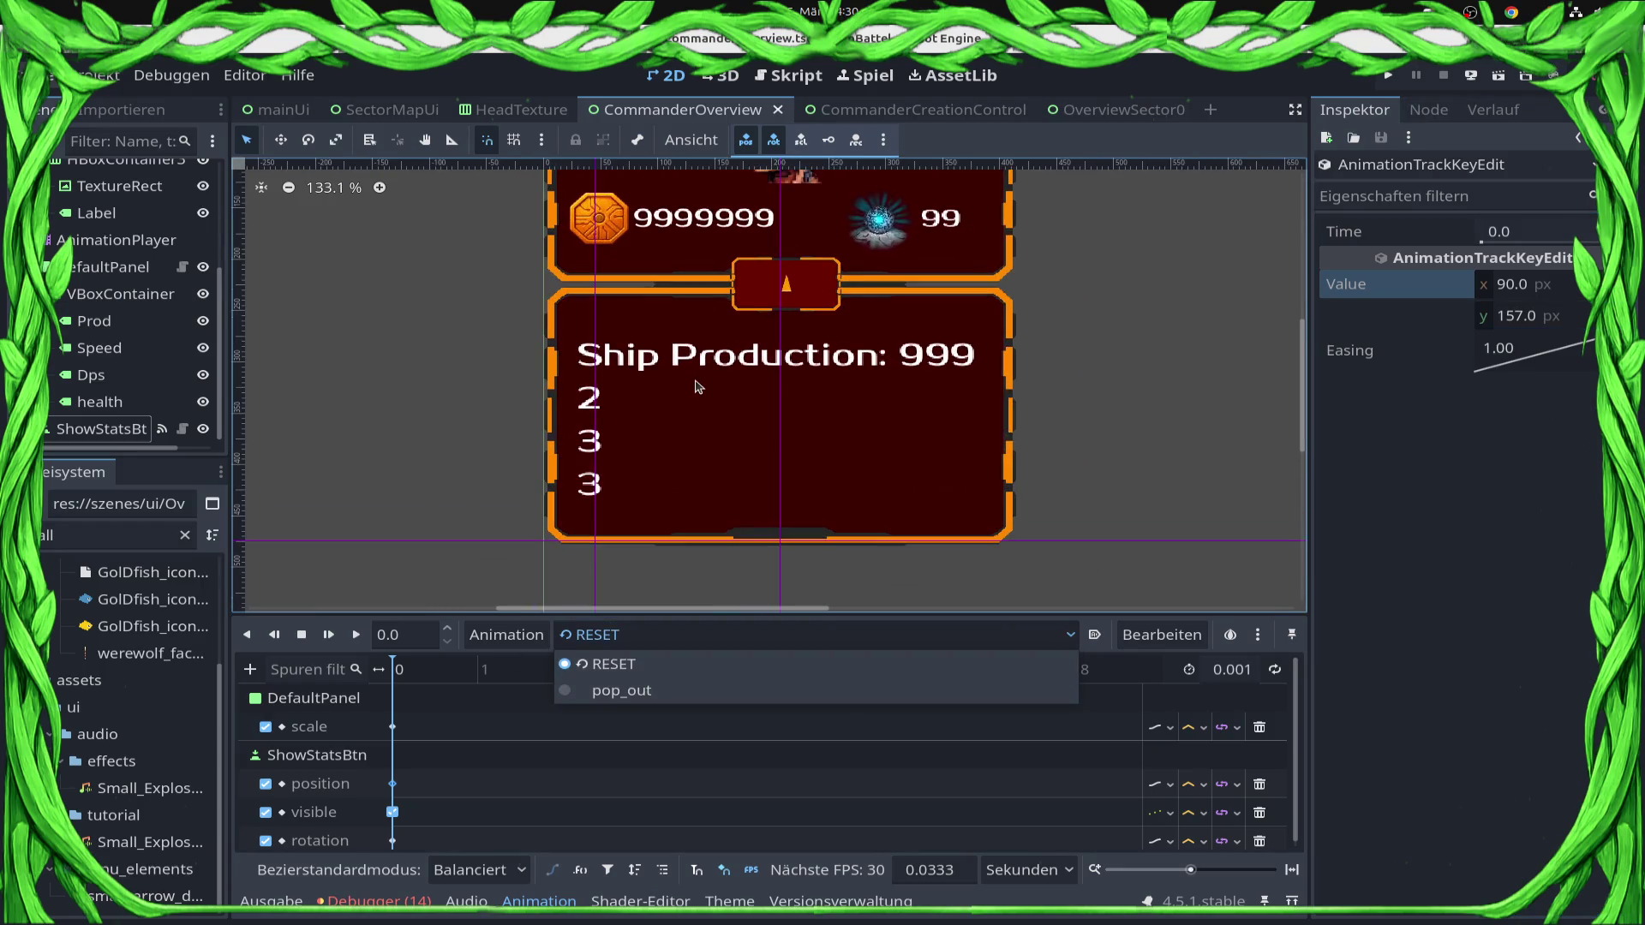
scroll(707, 399, down, 3)
click(1073, 404)
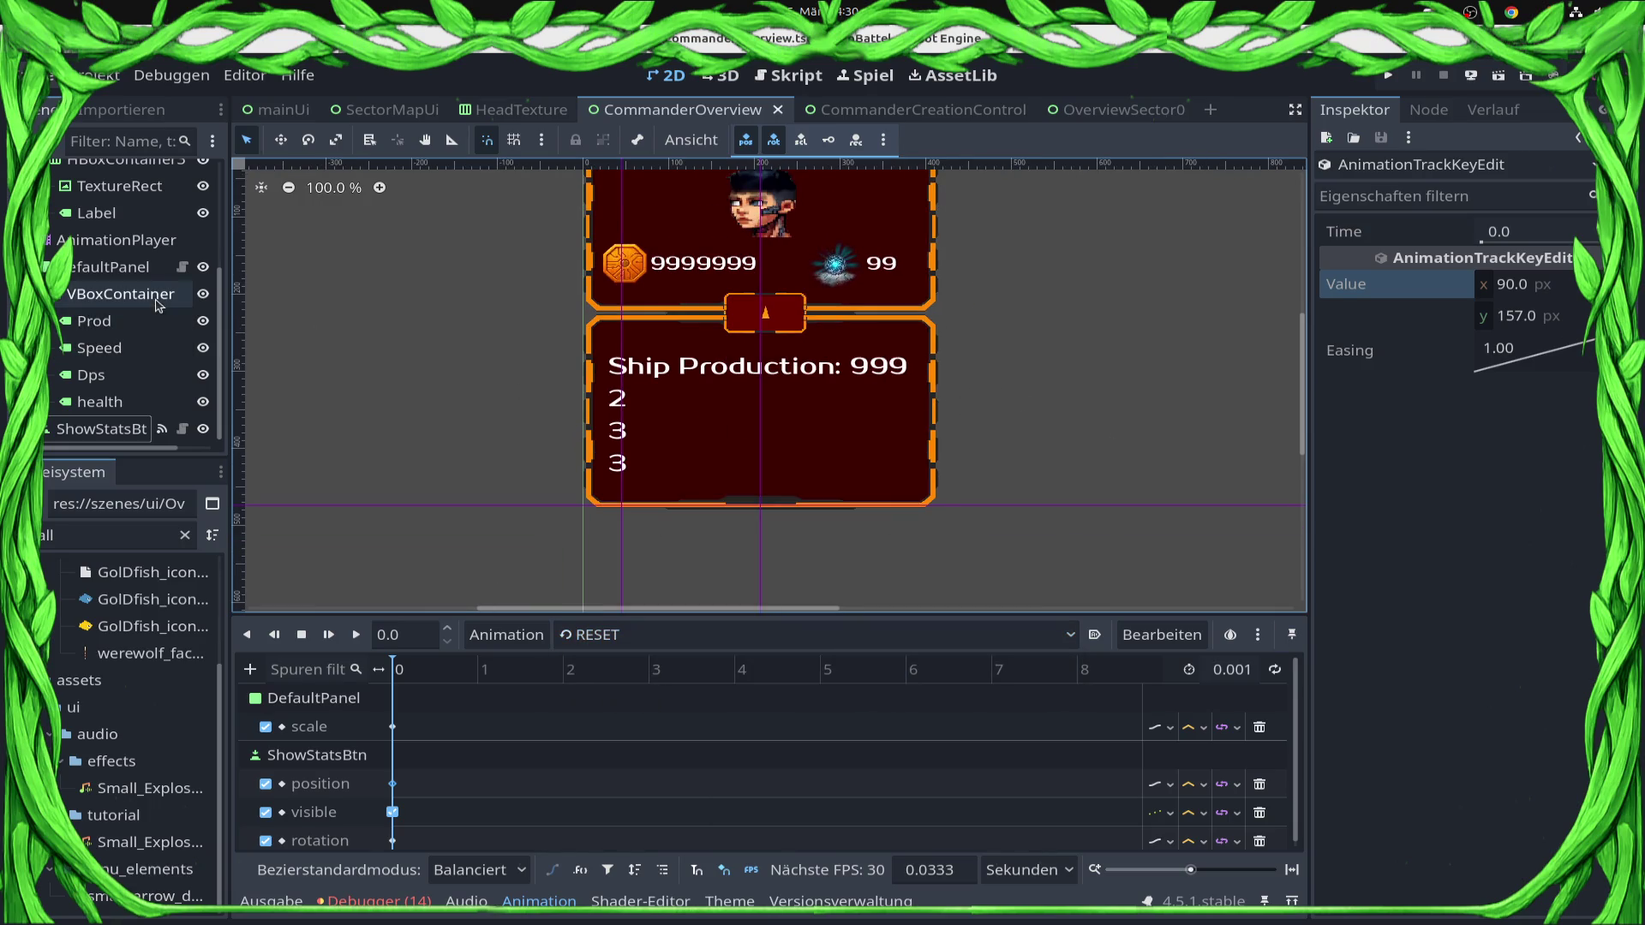
click(131, 271)
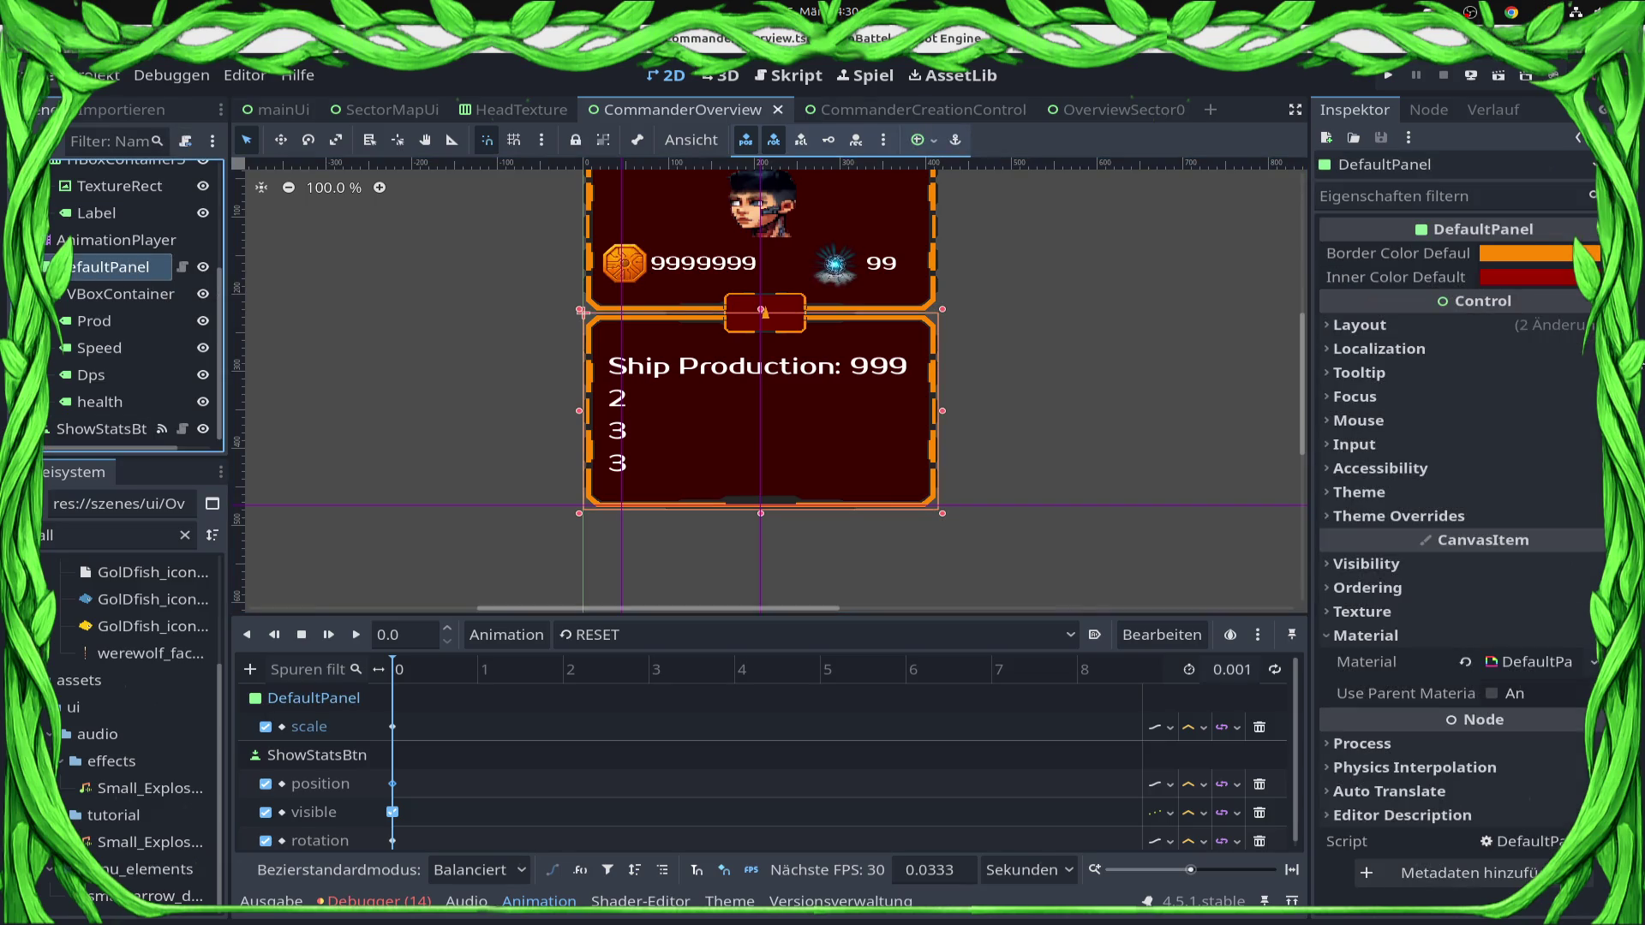
click(1360, 324)
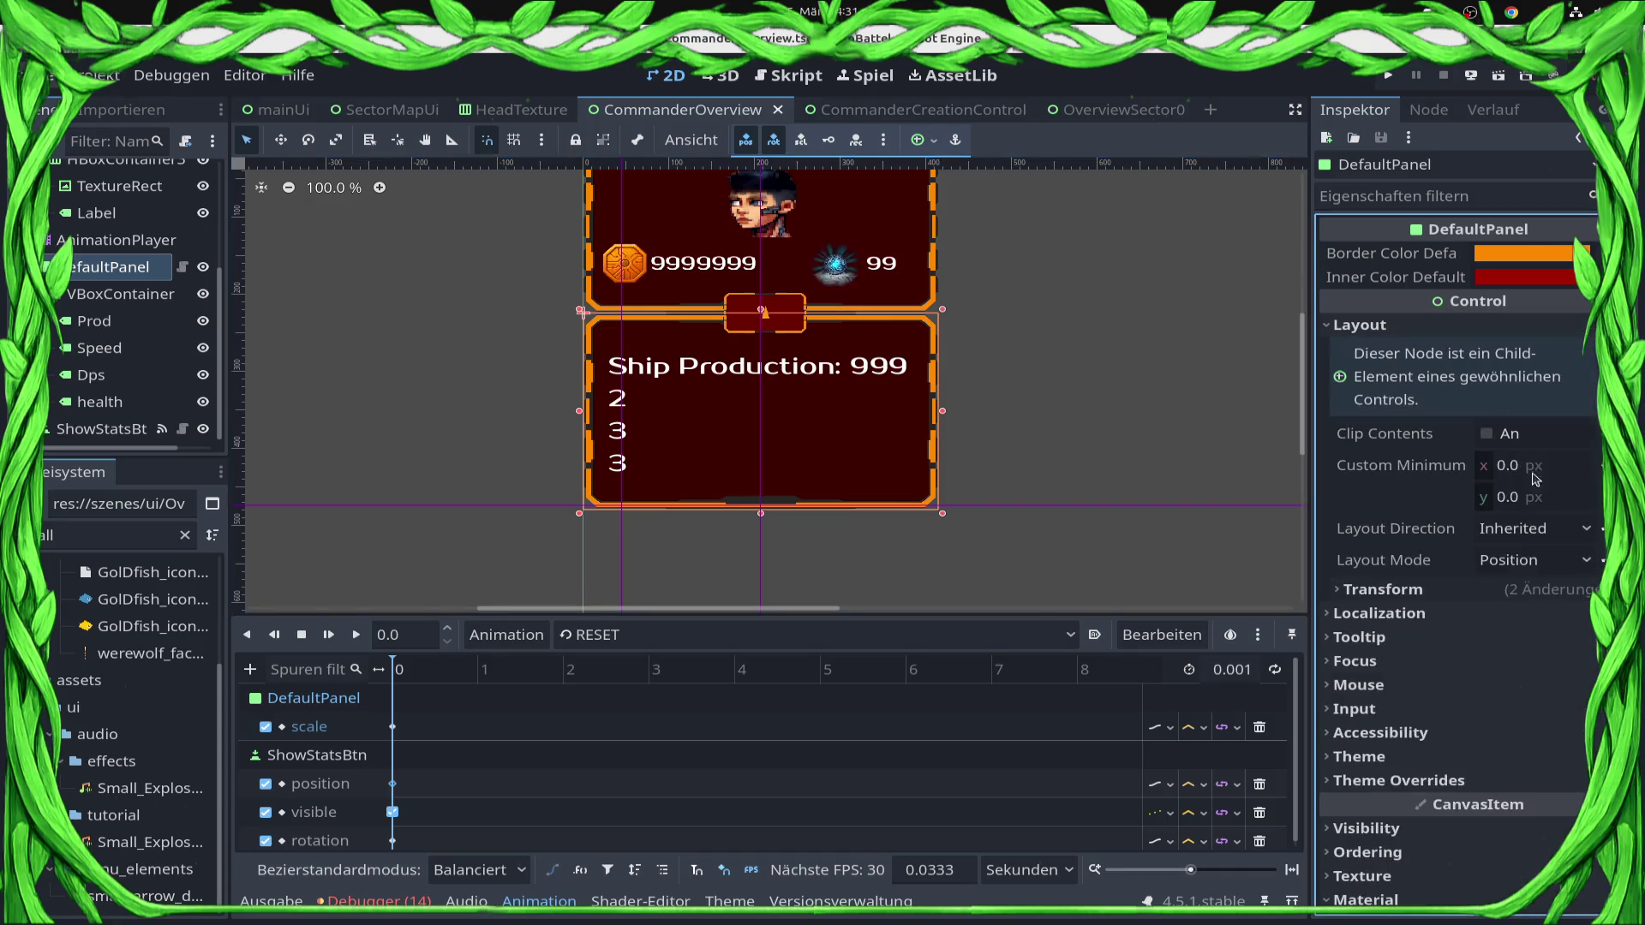
click(1380, 589)
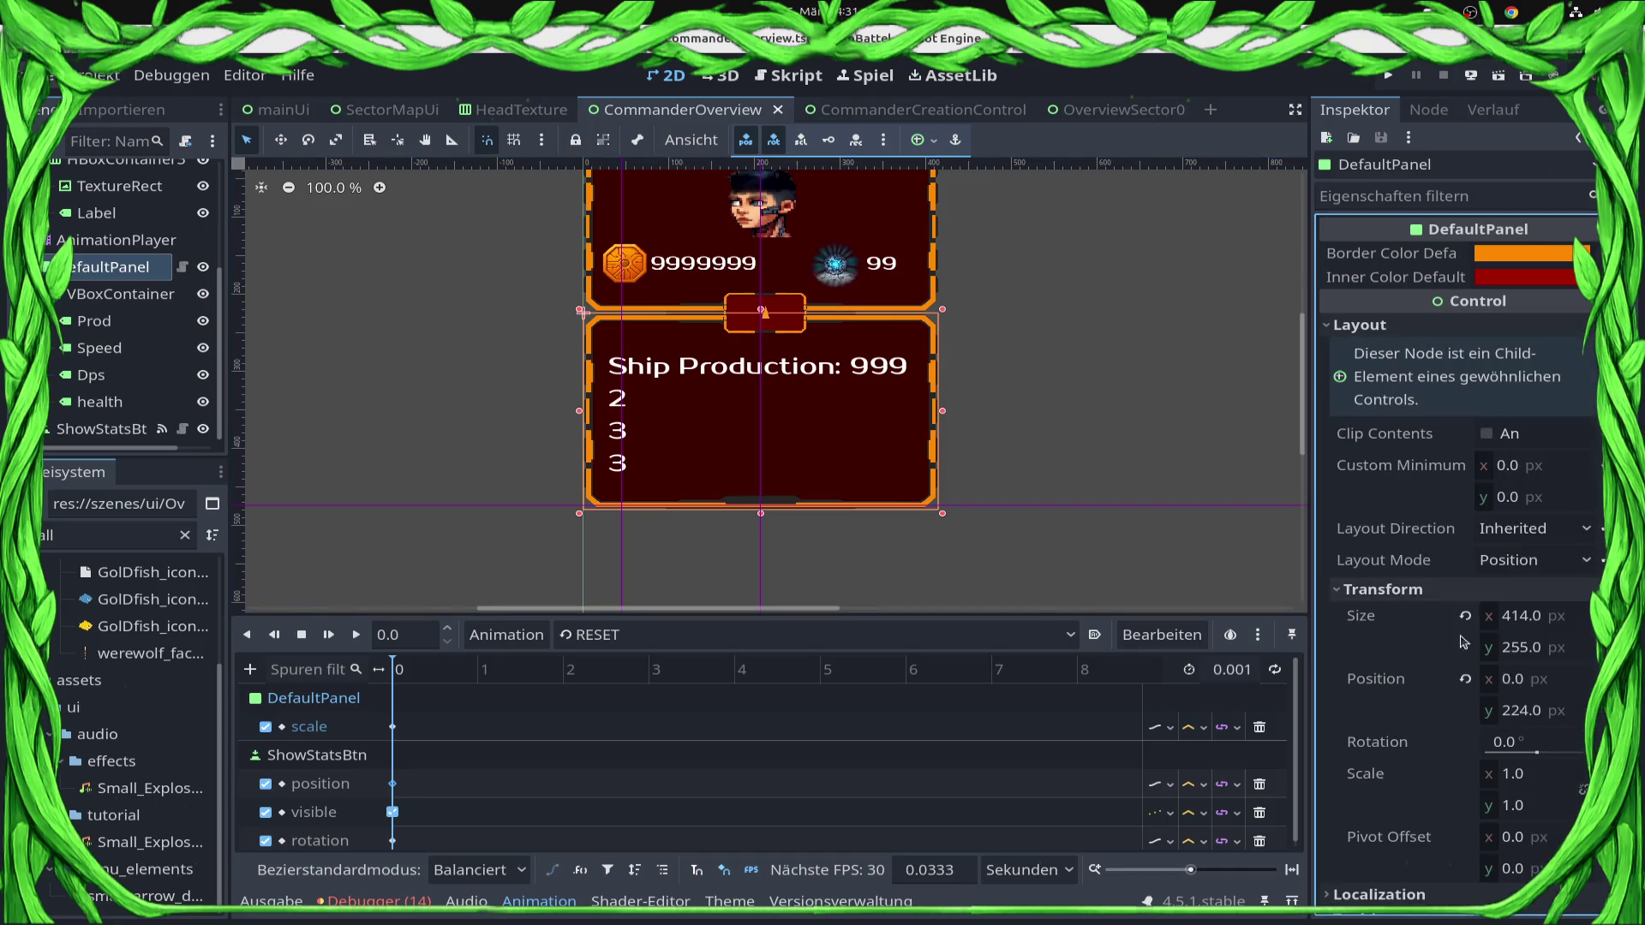
click(1538, 812)
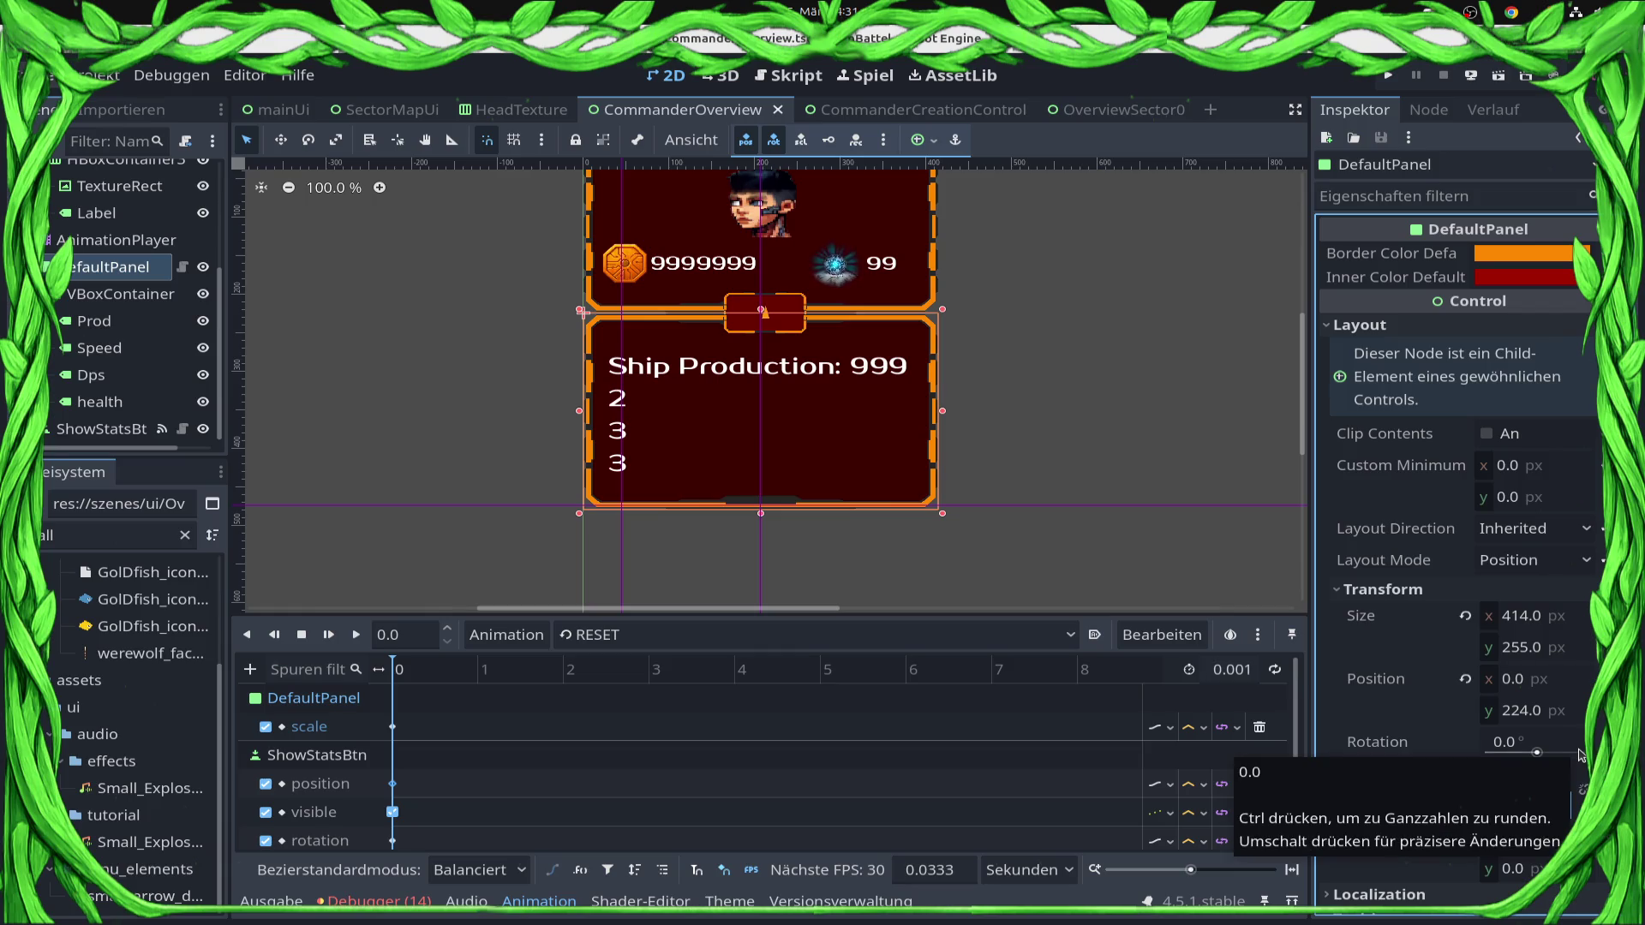
text(0.)
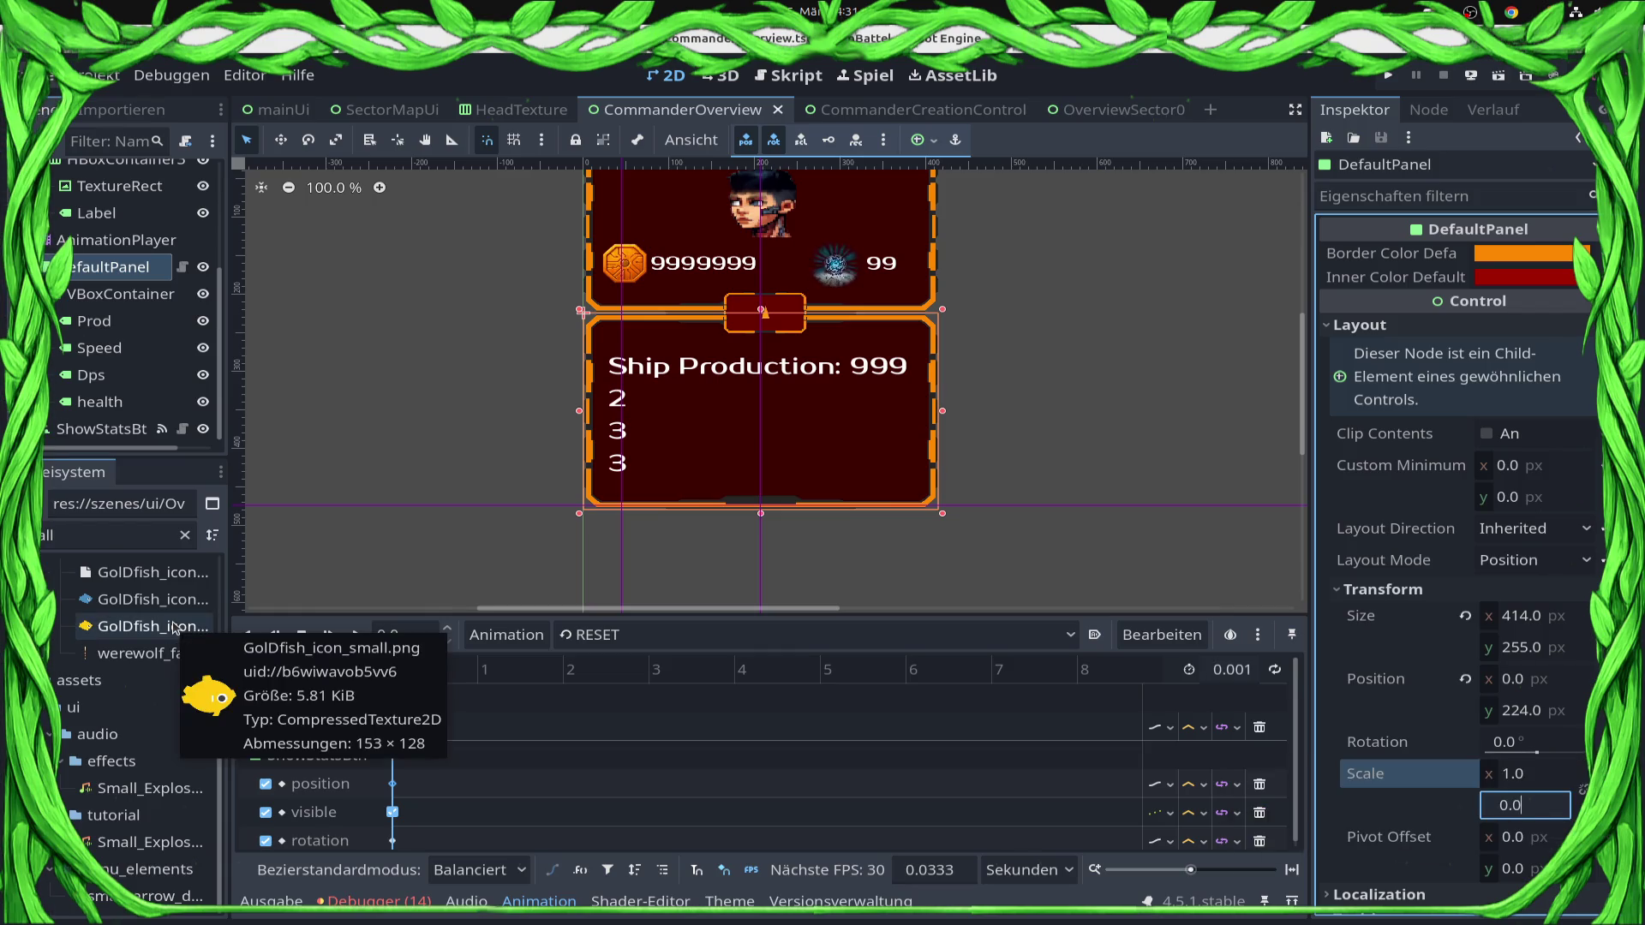
key(Return)
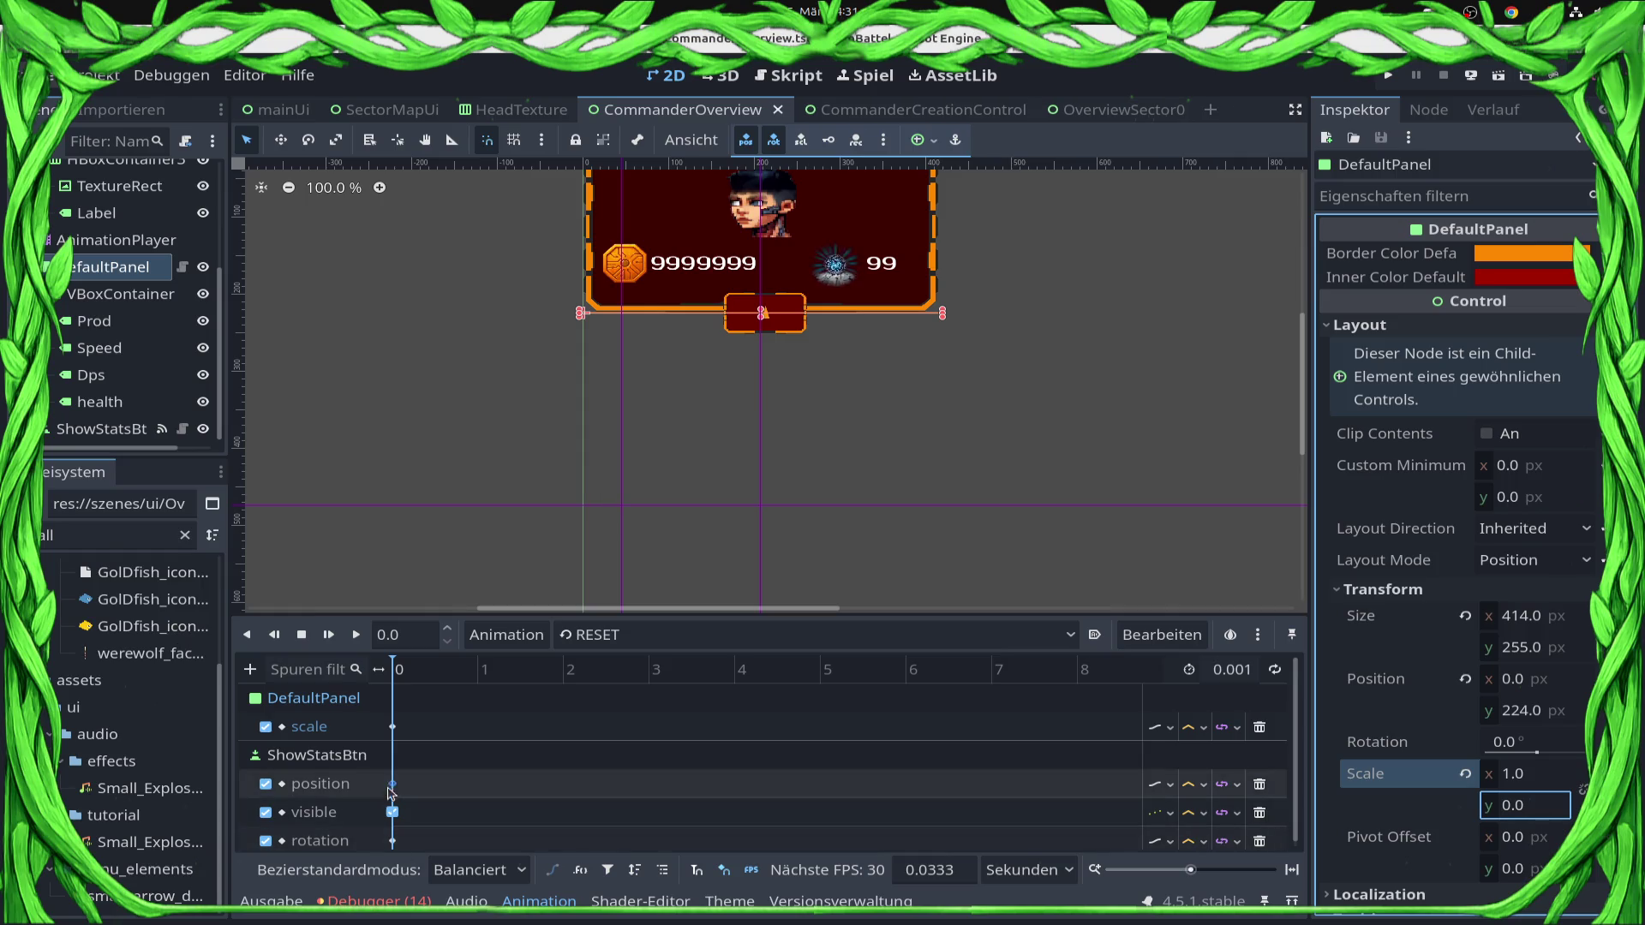
Set DefaultPanel's RESET scale key y to 0, save, and run the game.
click(394, 726)
click(1568, 321)
text(0)
key(Return)
key(ctrl+s)
key(F5)
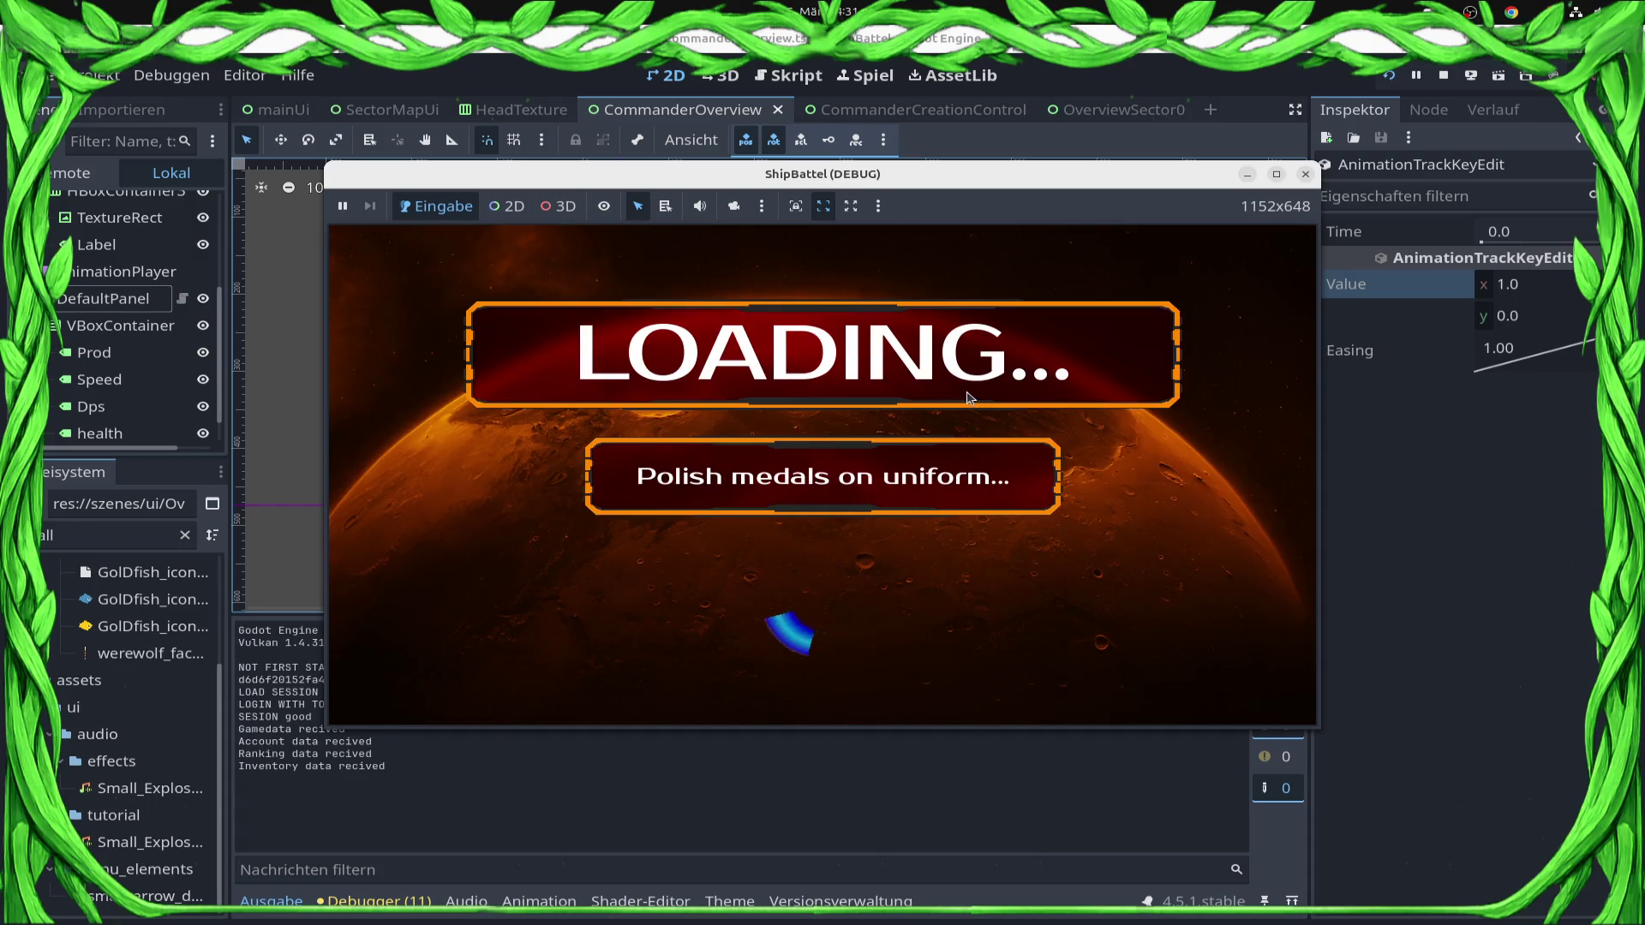
Go through commander creation to the sector map, check the collapsed stats panel, and stop the game.
click(1101, 574)
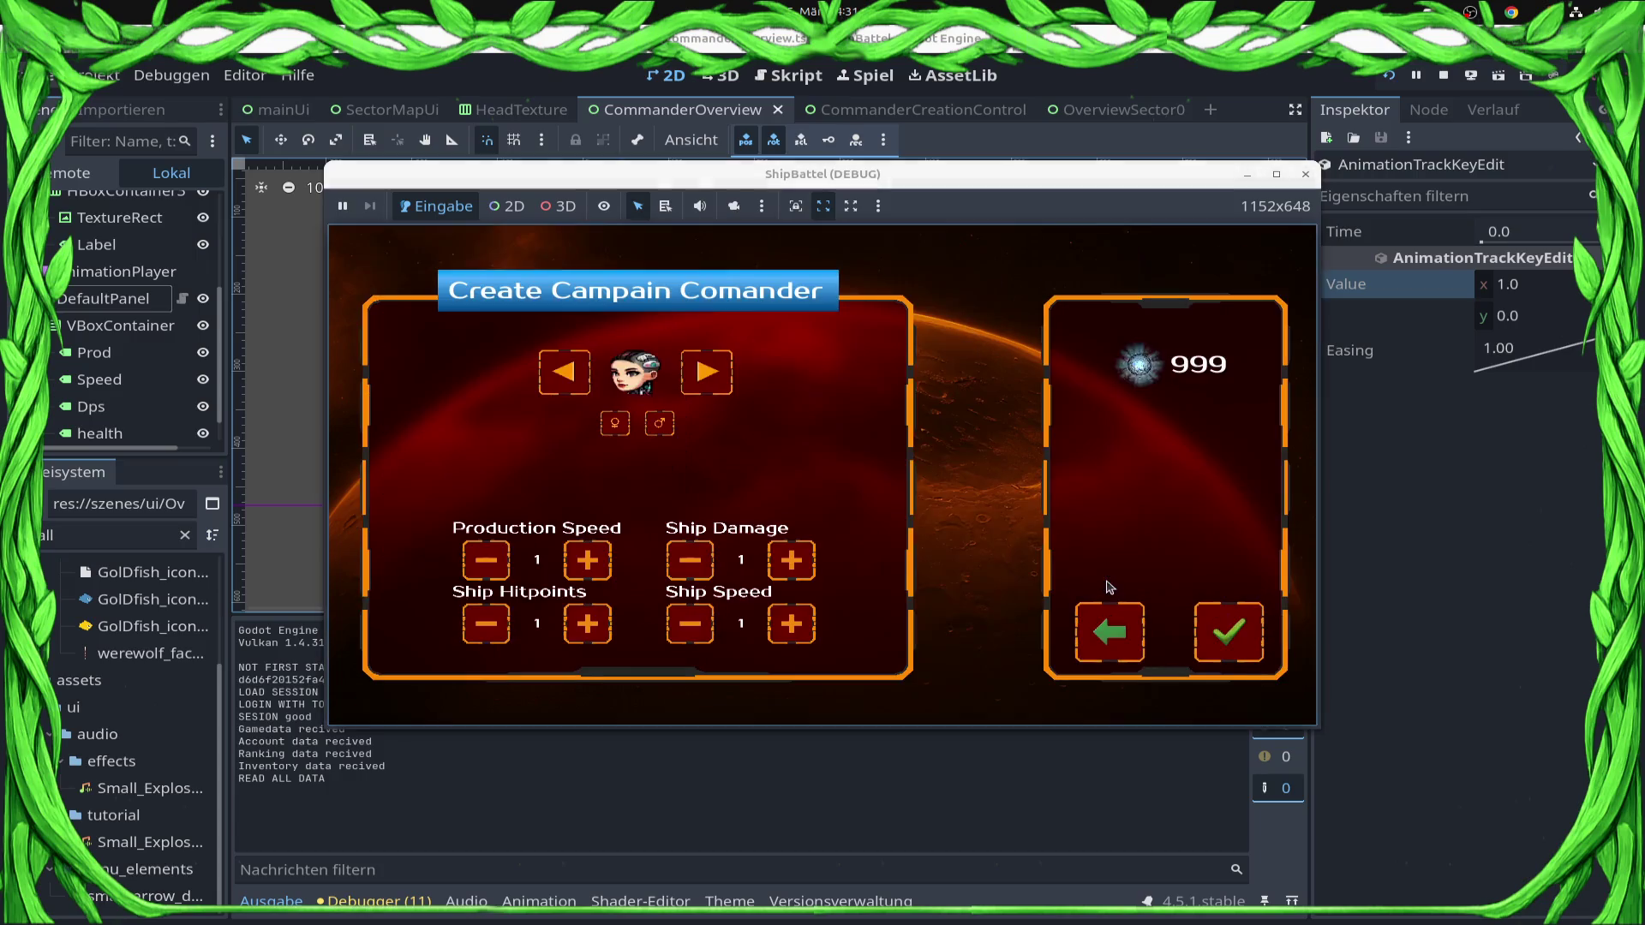
click(1221, 634)
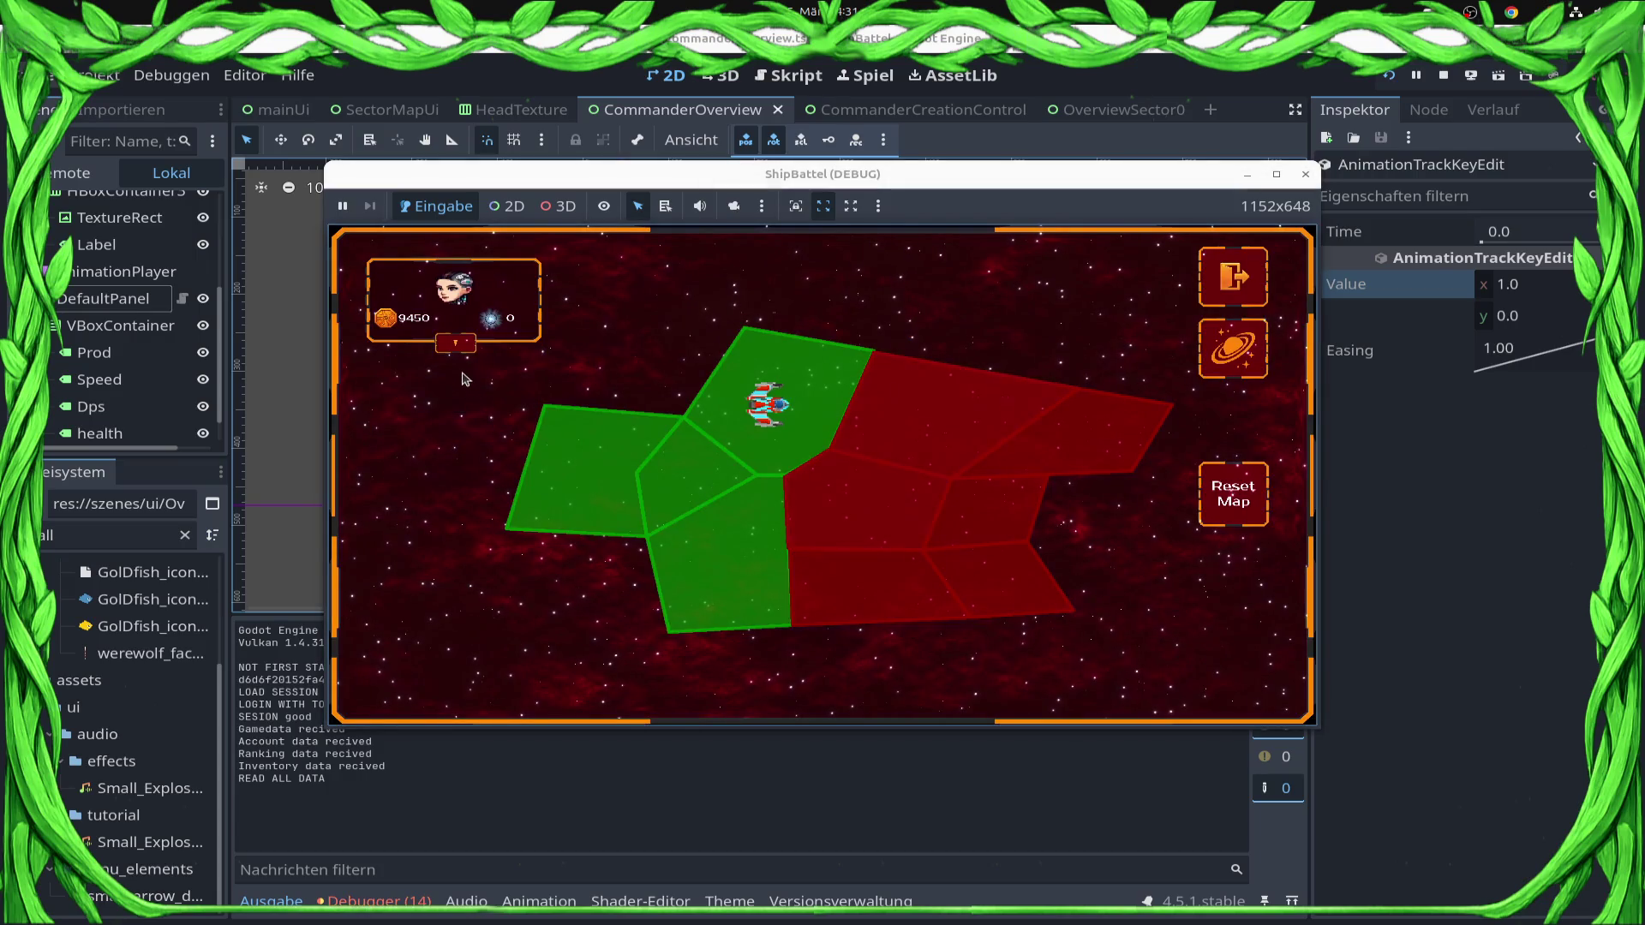
mouse_move(462, 445)
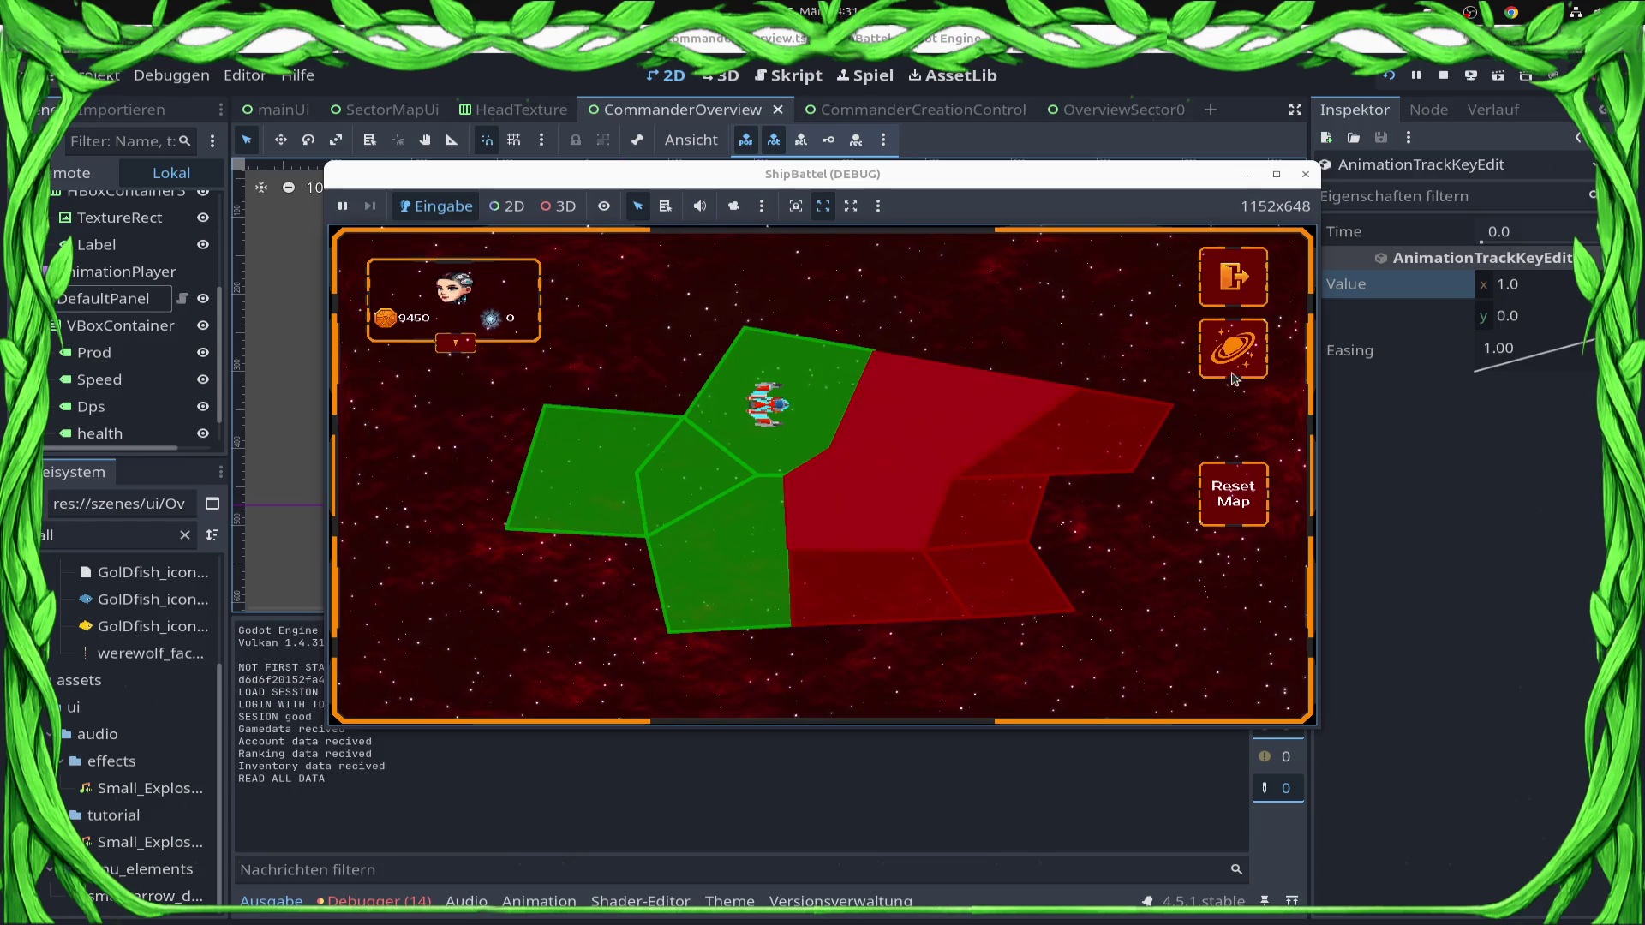
click(1304, 174)
click(783, 326)
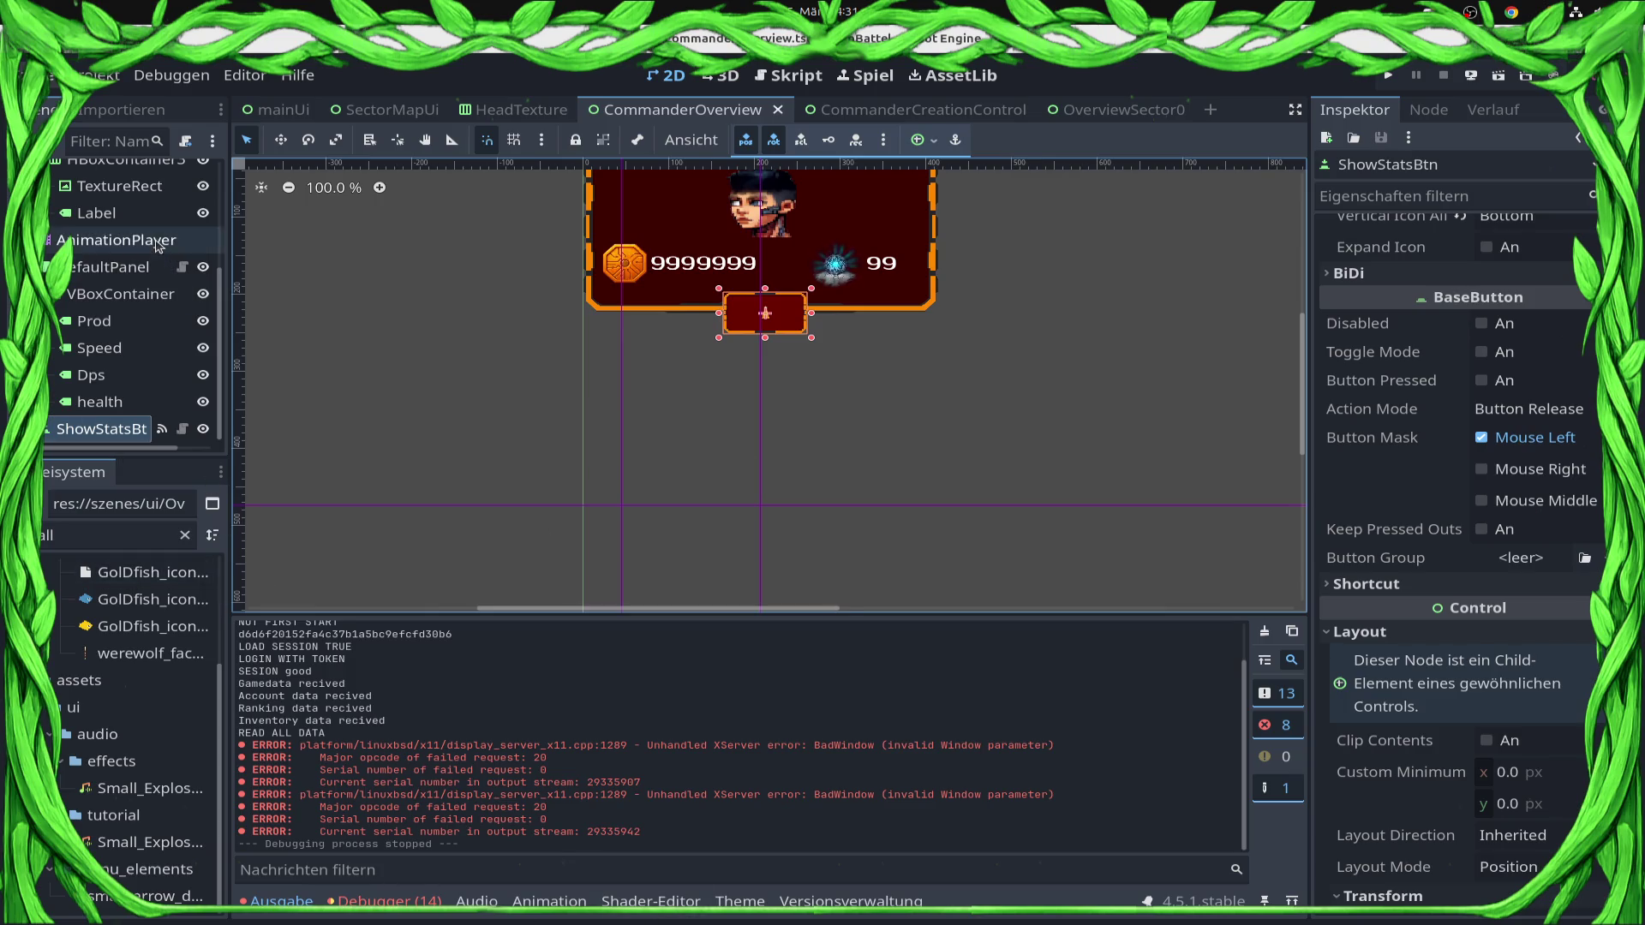
Set the RESET animation's ShowStatsBtn rotation key to 0° and save.
click(115, 240)
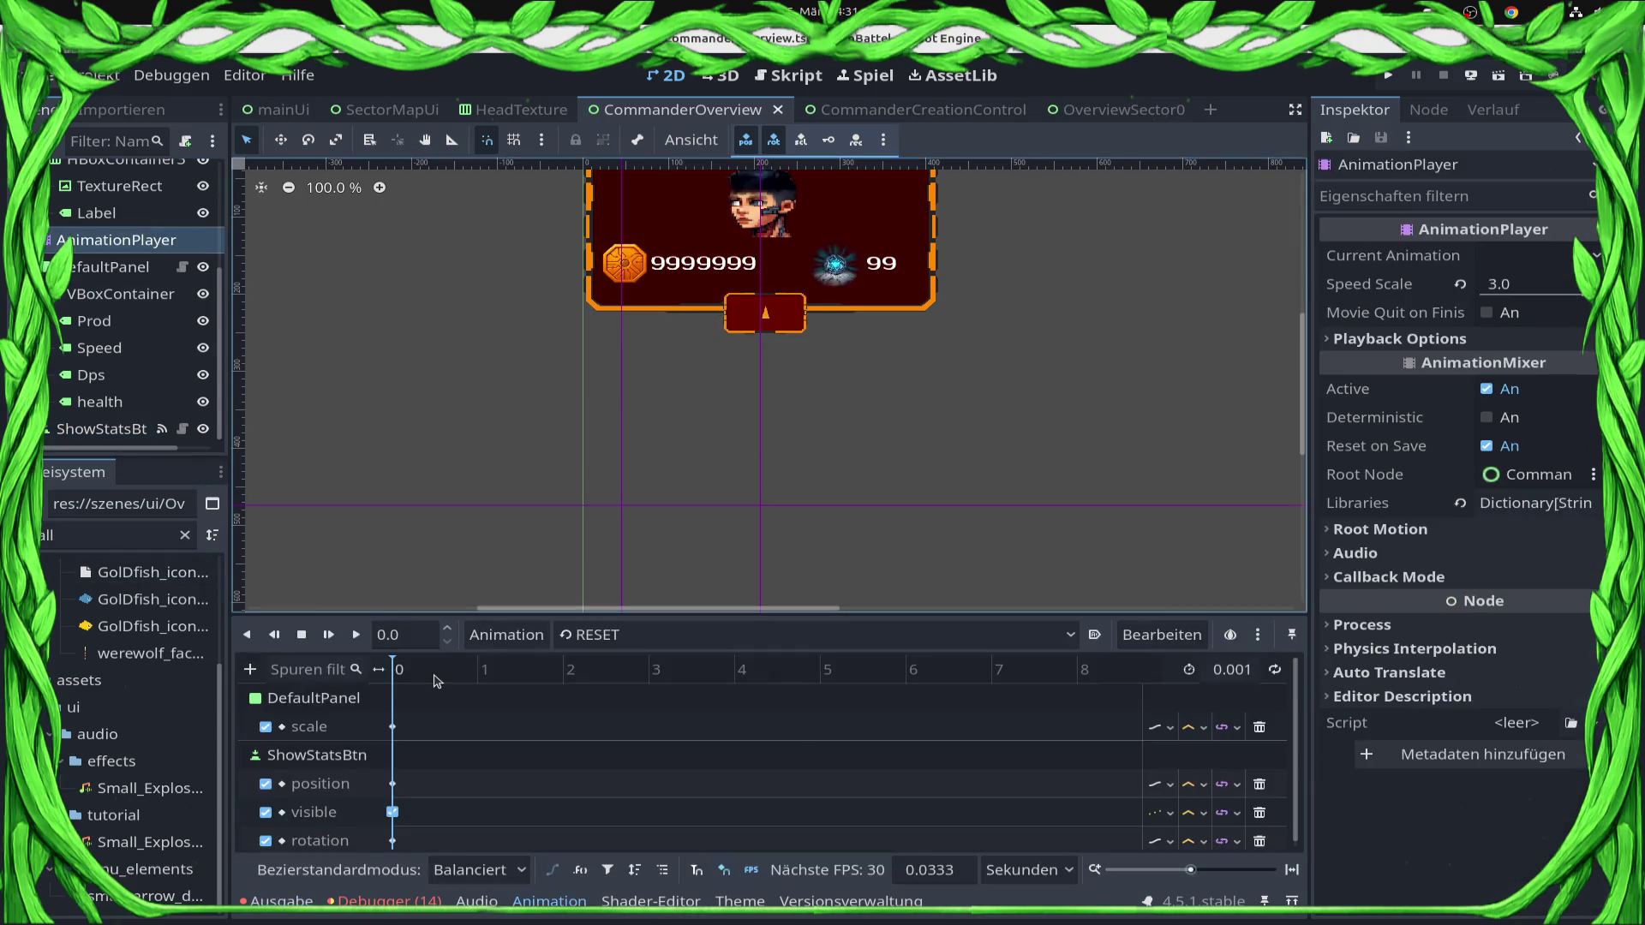
click(392, 842)
click(1499, 286)
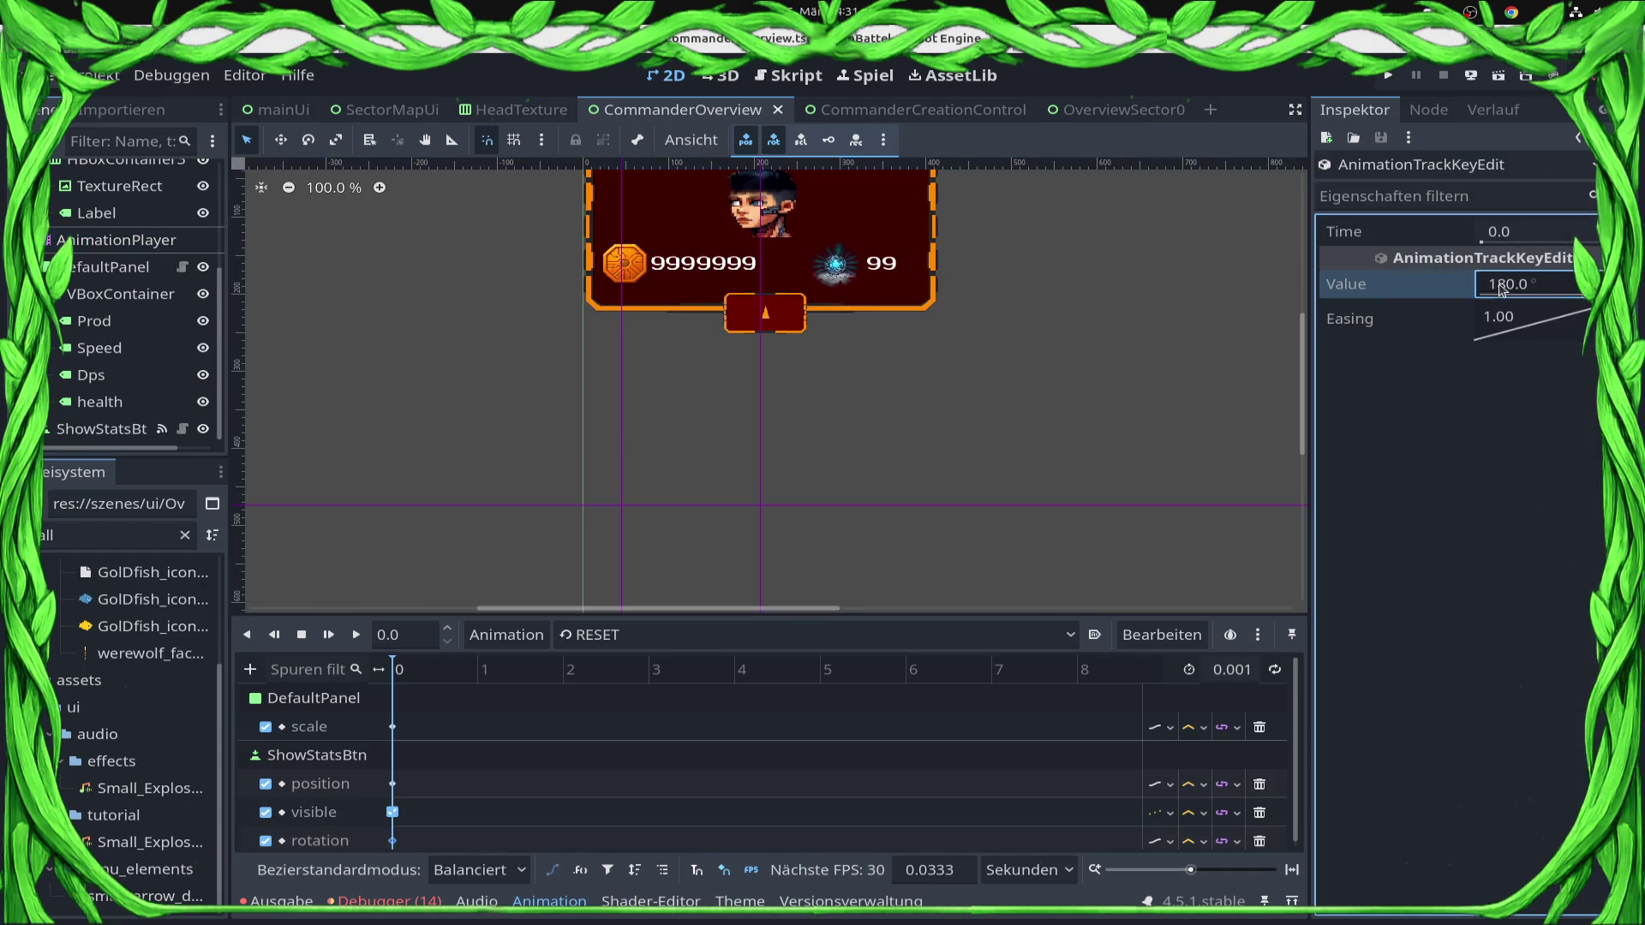
text(0)
key(Return)
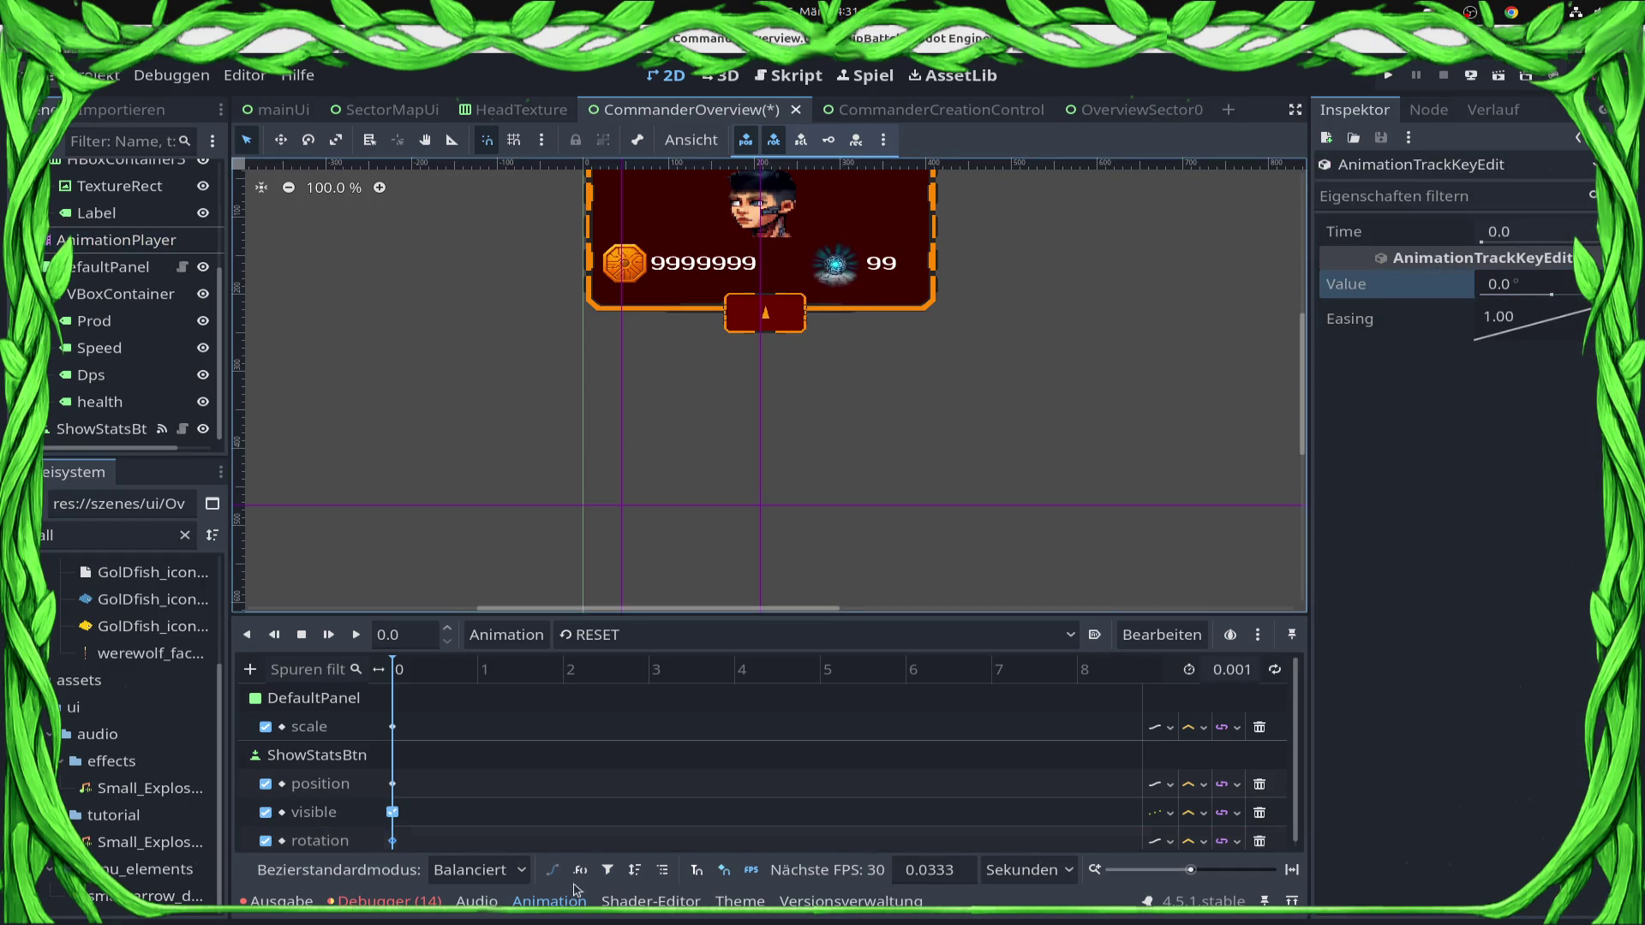
key(ctrl+s)
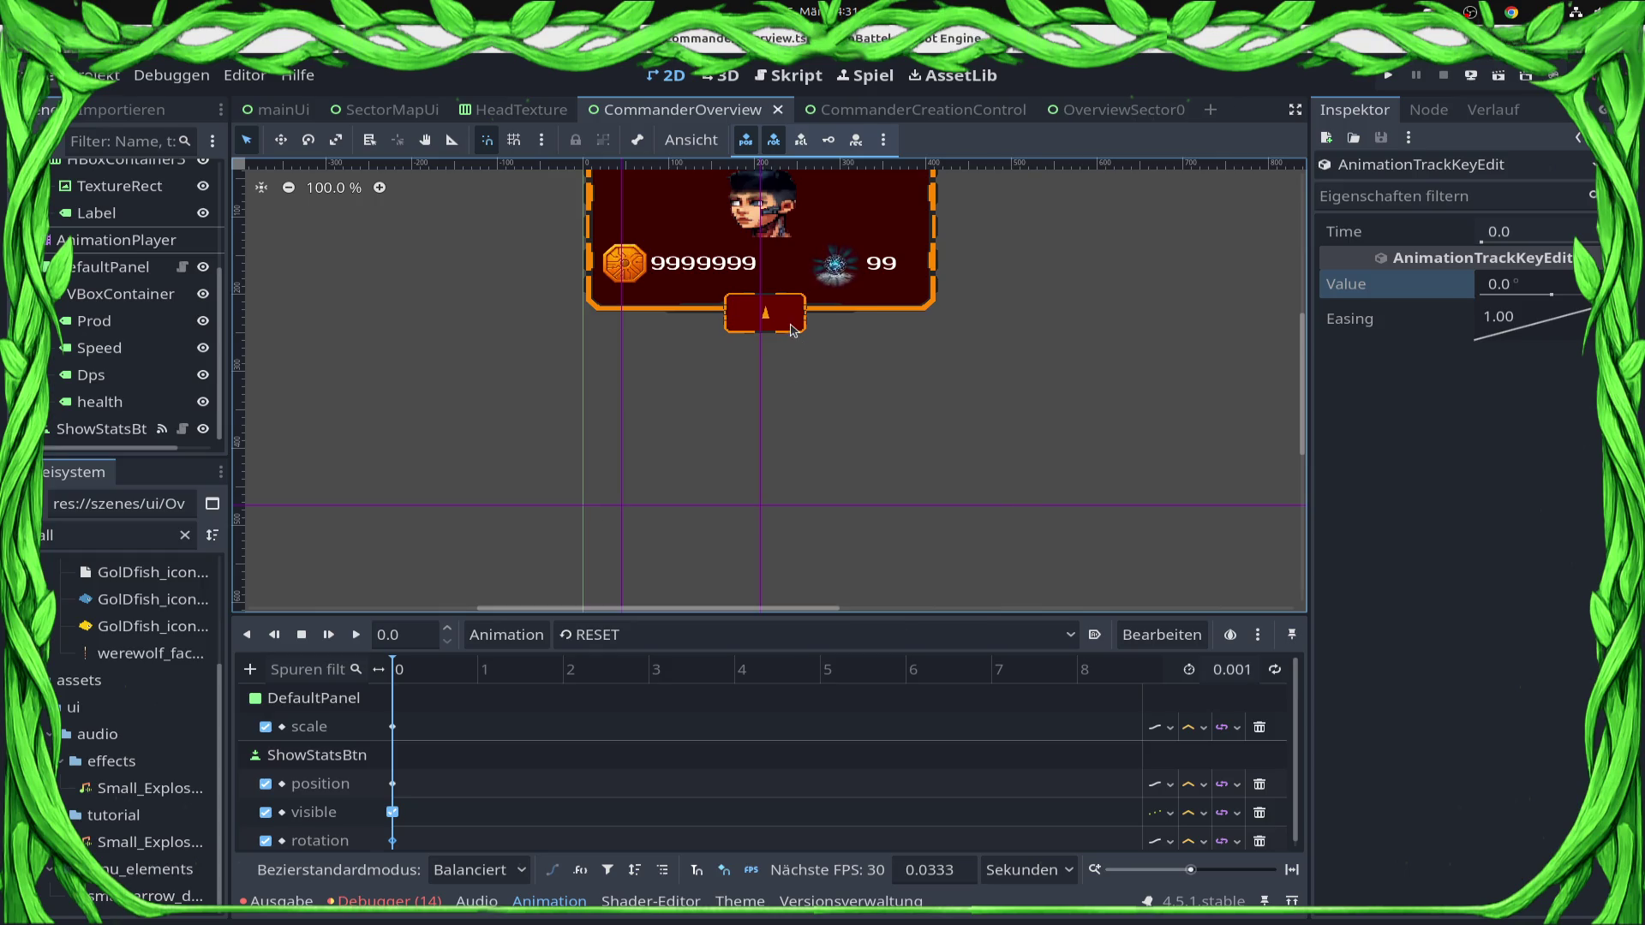
Reset ShowStatsBtn's own rotation to 0°, save, and launch the game.
click(794, 330)
scroll(1538, 809, down, 5)
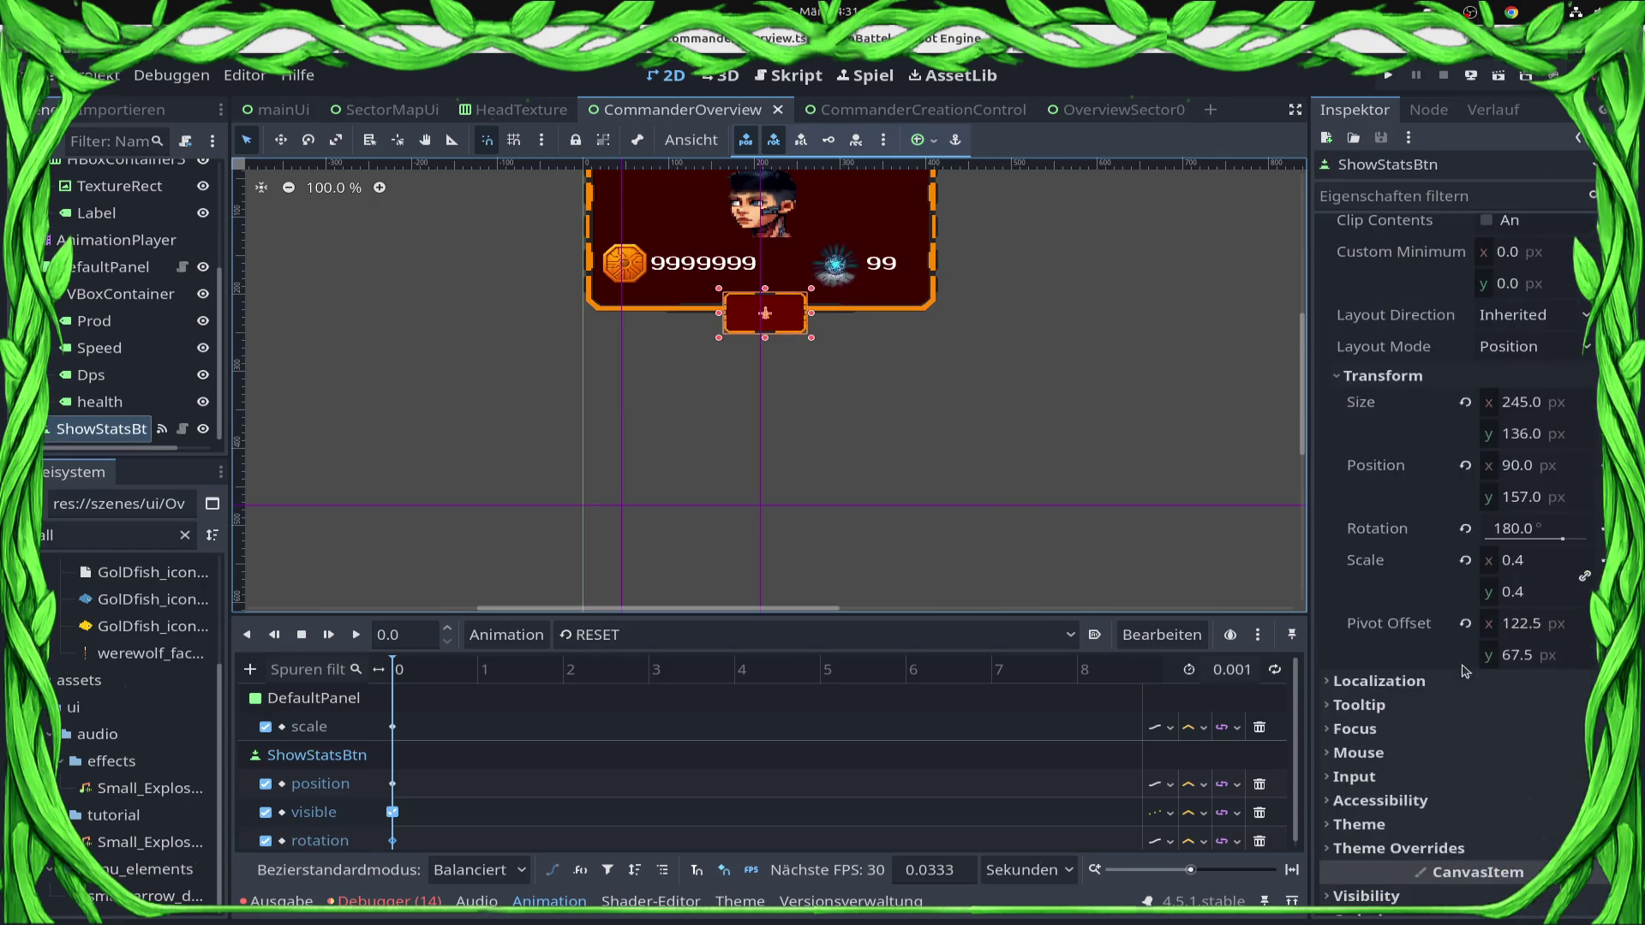
click(1465, 528)
key(ctrl+s)
scroll(825, 306, up, 2)
click(1374, 77)
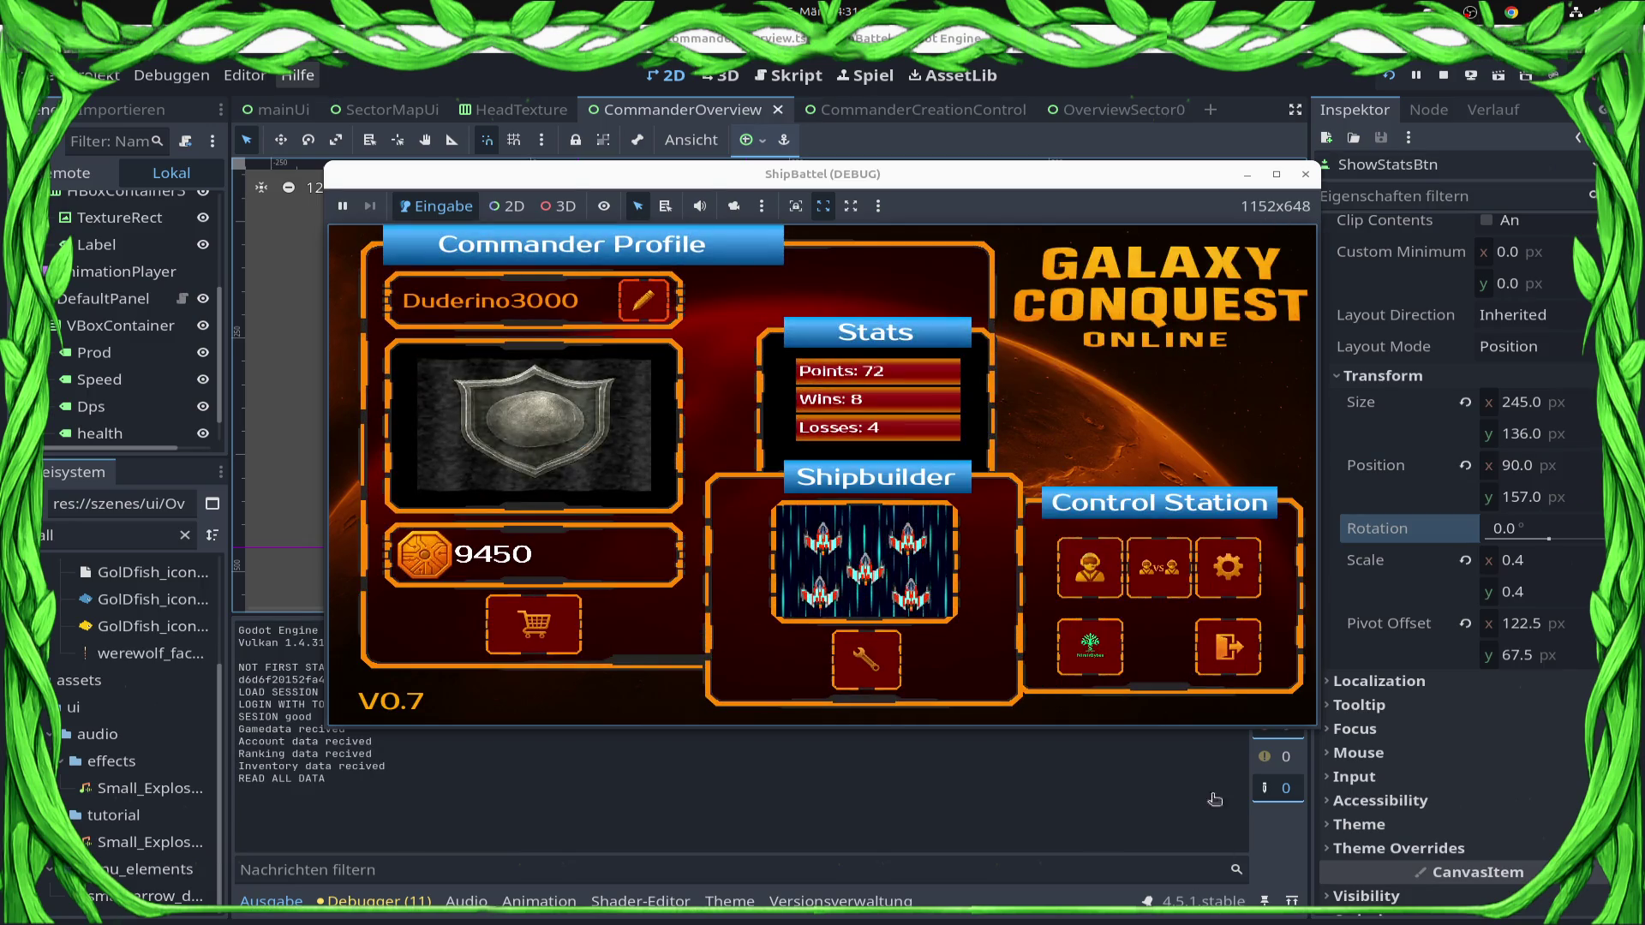
Pick a commander portrait, enter the sector map, pop out the stats box, then stop the game.
click(660, 423)
click(707, 370)
click(707, 370)
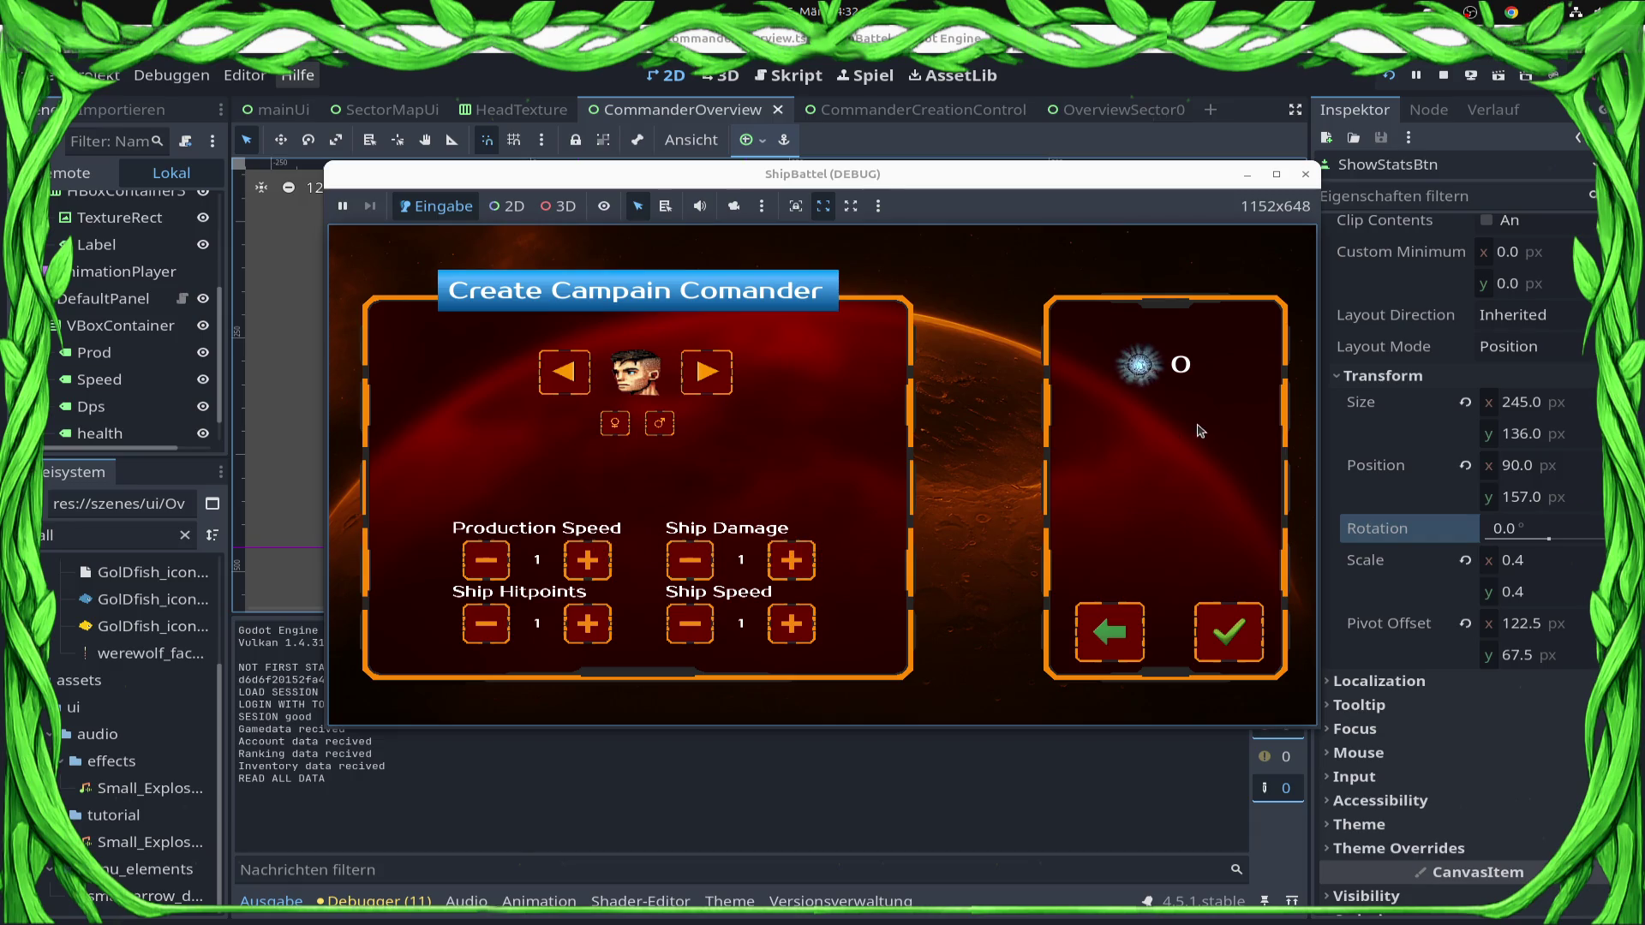
click(1256, 658)
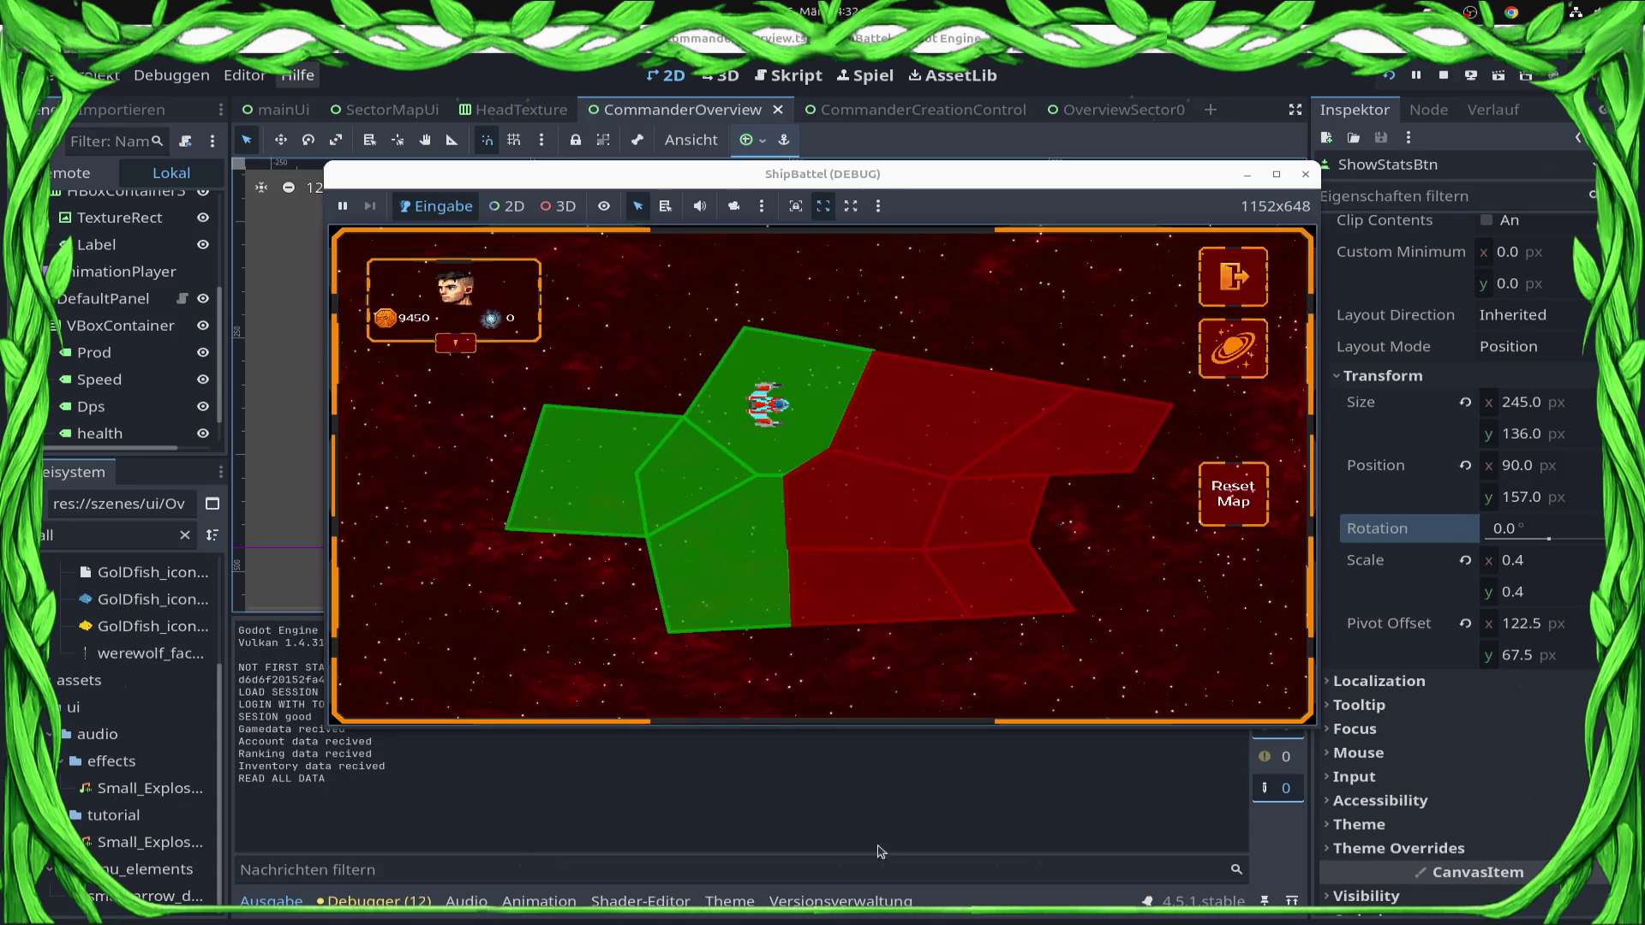
click(457, 345)
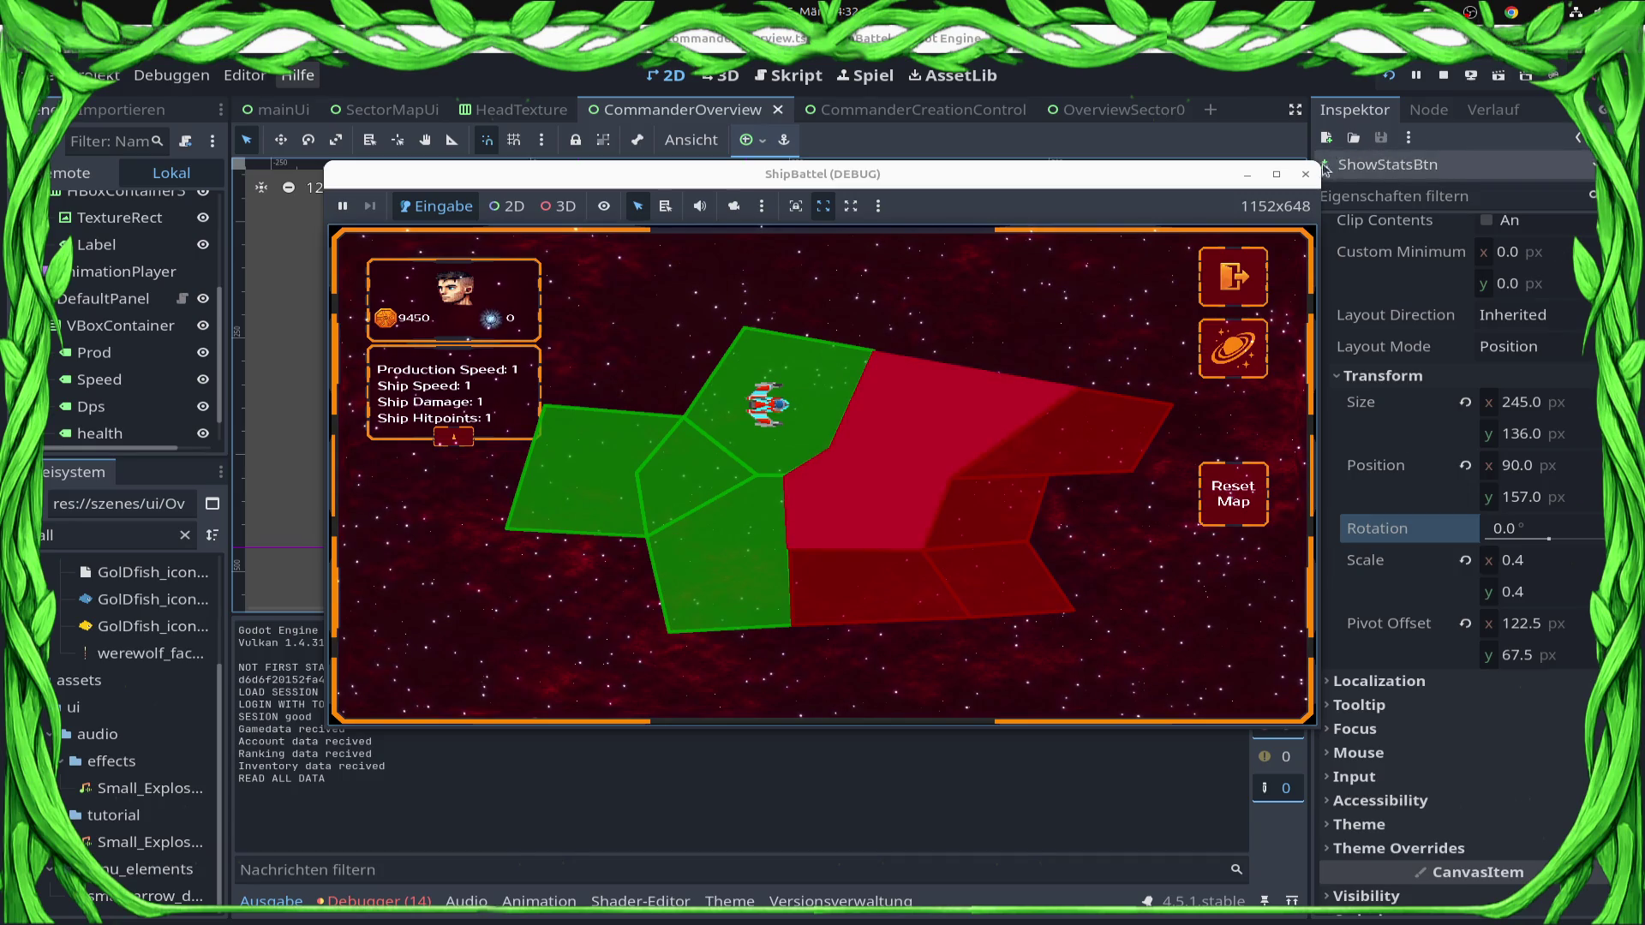
click(1304, 174)
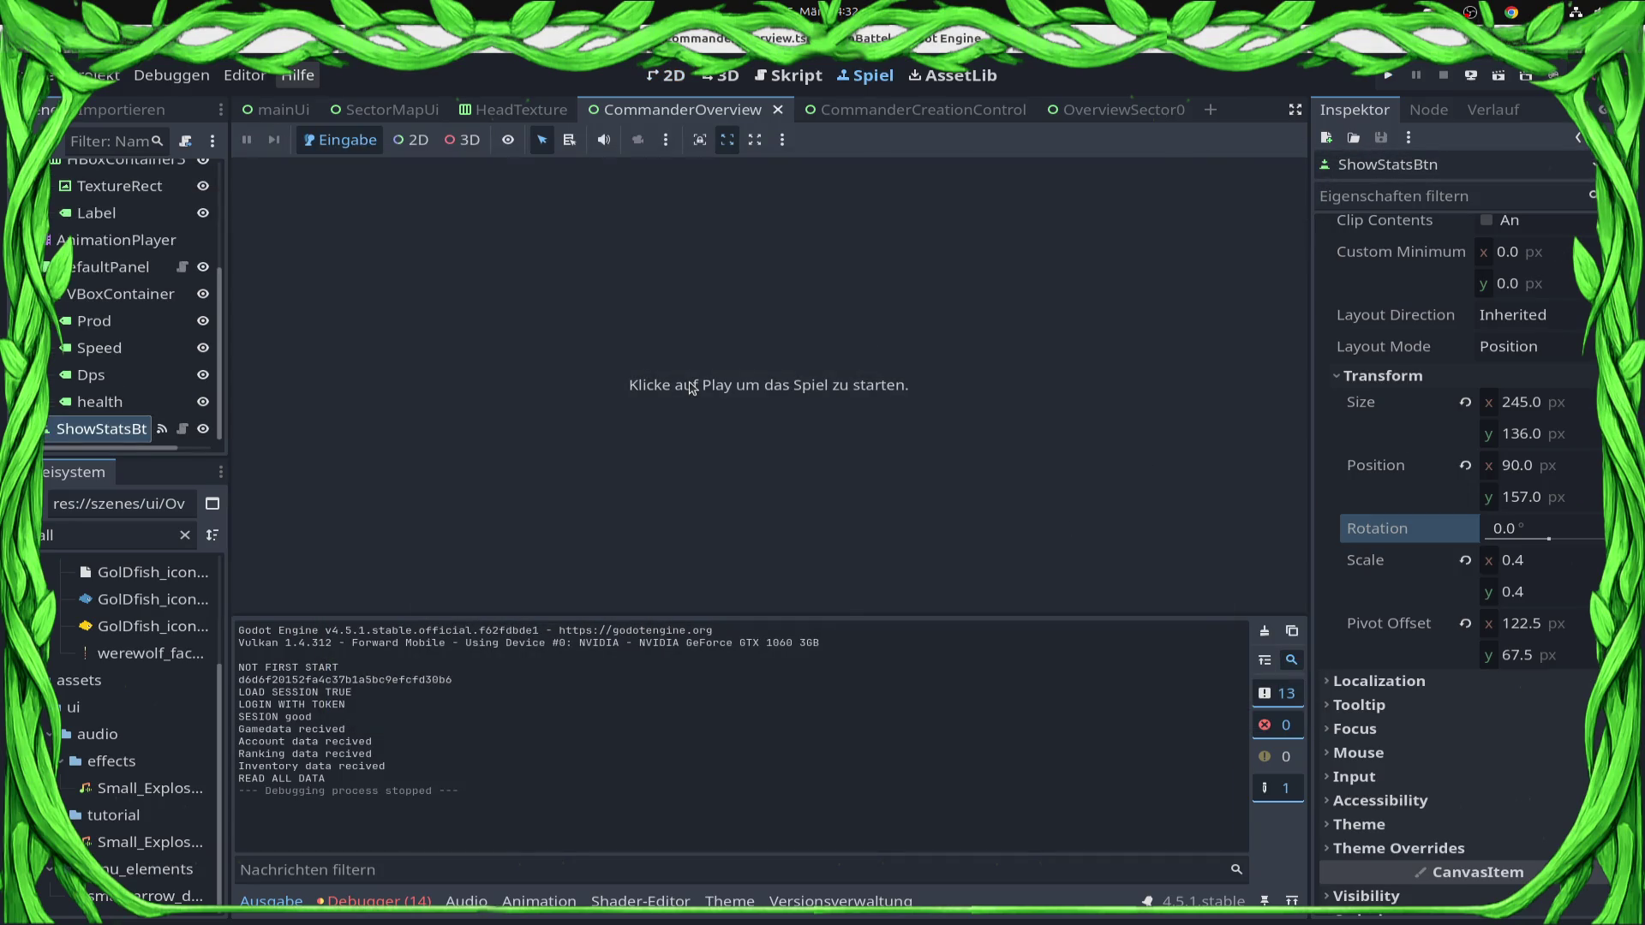
In the 2D view, set DefaultPanel's vertical scale to 1.0.
click(668, 76)
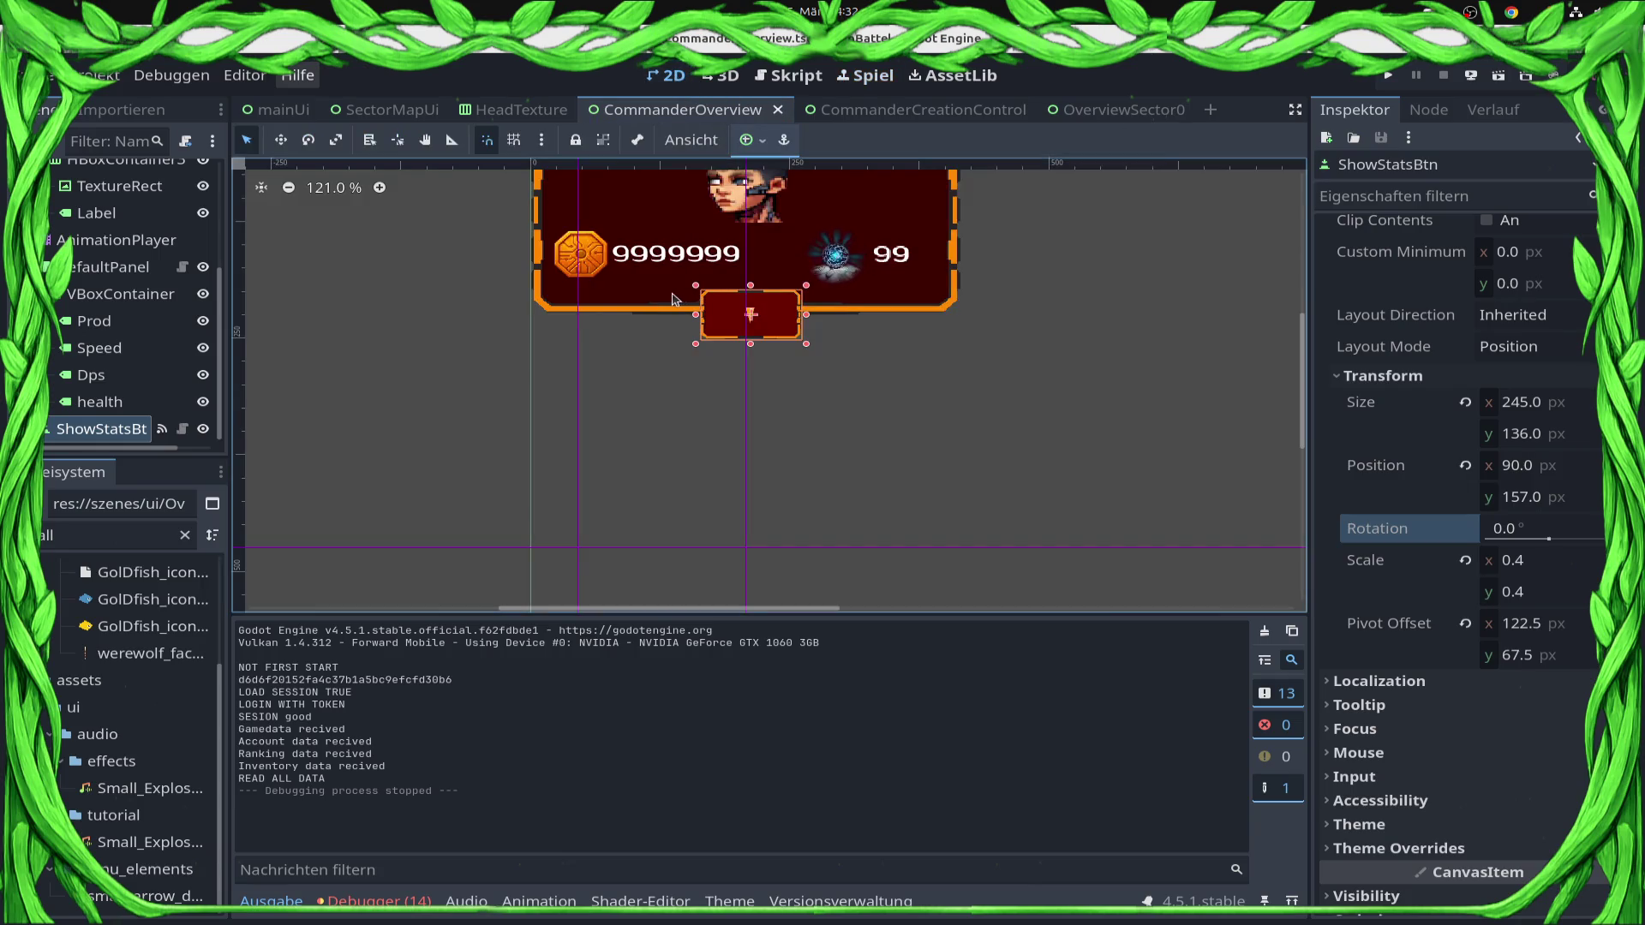
click(681, 302)
scroll(690, 329, up, 3)
scroll(71, 409, down, 3)
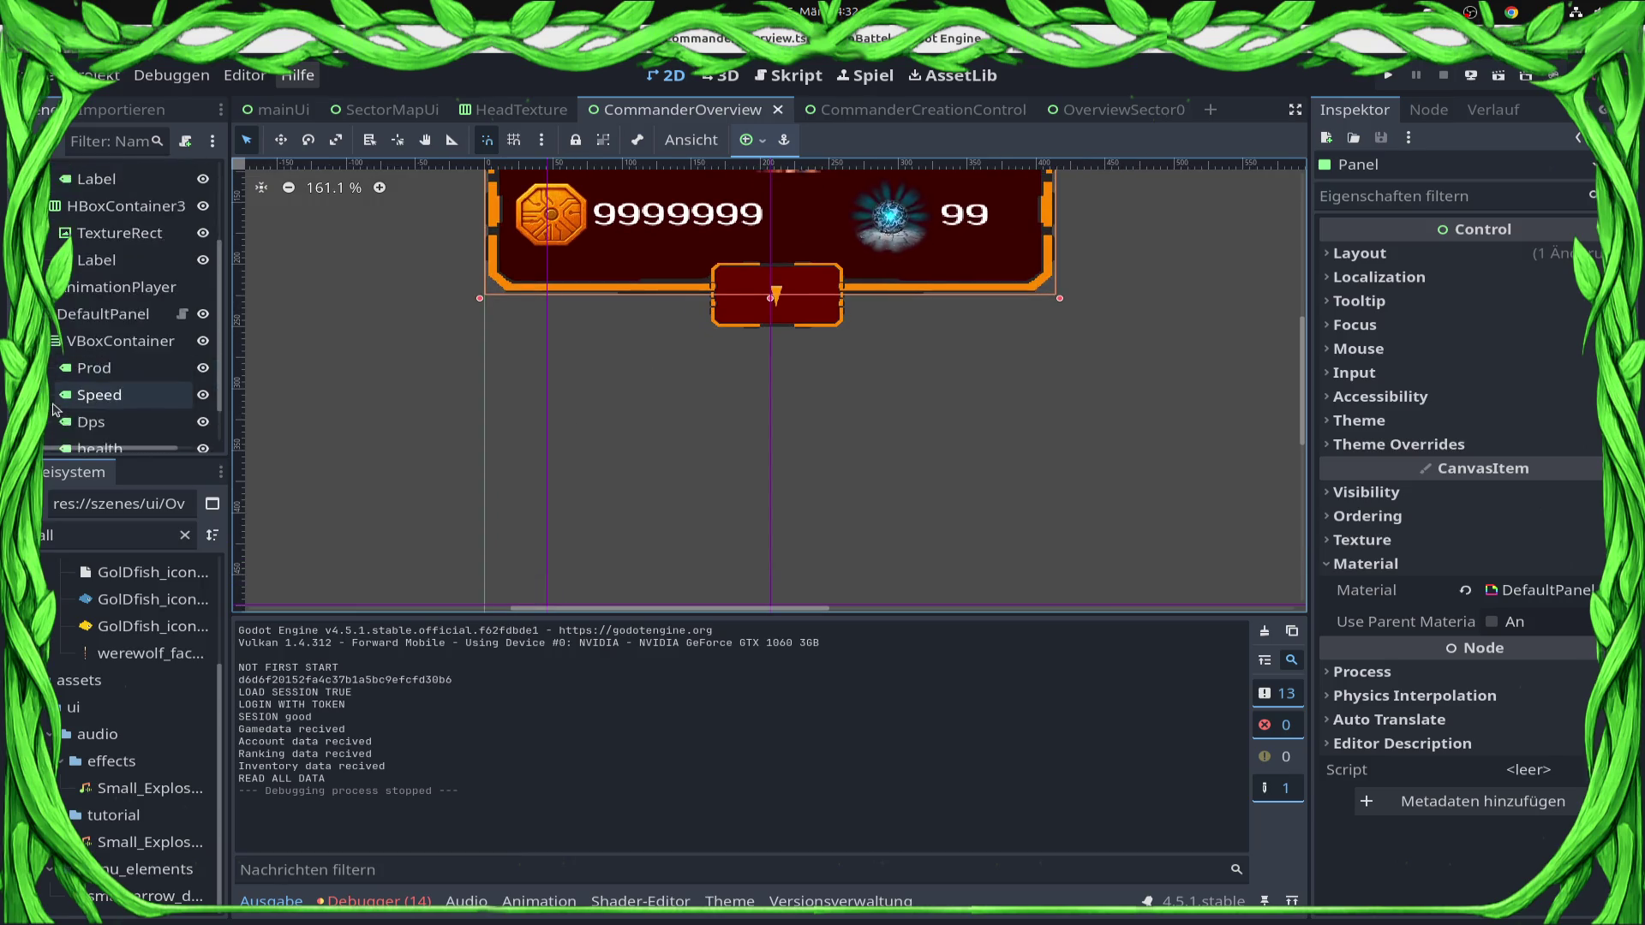
click(111, 265)
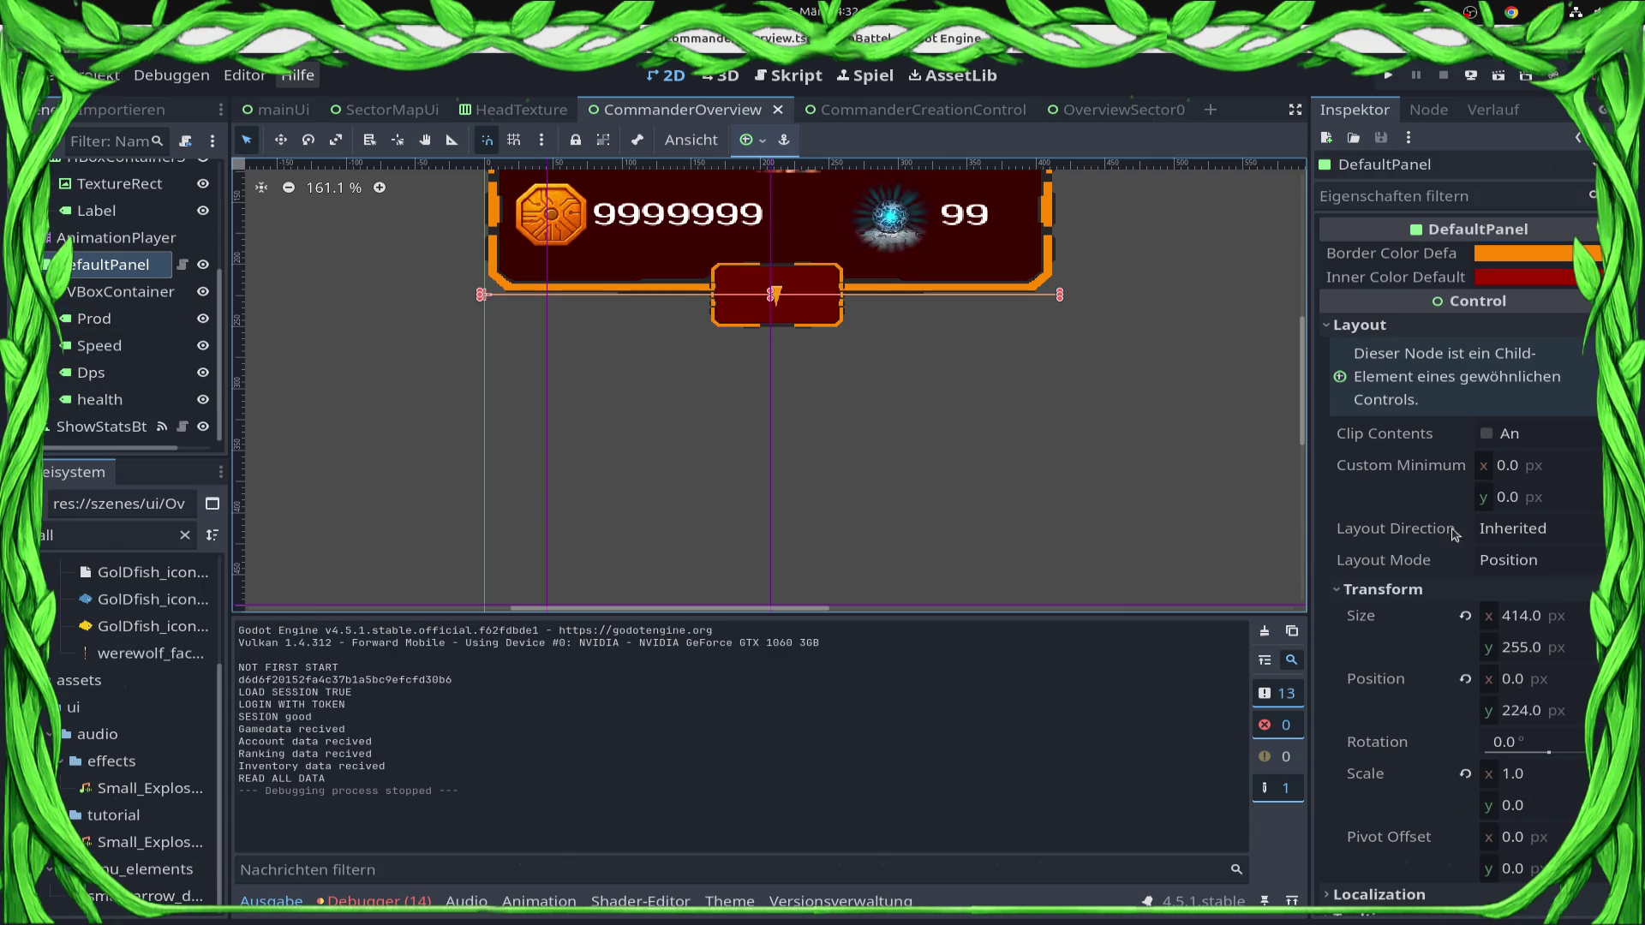
click(1547, 809)
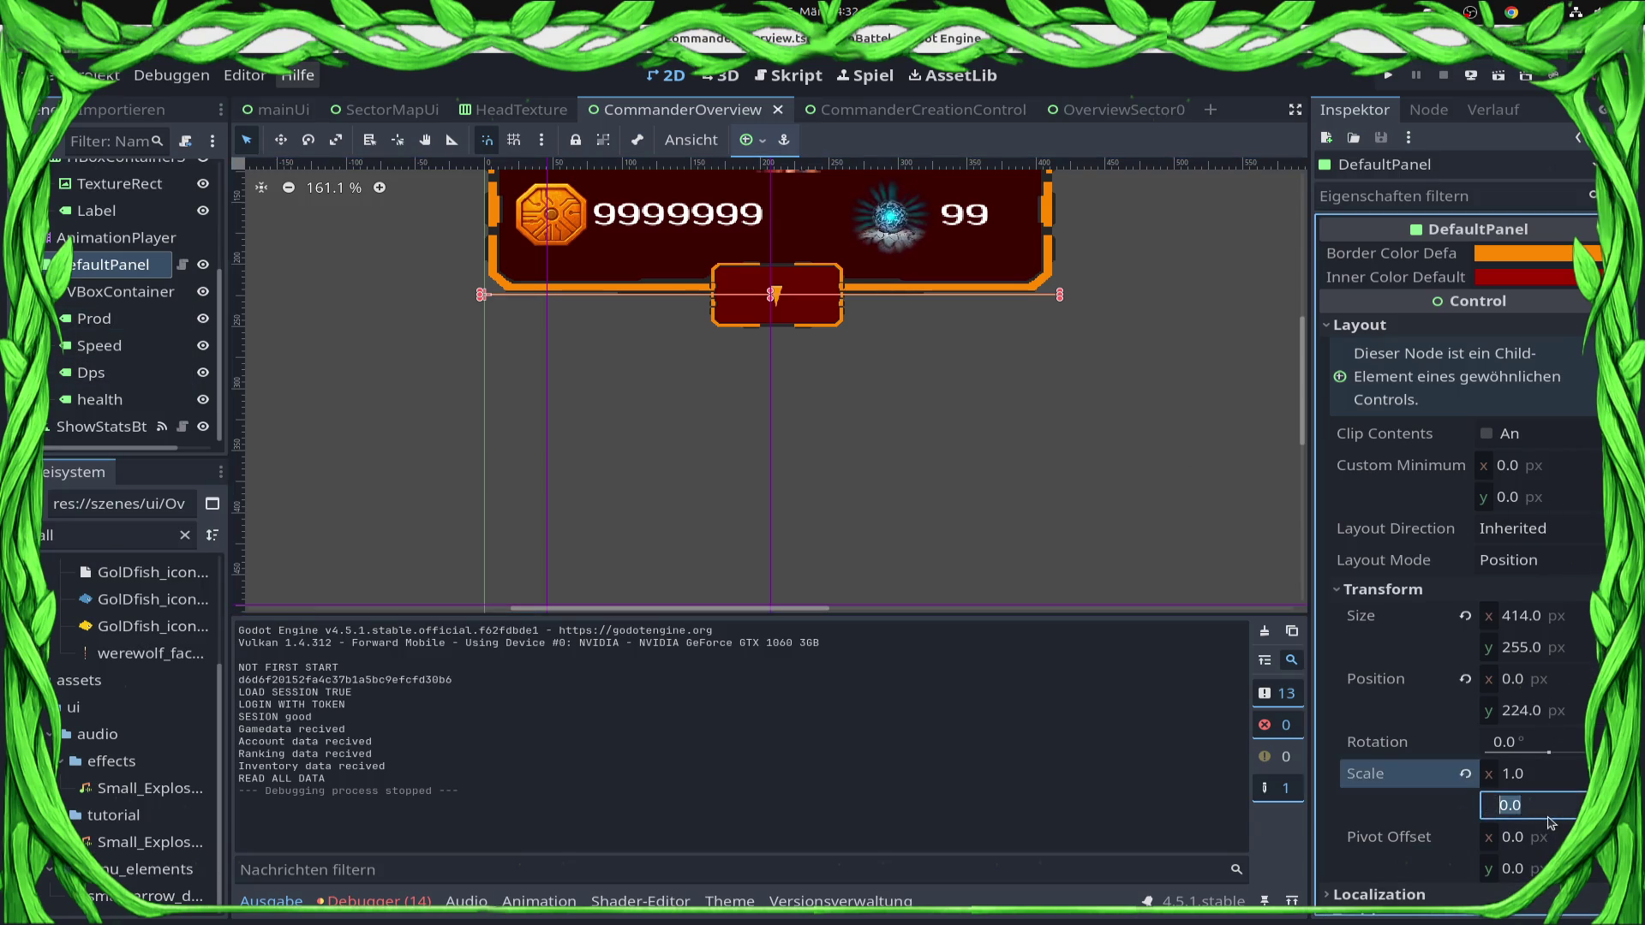
text(1.1)
key(Return)
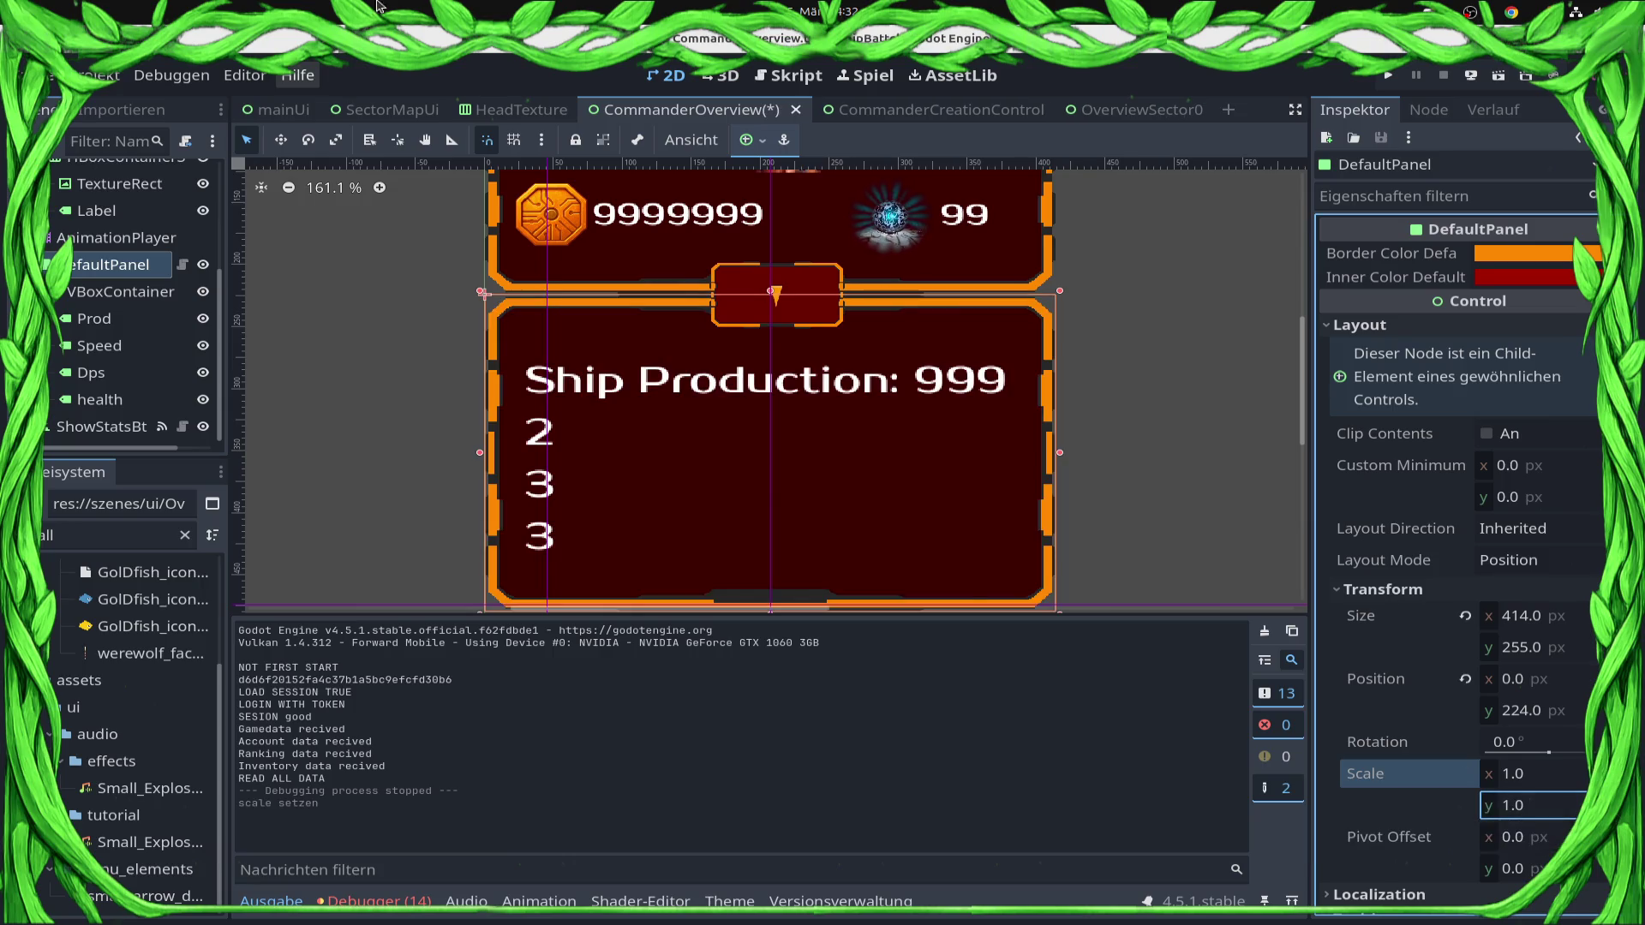
Set DefaultPanel's vertical scale back to 0 and select the AnimationPlayer.
scroll(762, 481, down, 3)
scroll(763, 481, down, 1)
click(844, 496)
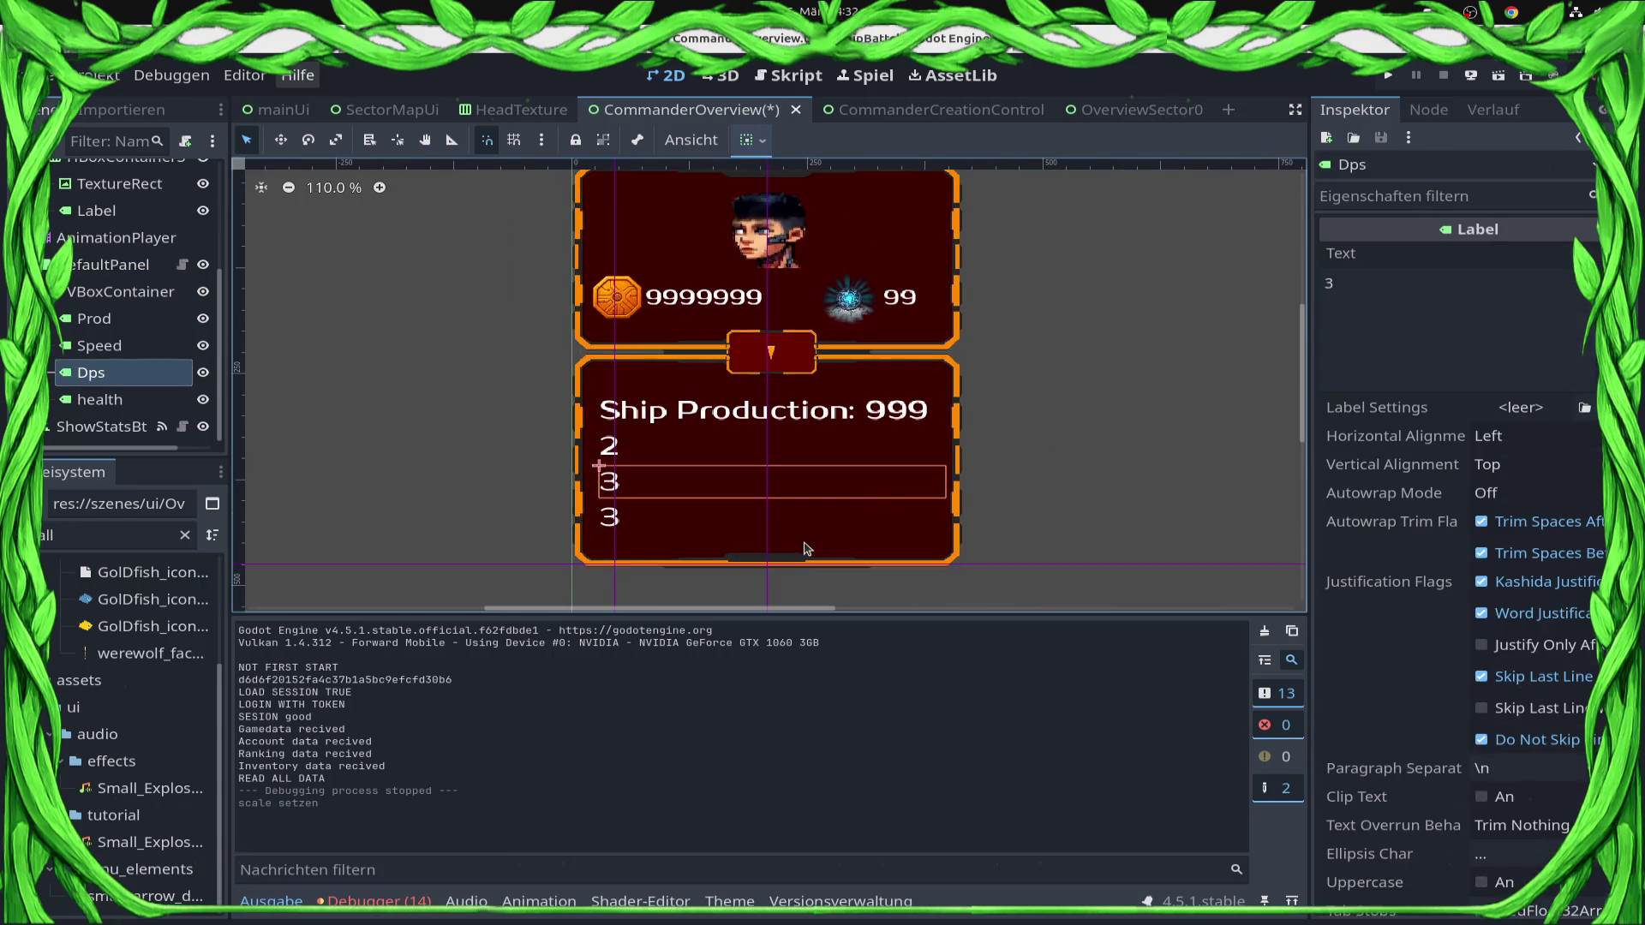
click(804, 549)
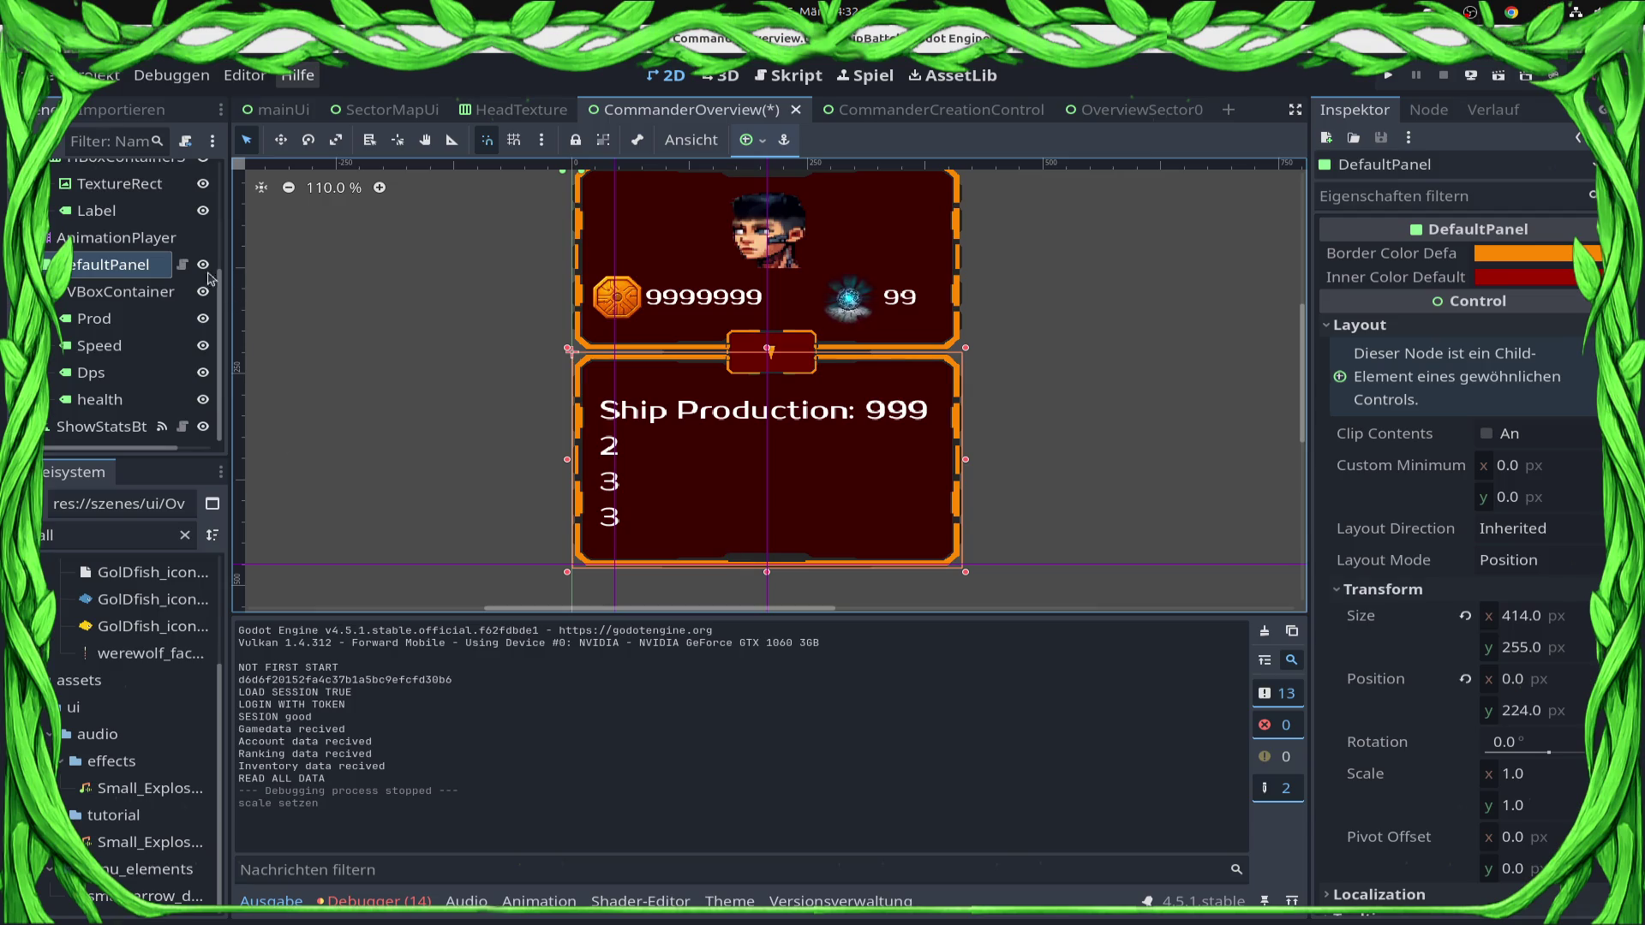
click(1544, 814)
text(0)
key(Return)
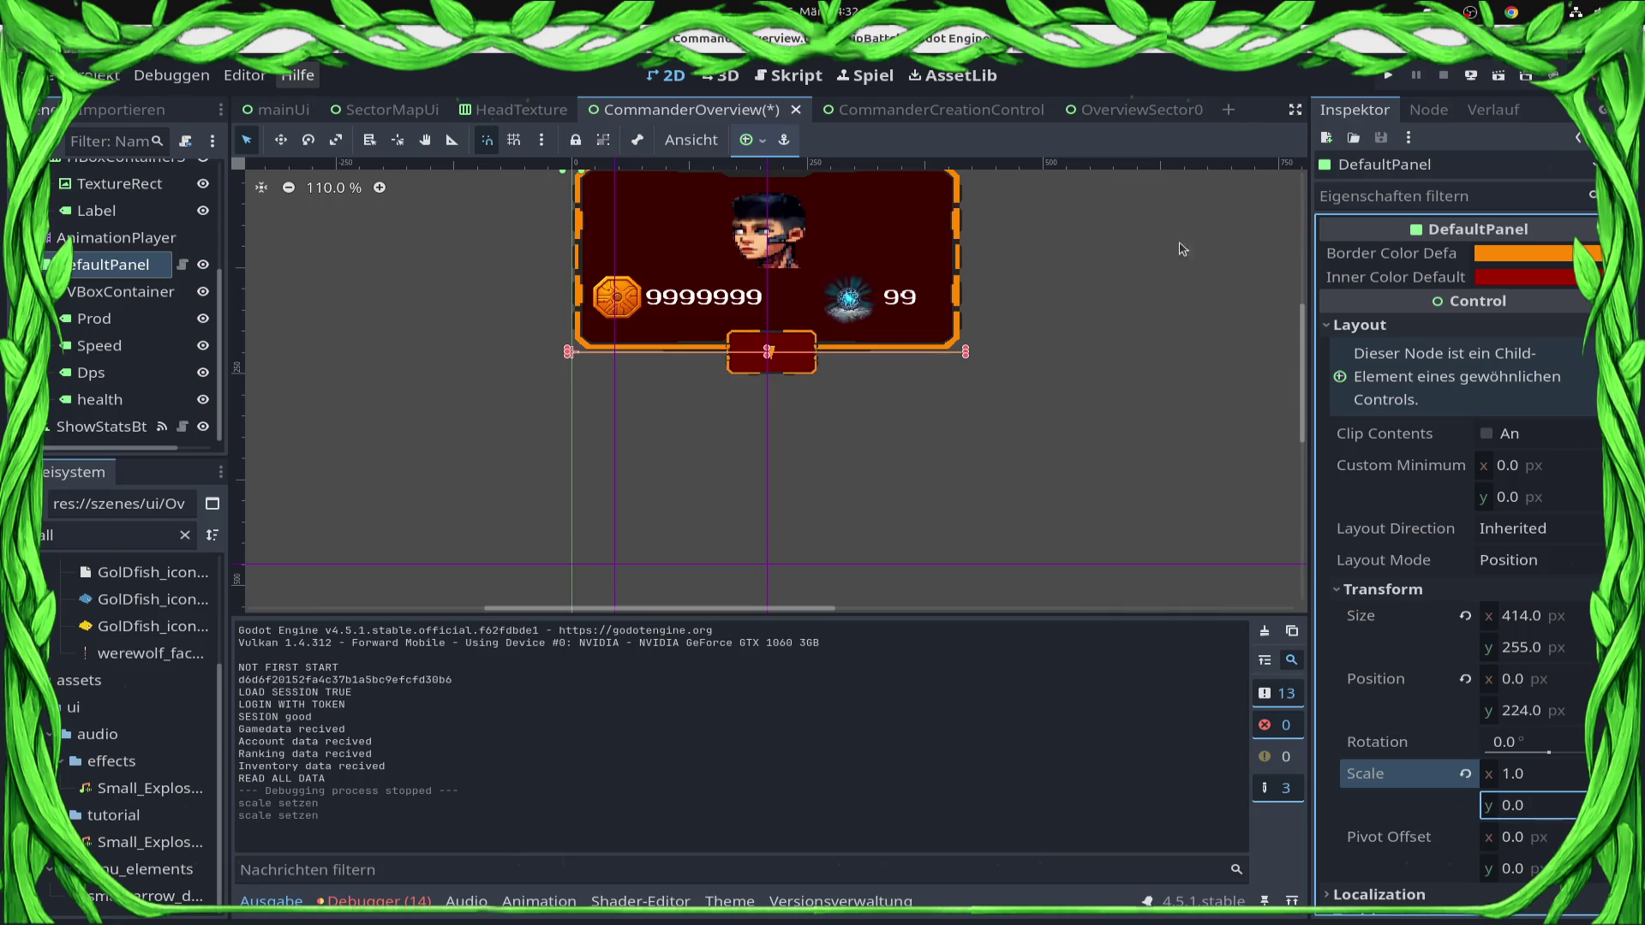
click(96, 235)
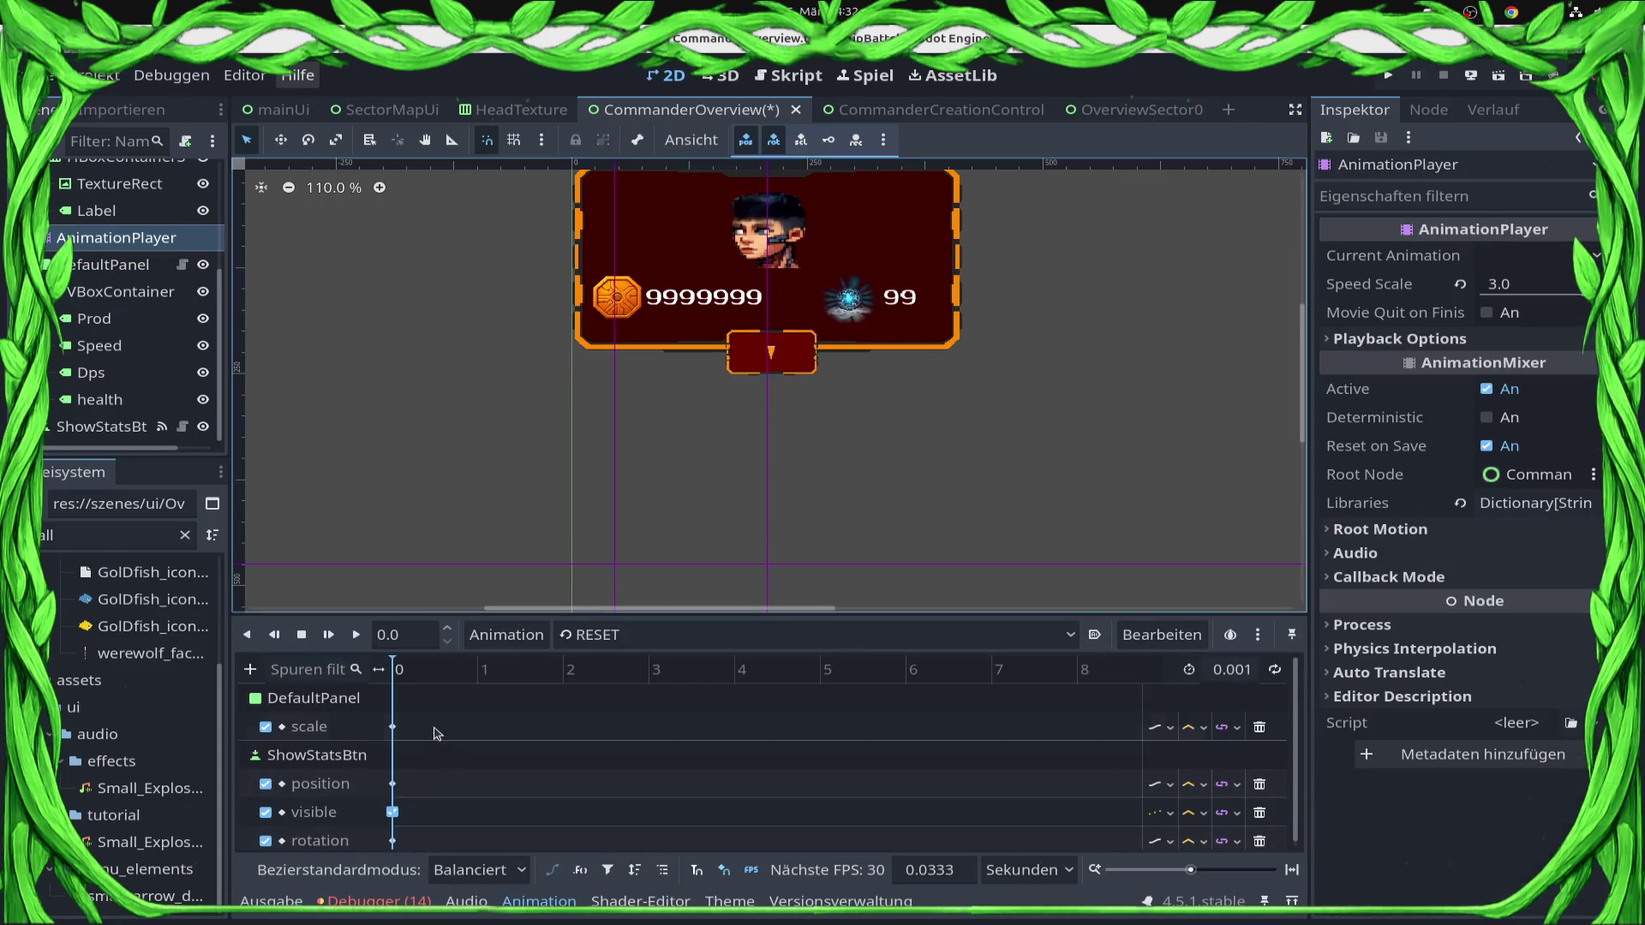
In pop_out at 1 s, prefix the health label text with 'Ship Speed :'.
click(603, 638)
click(610, 690)
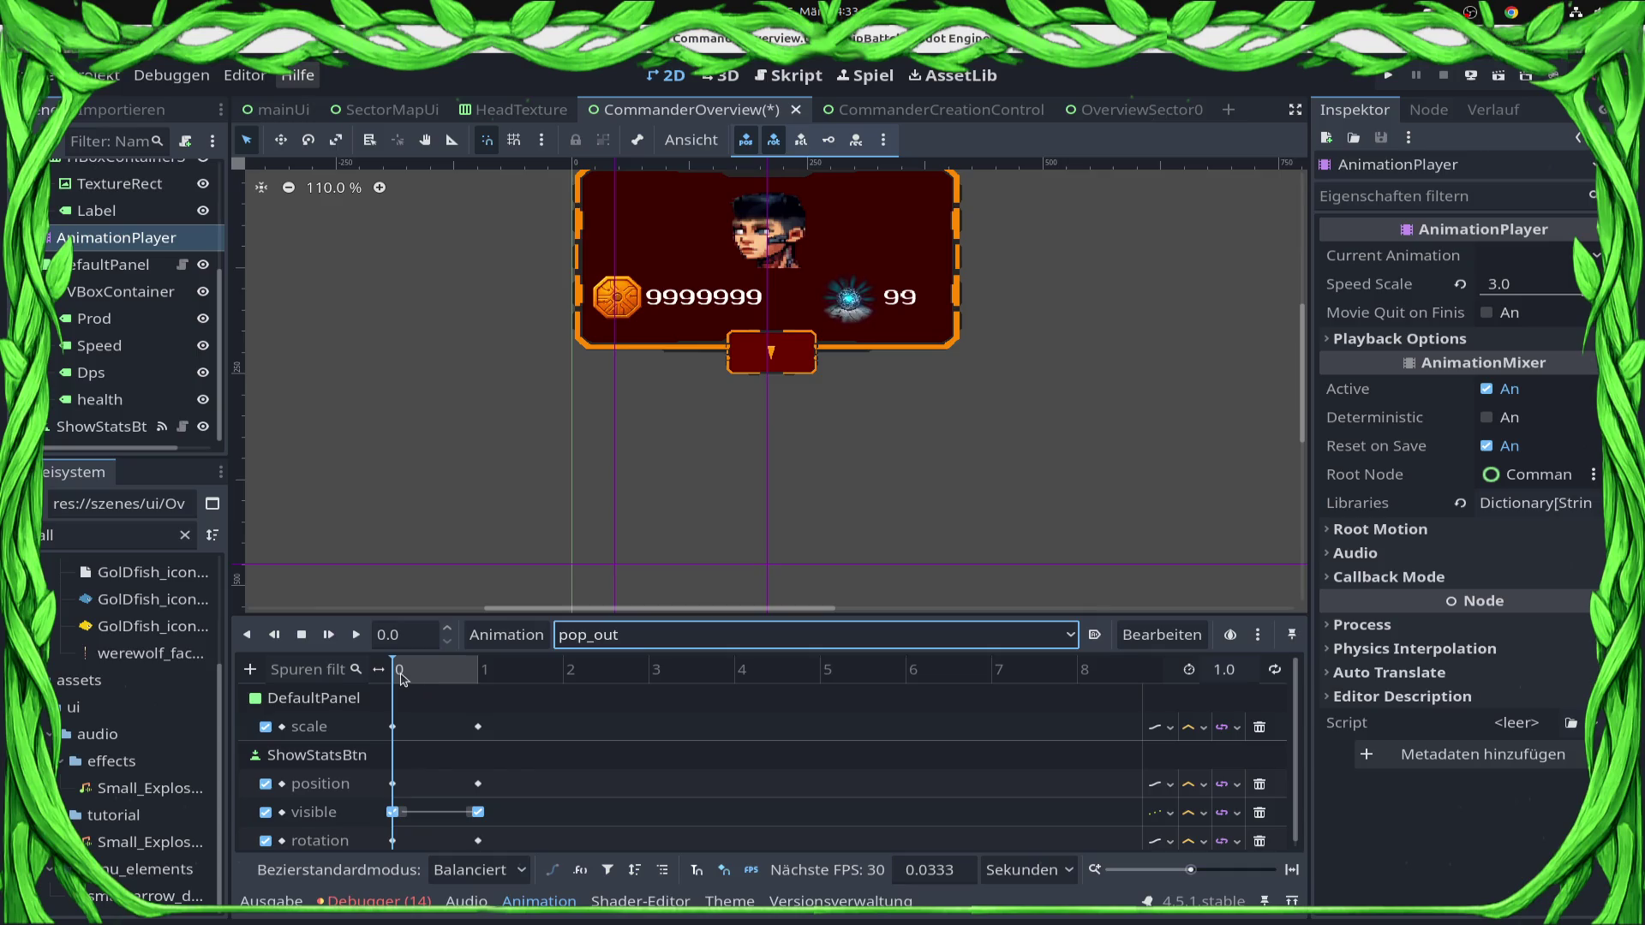
drag(402, 678, 496, 683)
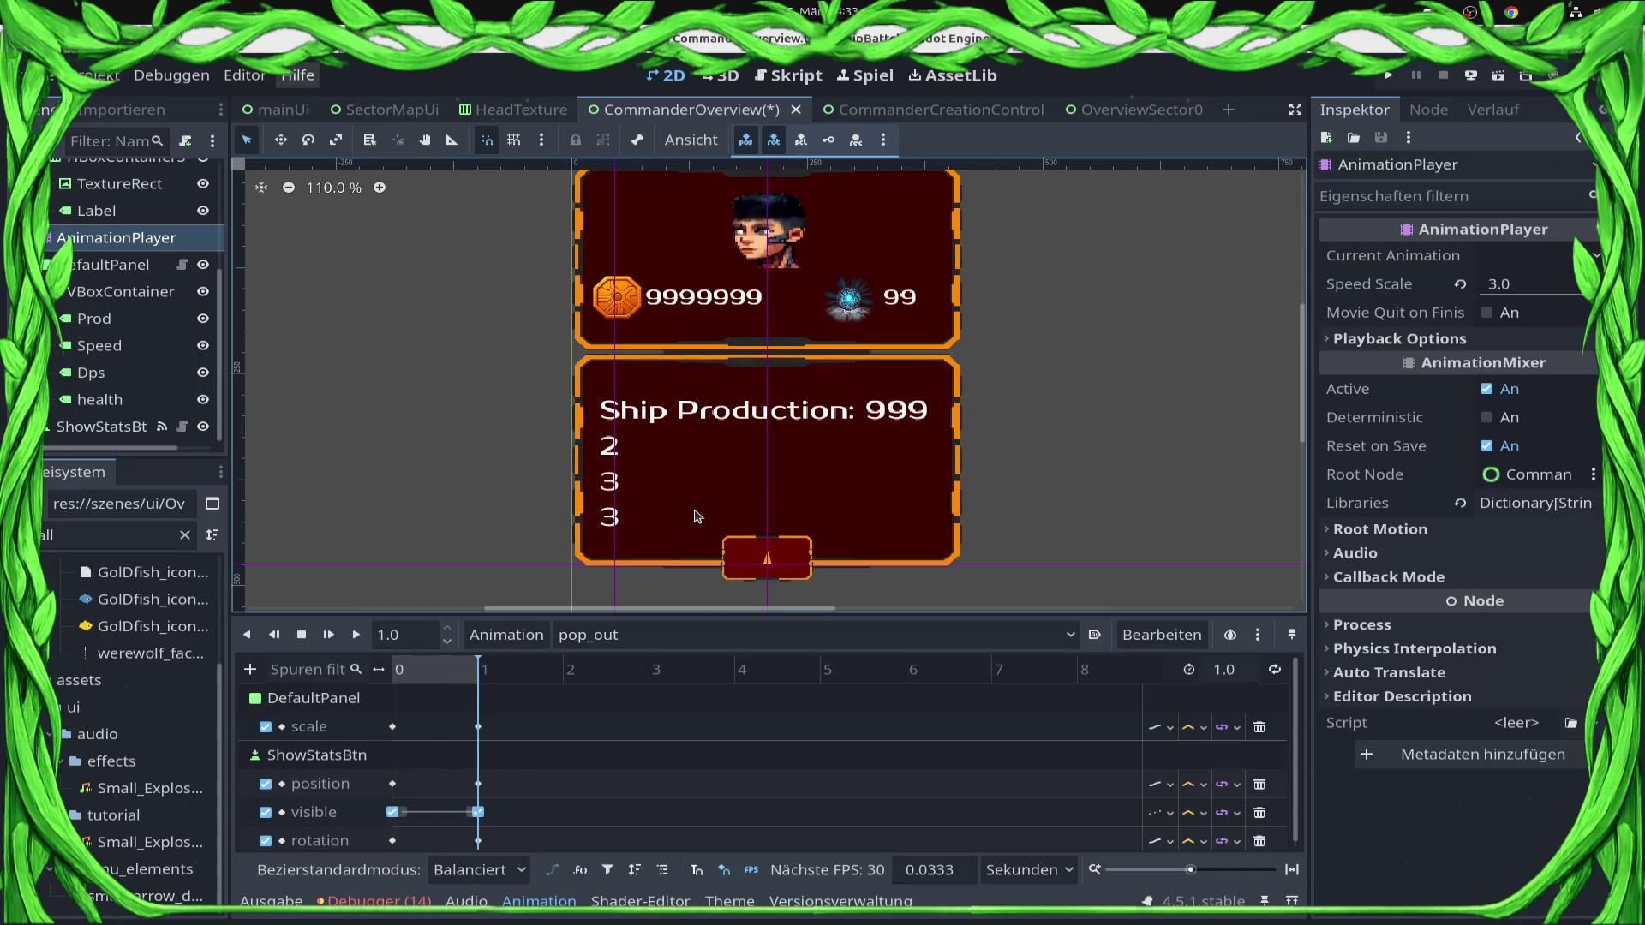
click(697, 516)
click(1358, 299)
key(Home)
text(Ship P)
key(BackSpace)
text(Speed :)
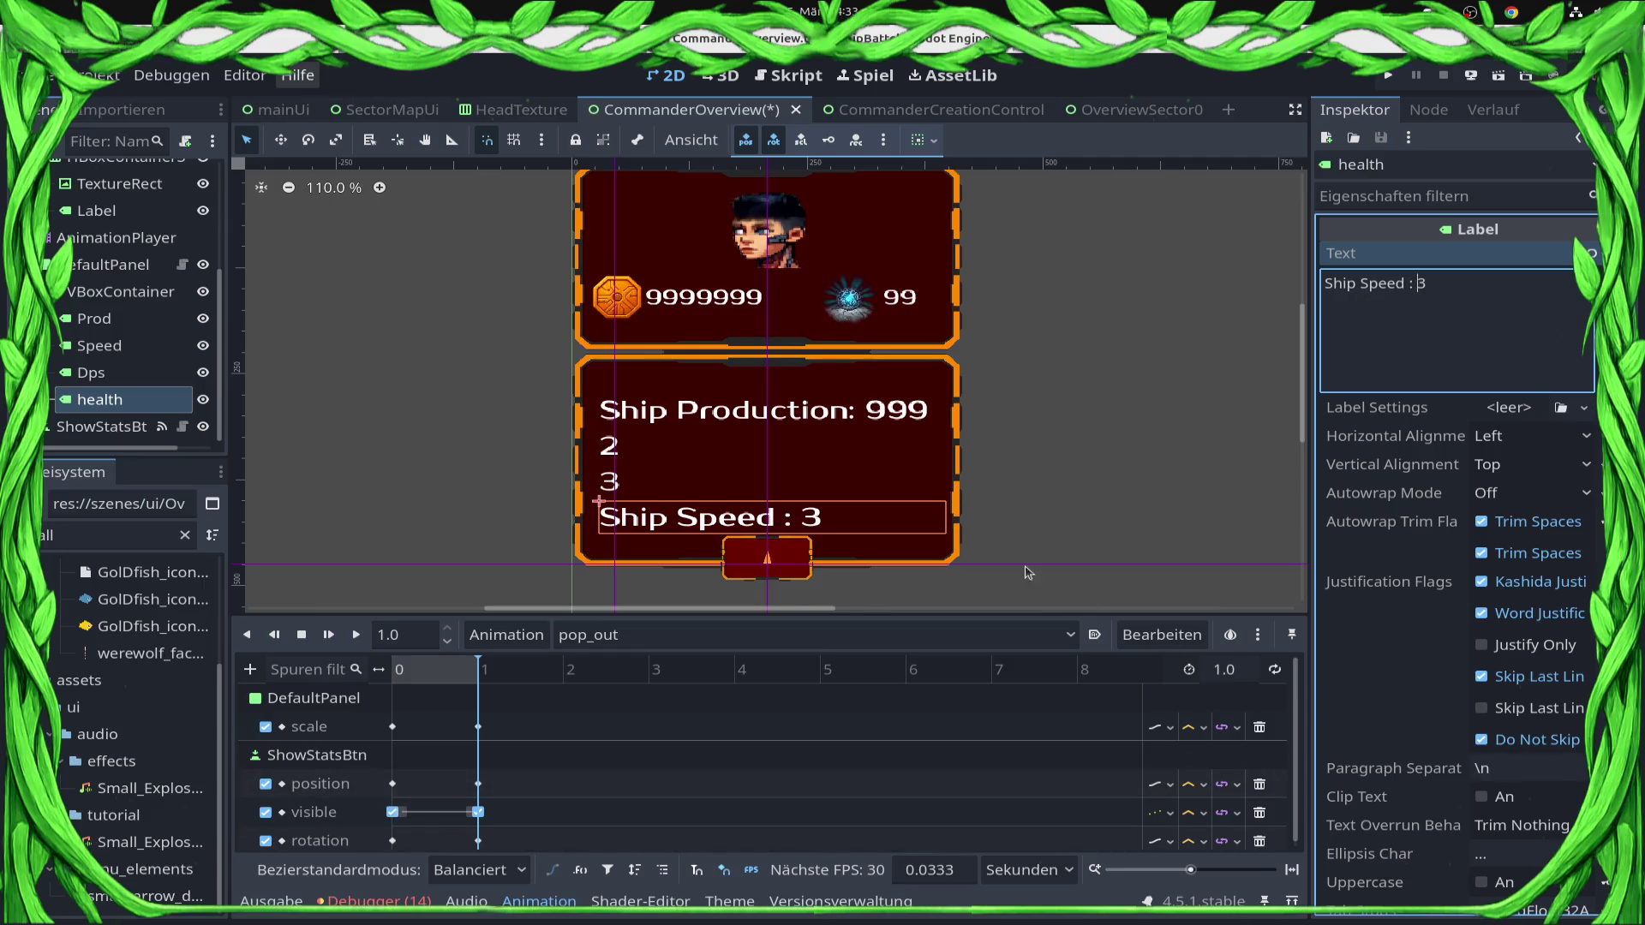
Replace ShowStatsBtn's 1 s position key with the button nudged down to y 416, and save.
scroll(462, 810, down, 1)
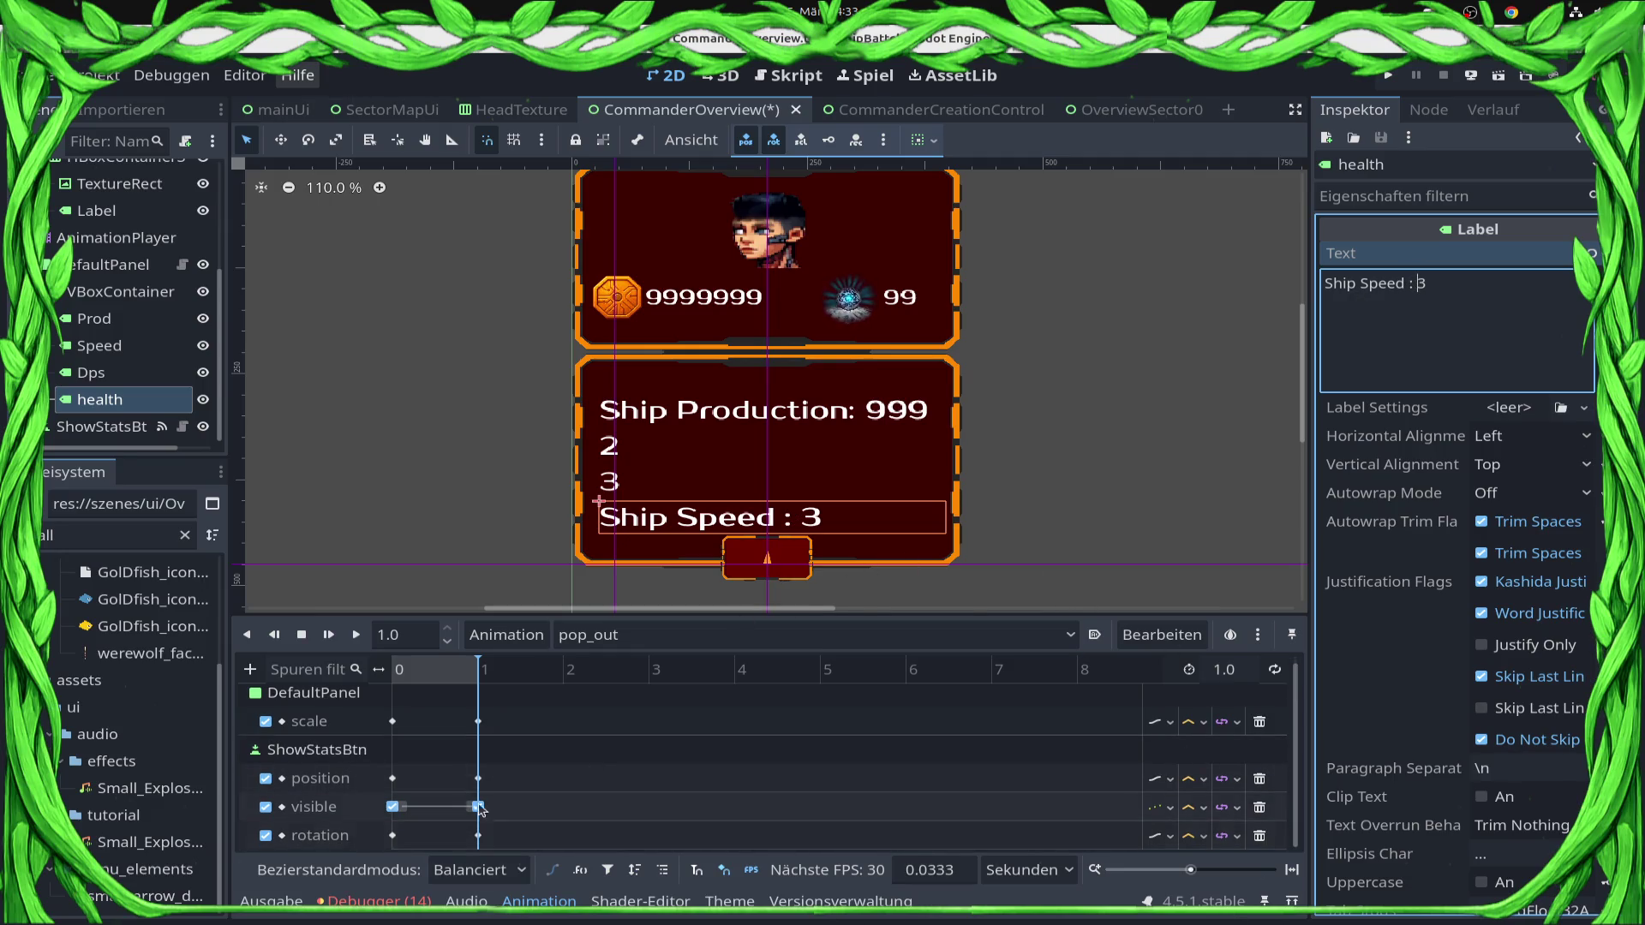
click(478, 779)
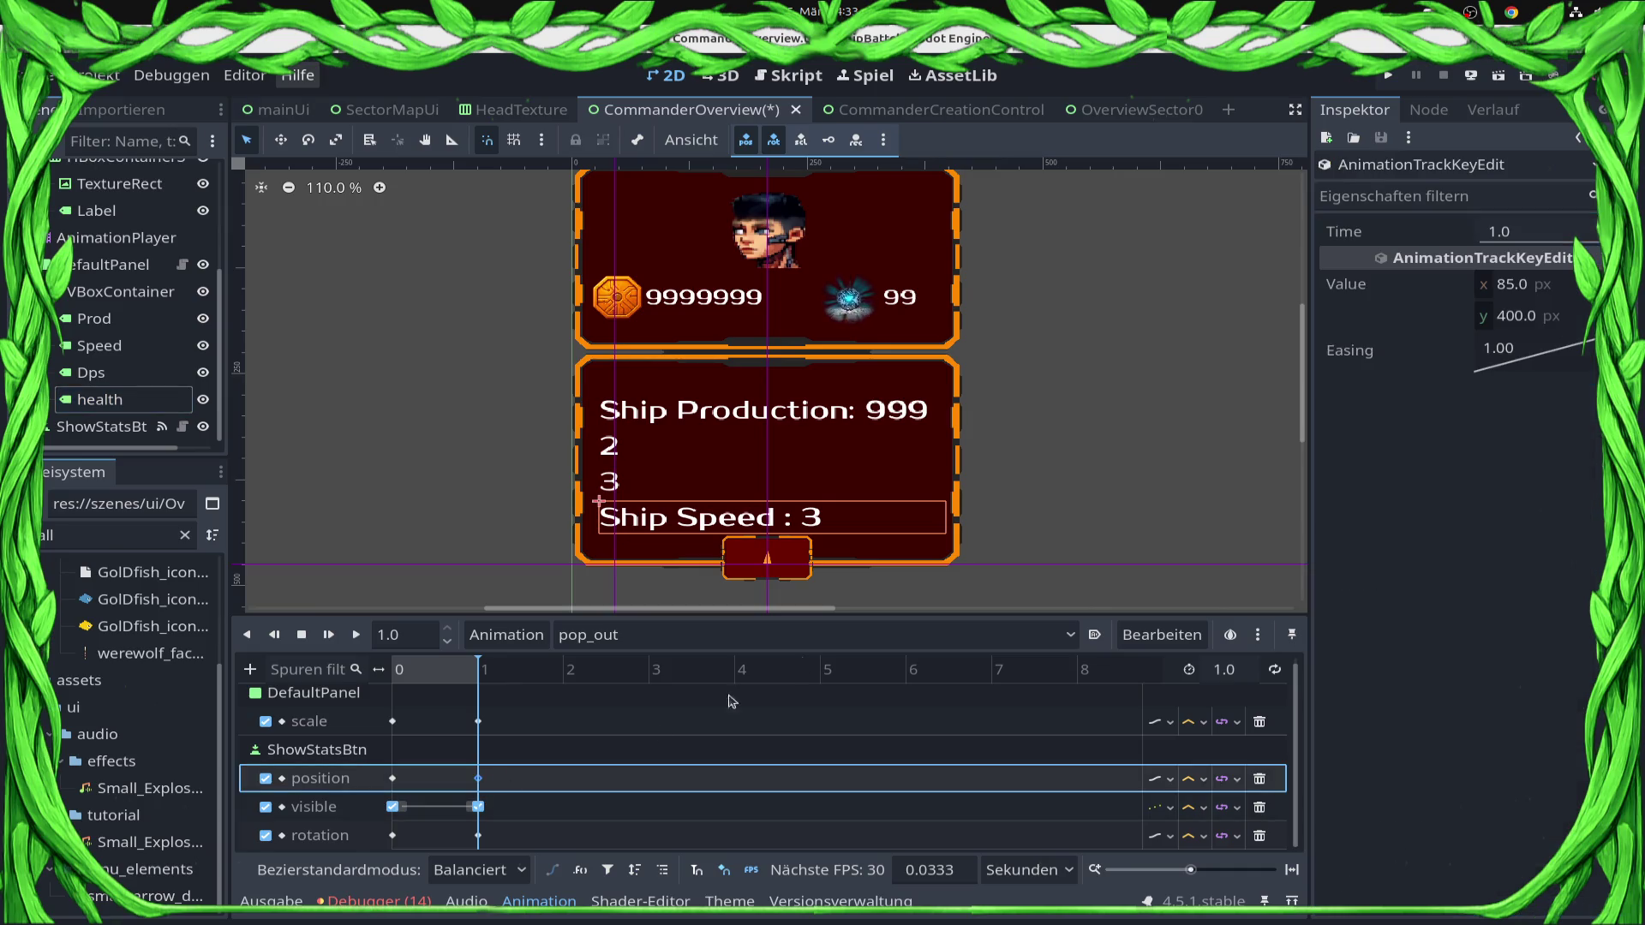
click(803, 573)
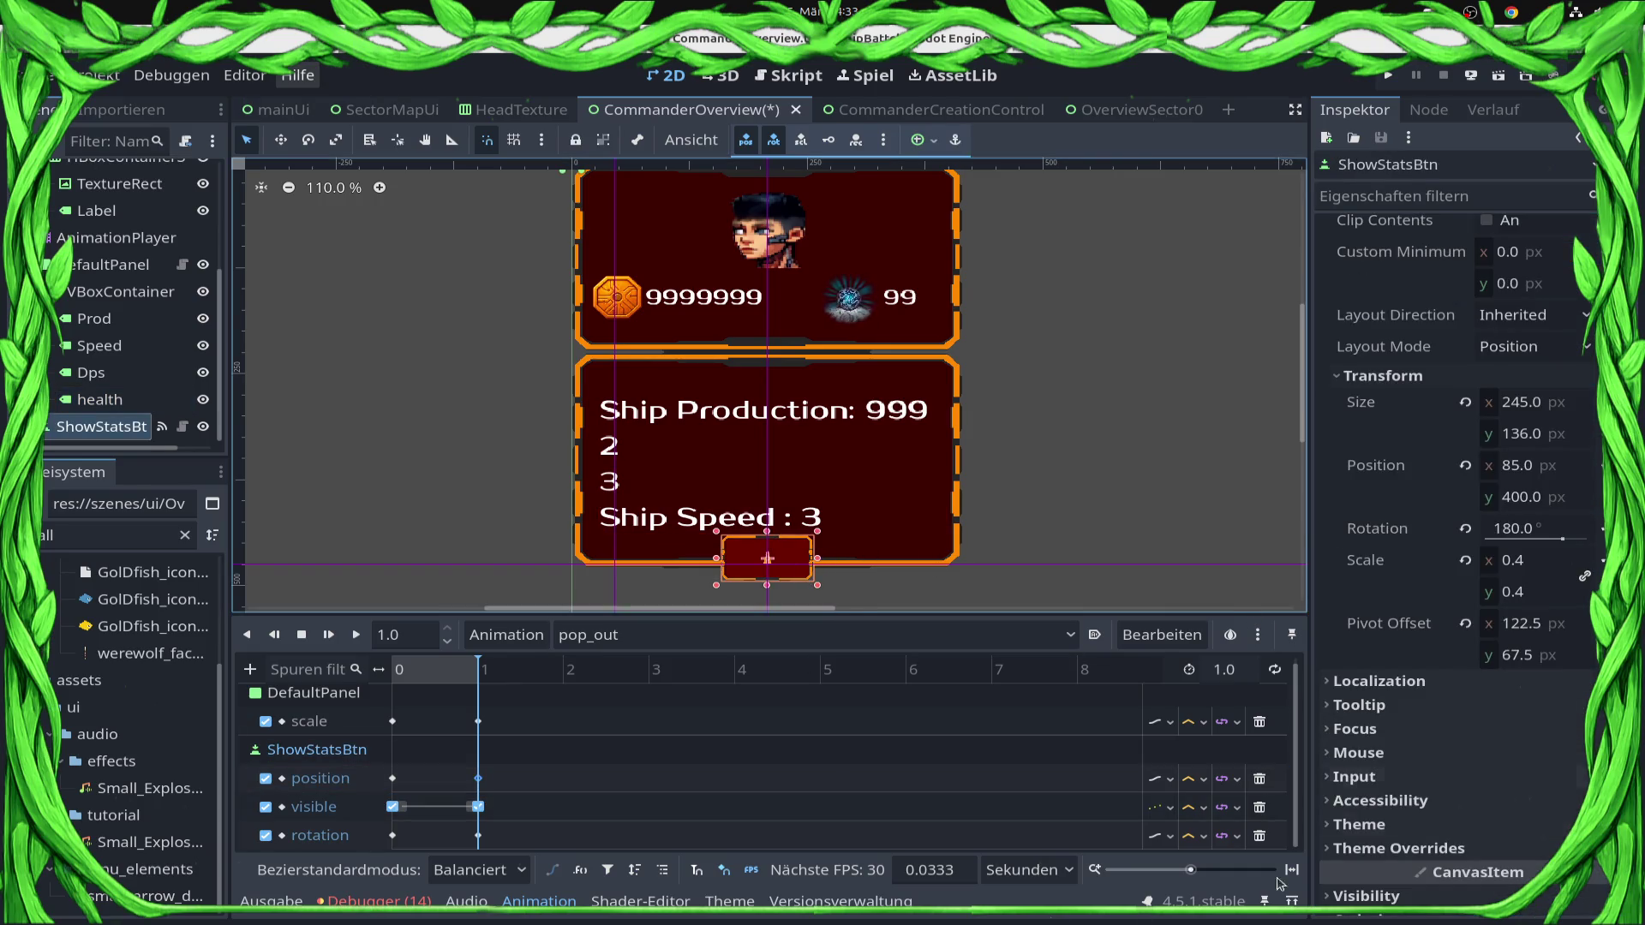
right_click(478, 779)
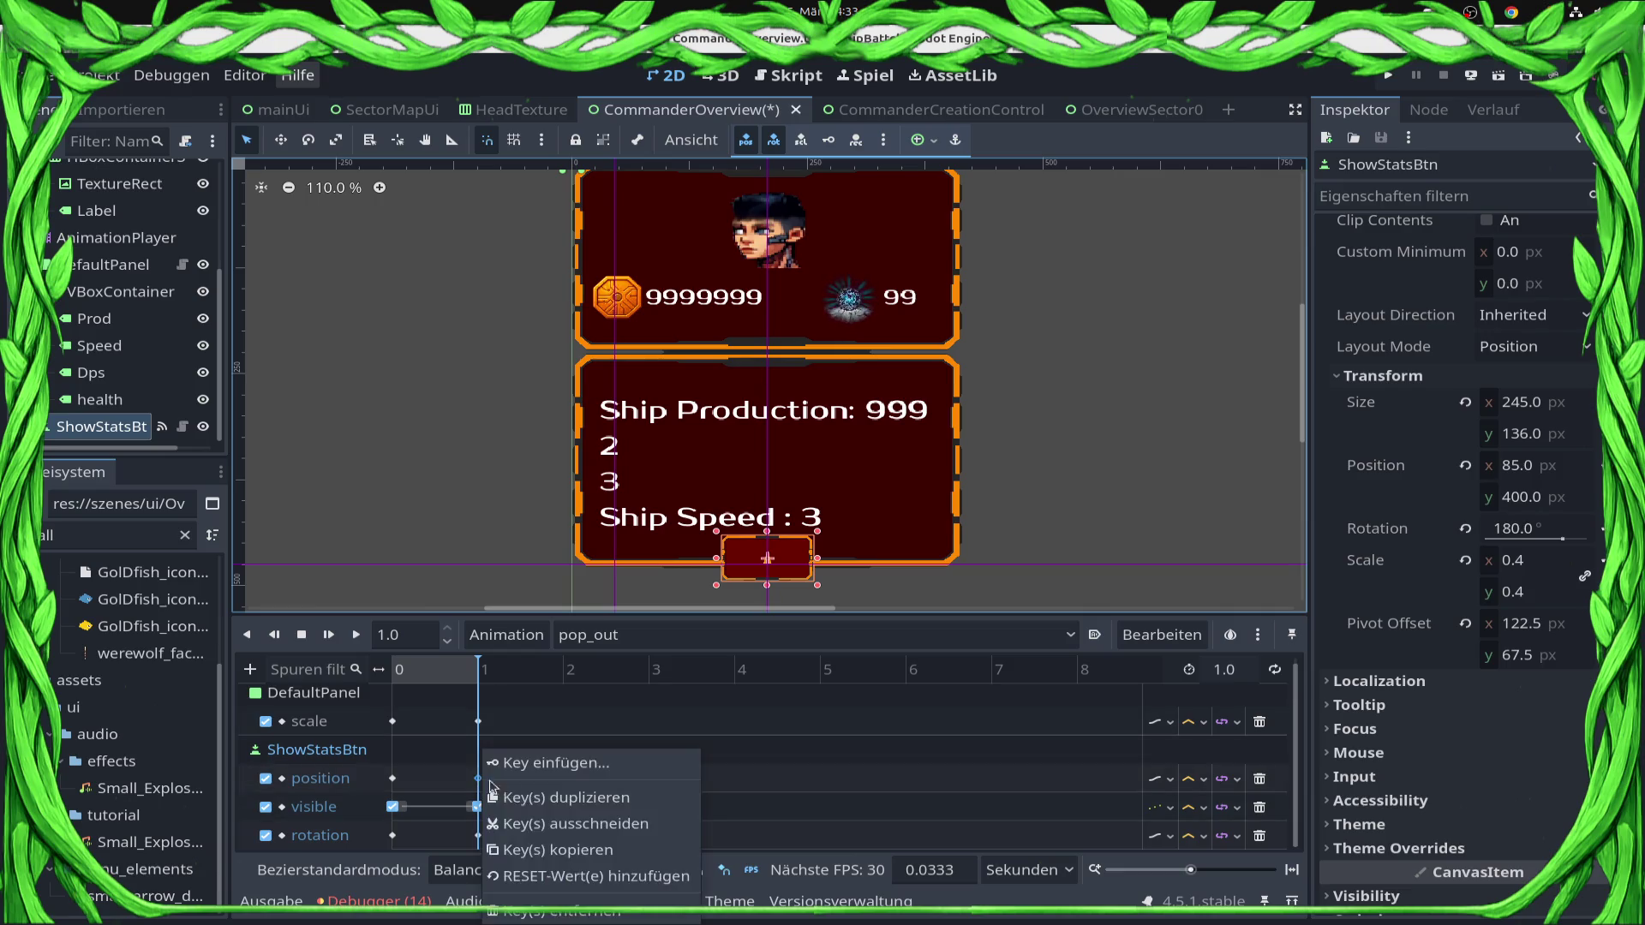
click(548, 848)
key(Down)
key(Down)
key(Down)
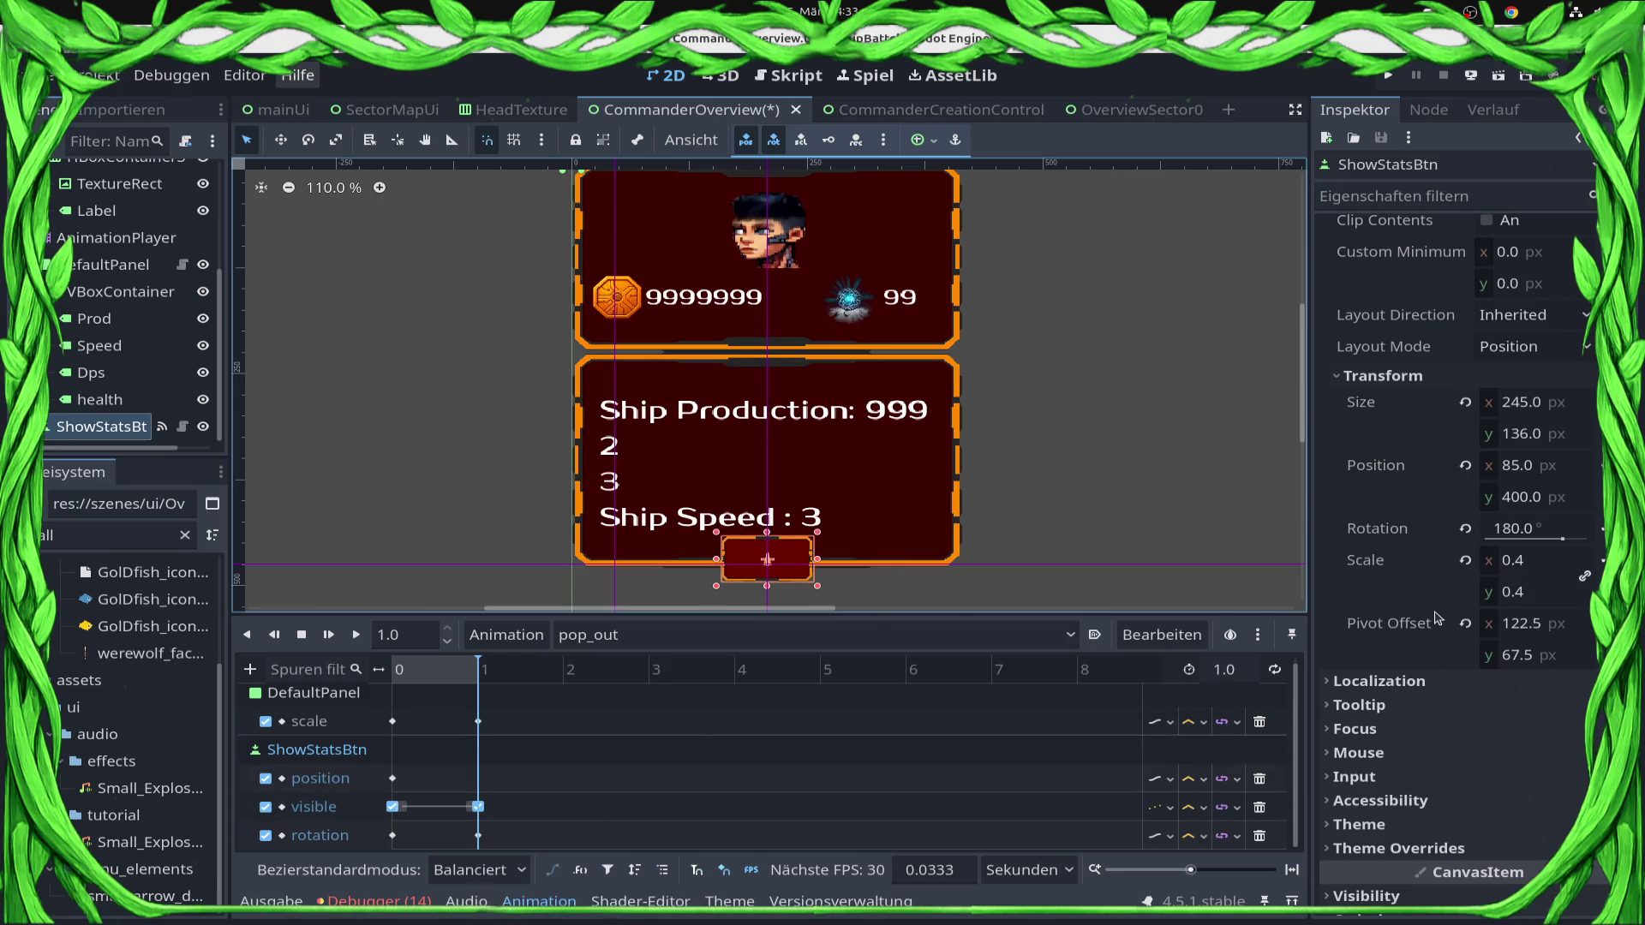
key(Down)
key(Down)
key(Down)
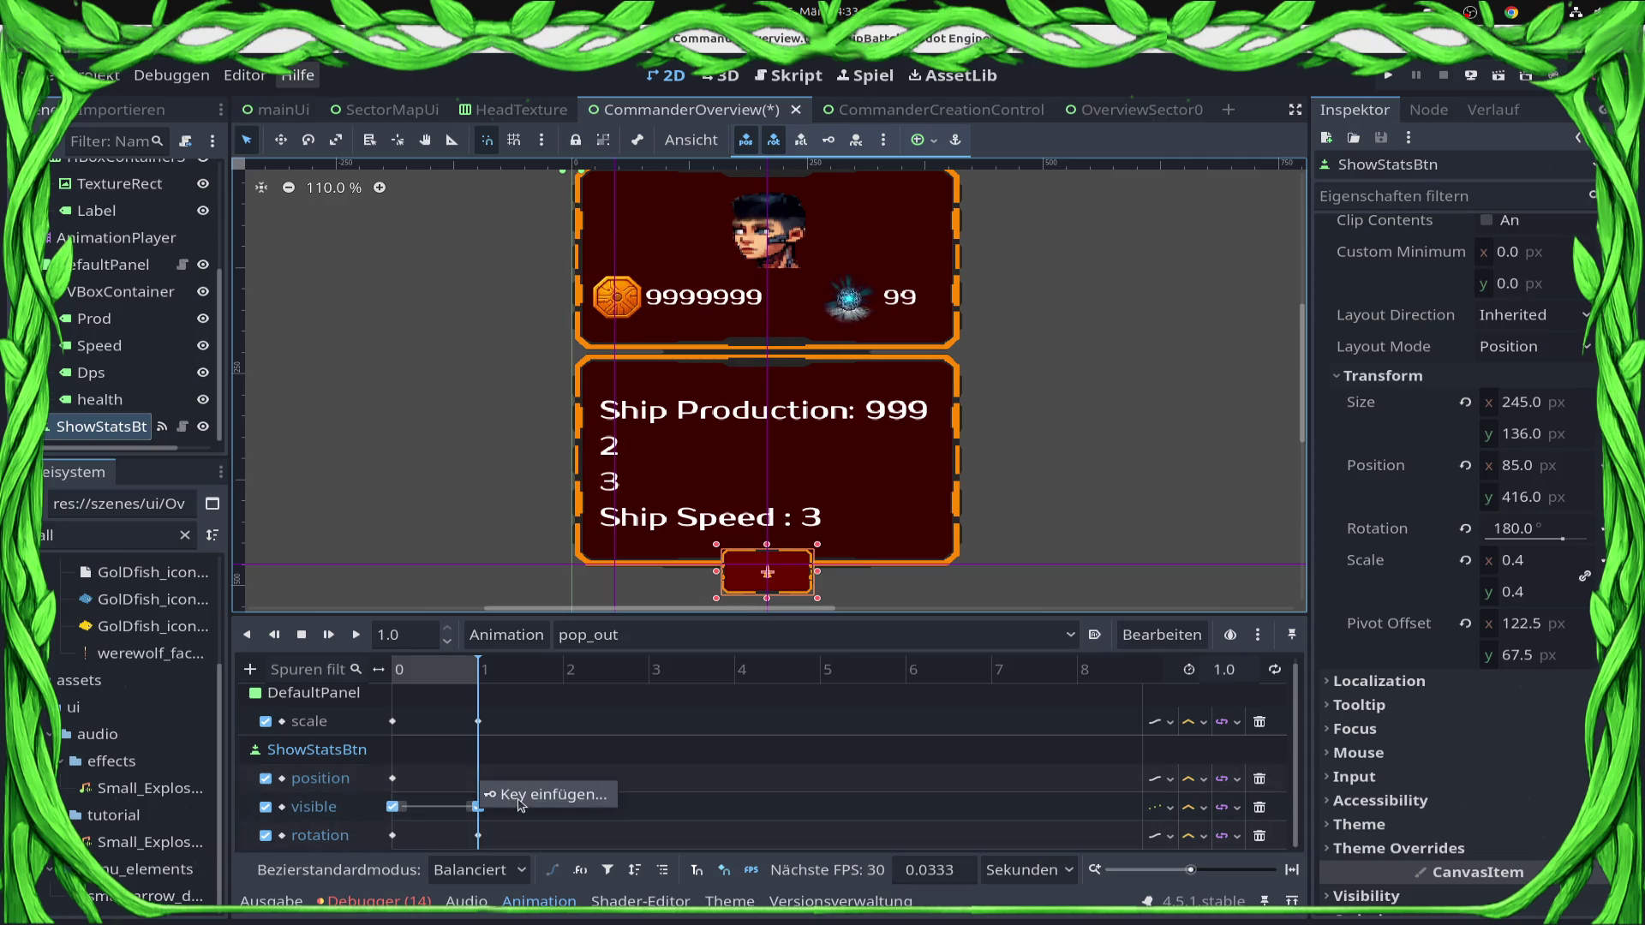
click(479, 780)
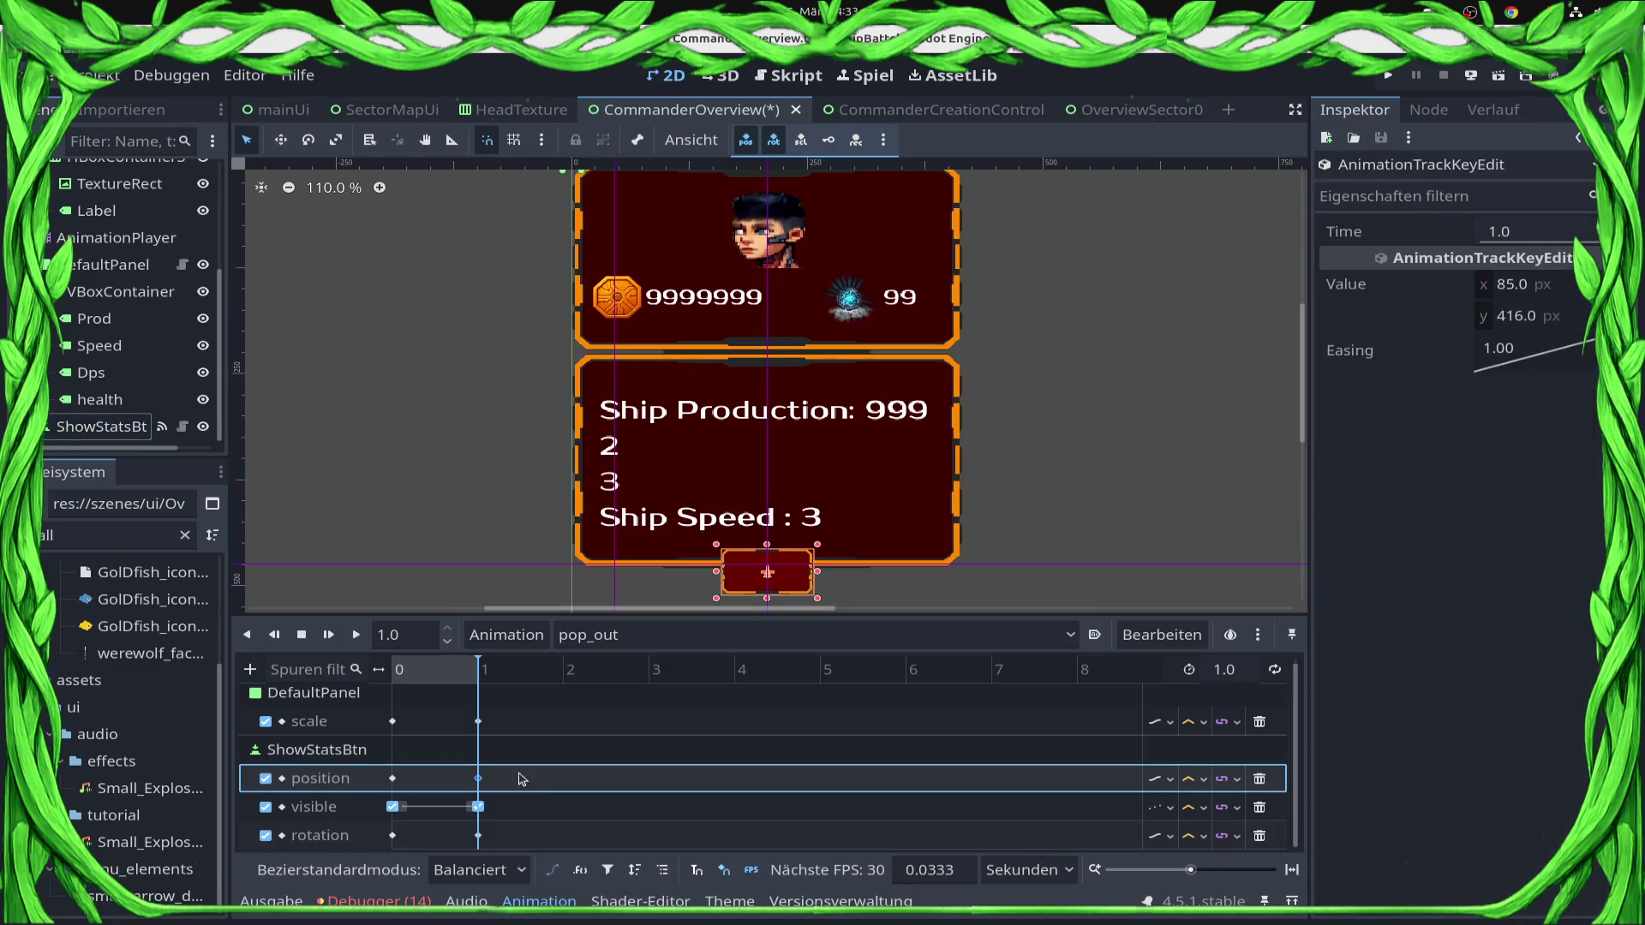
key(ctrl+s)
mouse_move(478, 672)
mouse_down()
mouse_move(337, 673)
mouse_move(506, 669)
mouse_move(334, 674)
mouse_move(572, 698)
mouse_move(392, 694)
mouse_up()
key(ctrl+s)
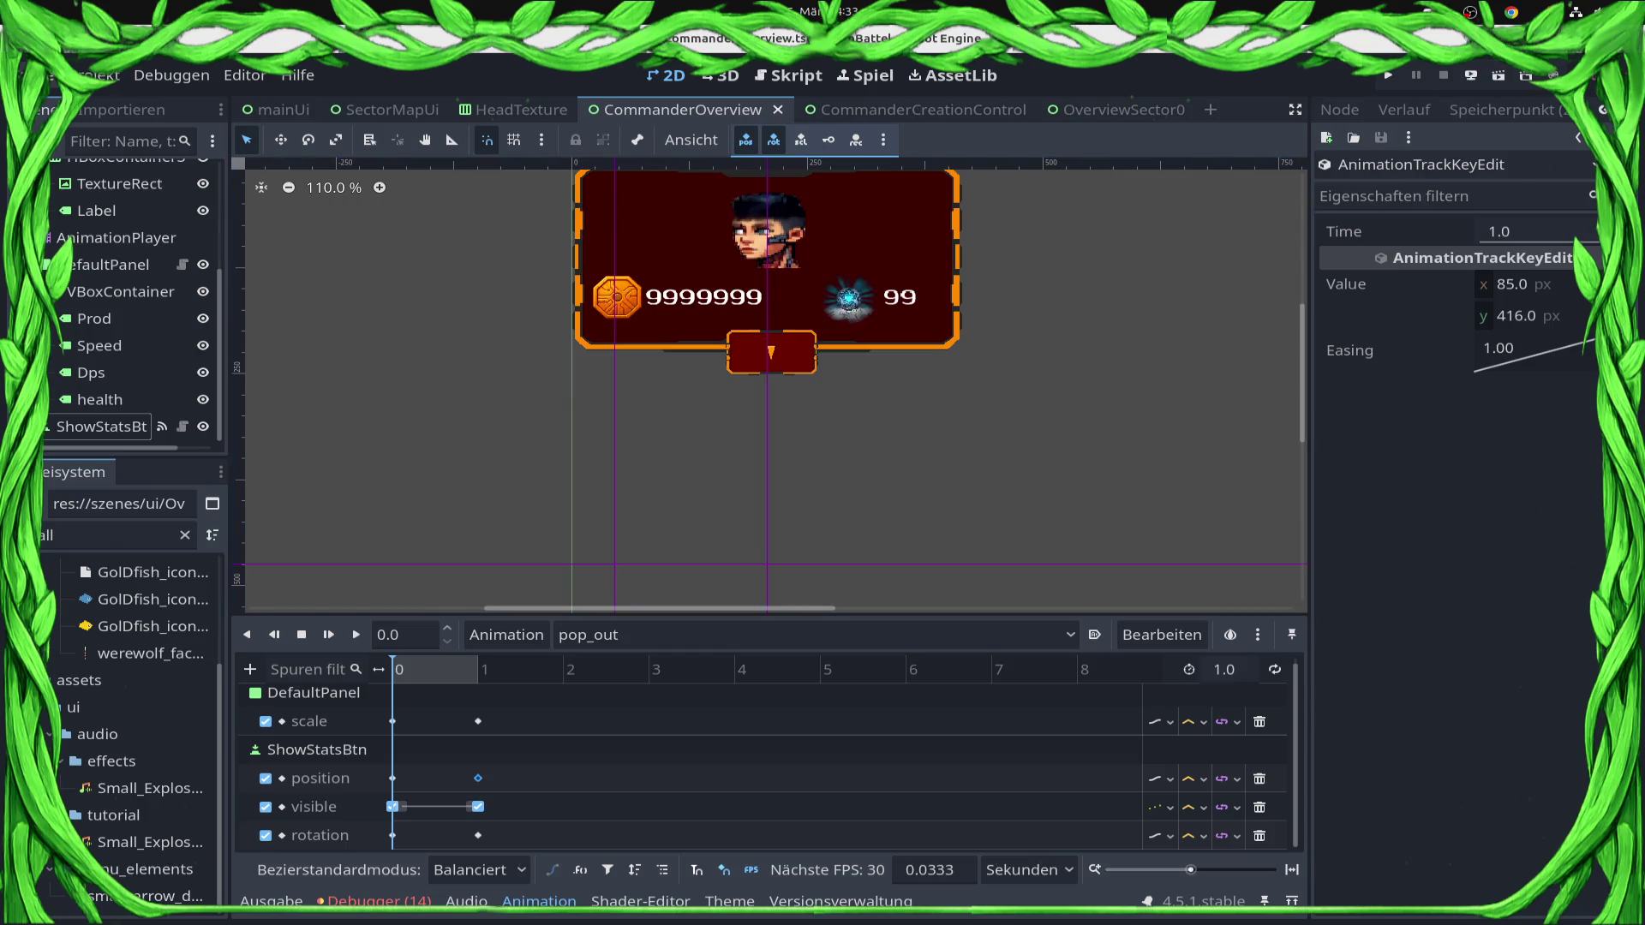
Stage all files and commit them with a message about the new Knowledge Stone graphic.
click(1502, 109)
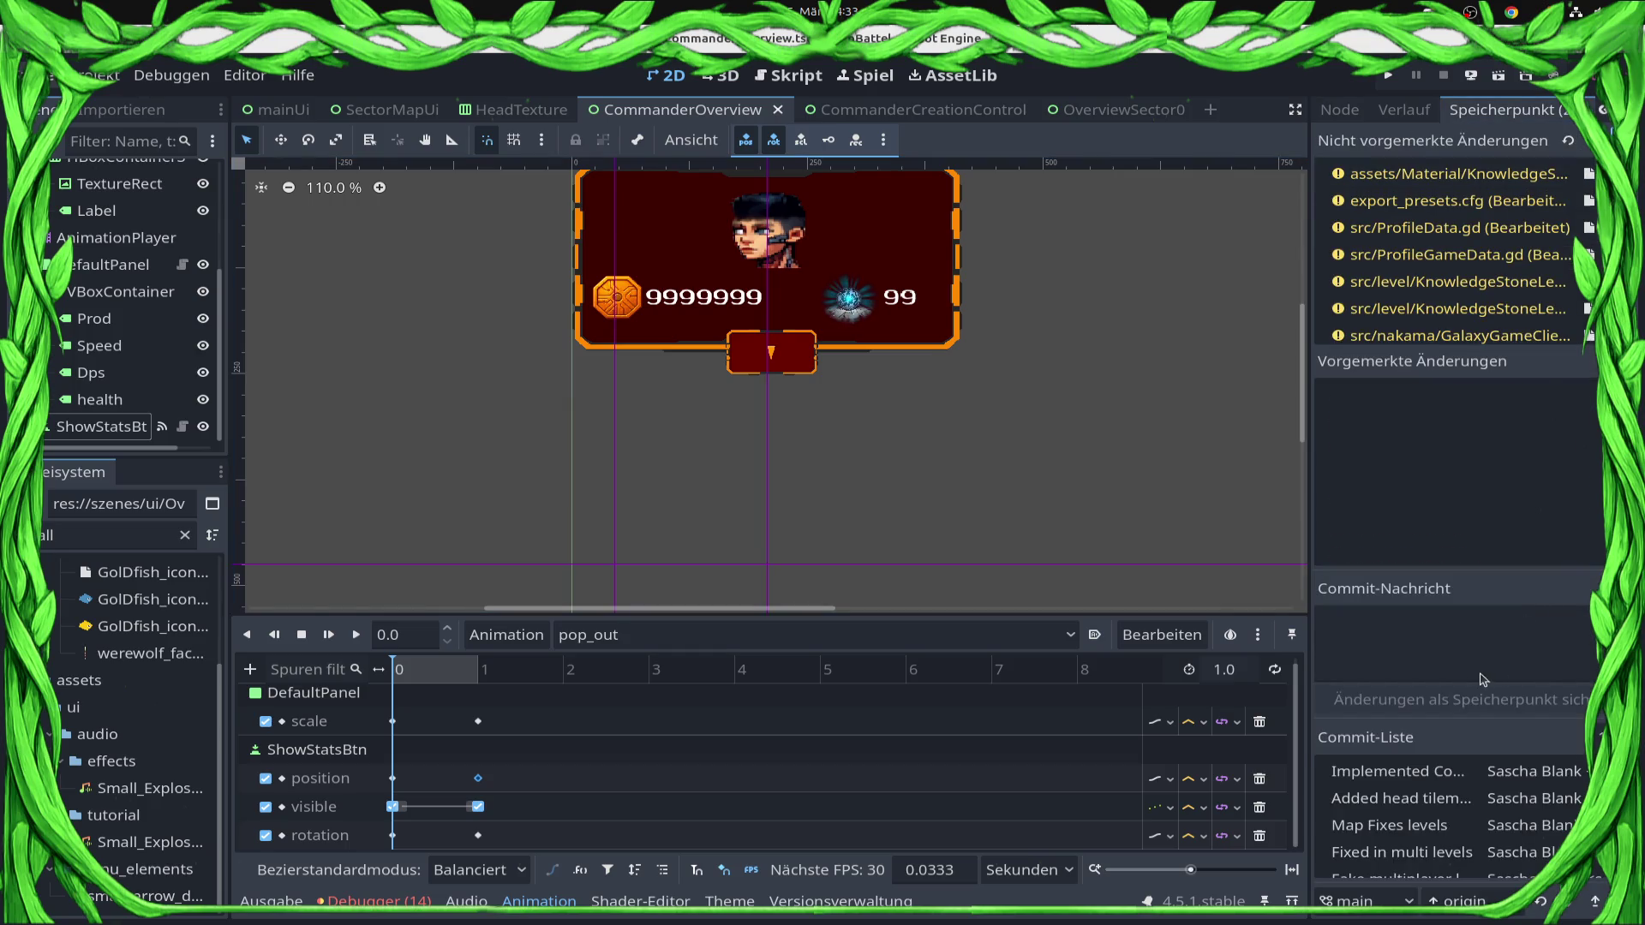
click(1480, 670)
text(New Knowle)
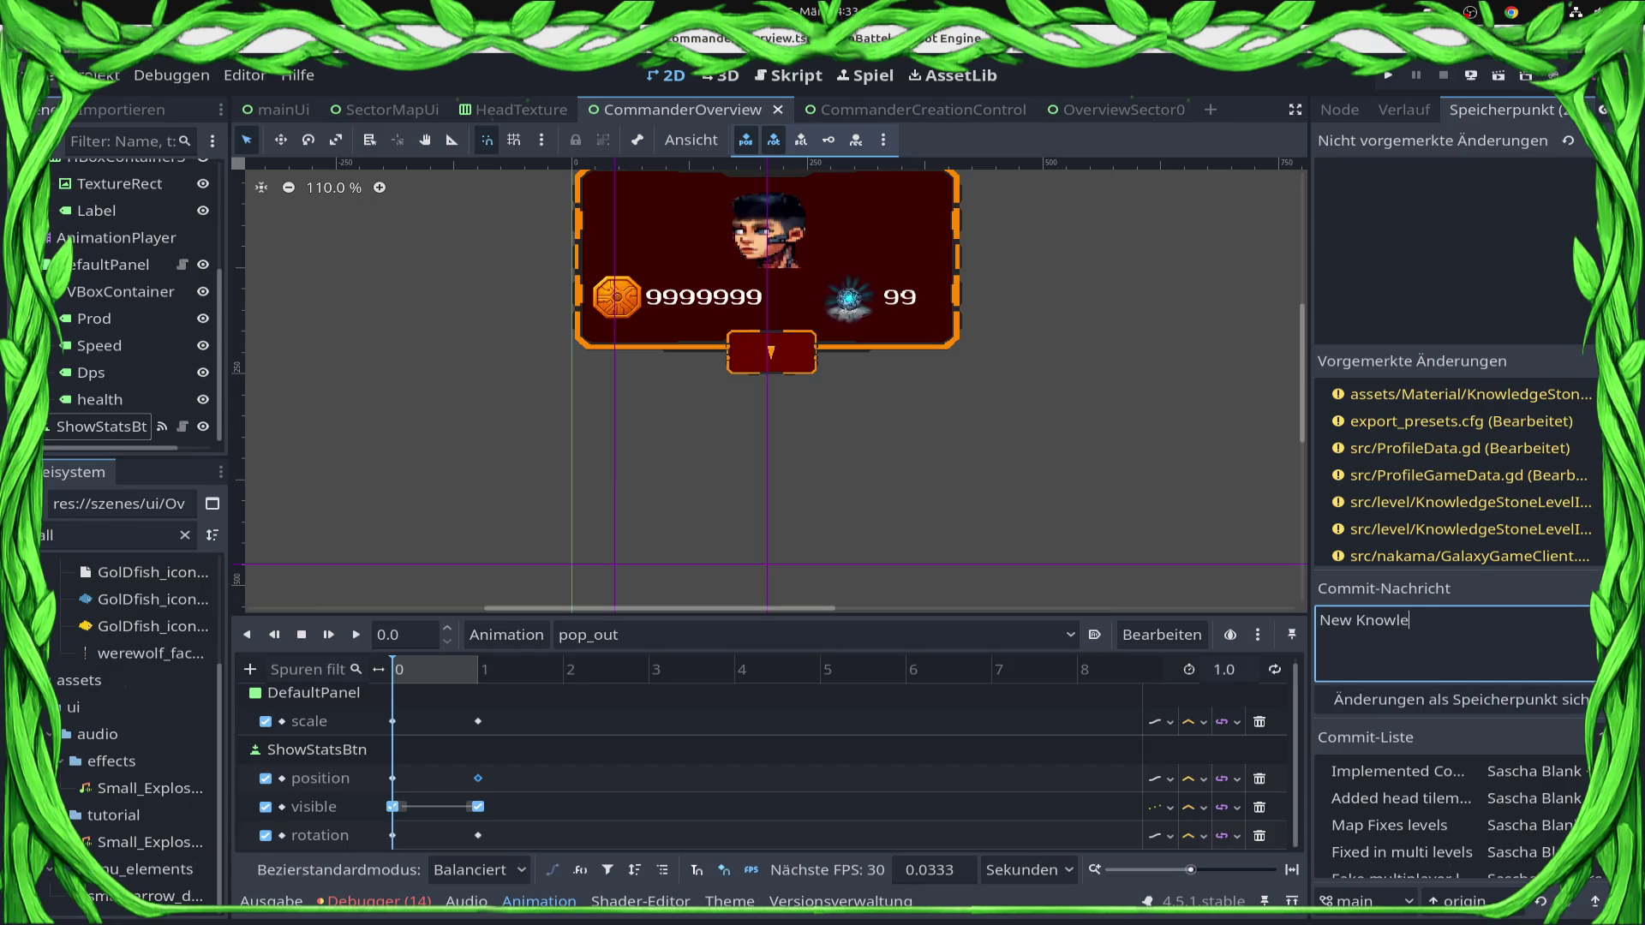
text(age Stone Grafik)
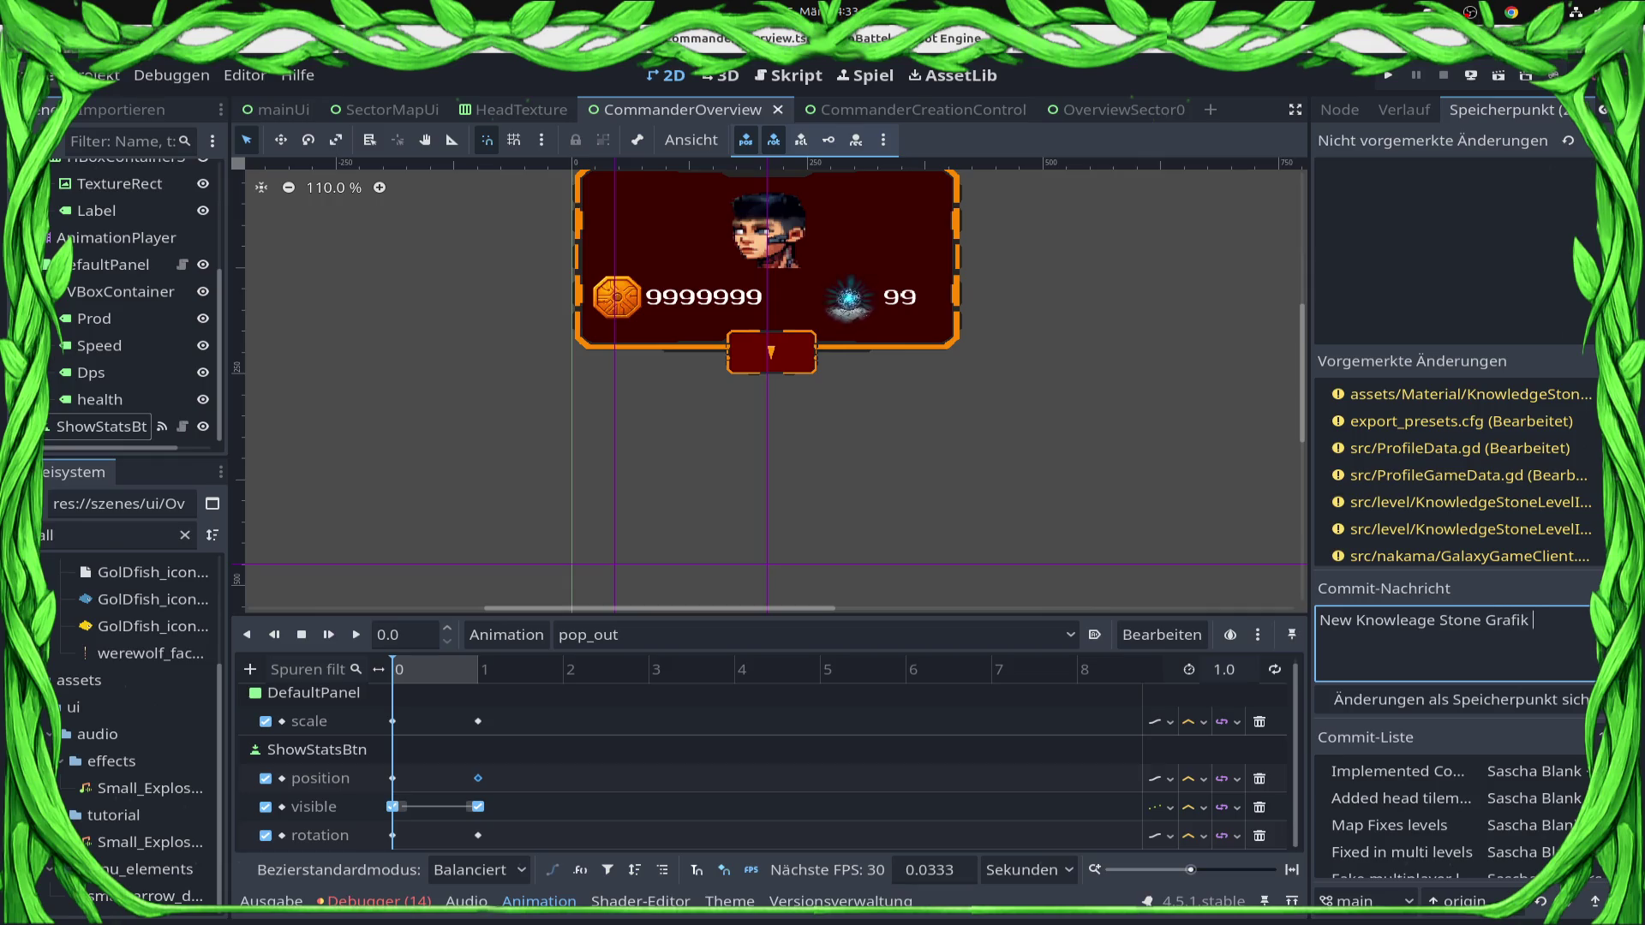
text(hader sh)
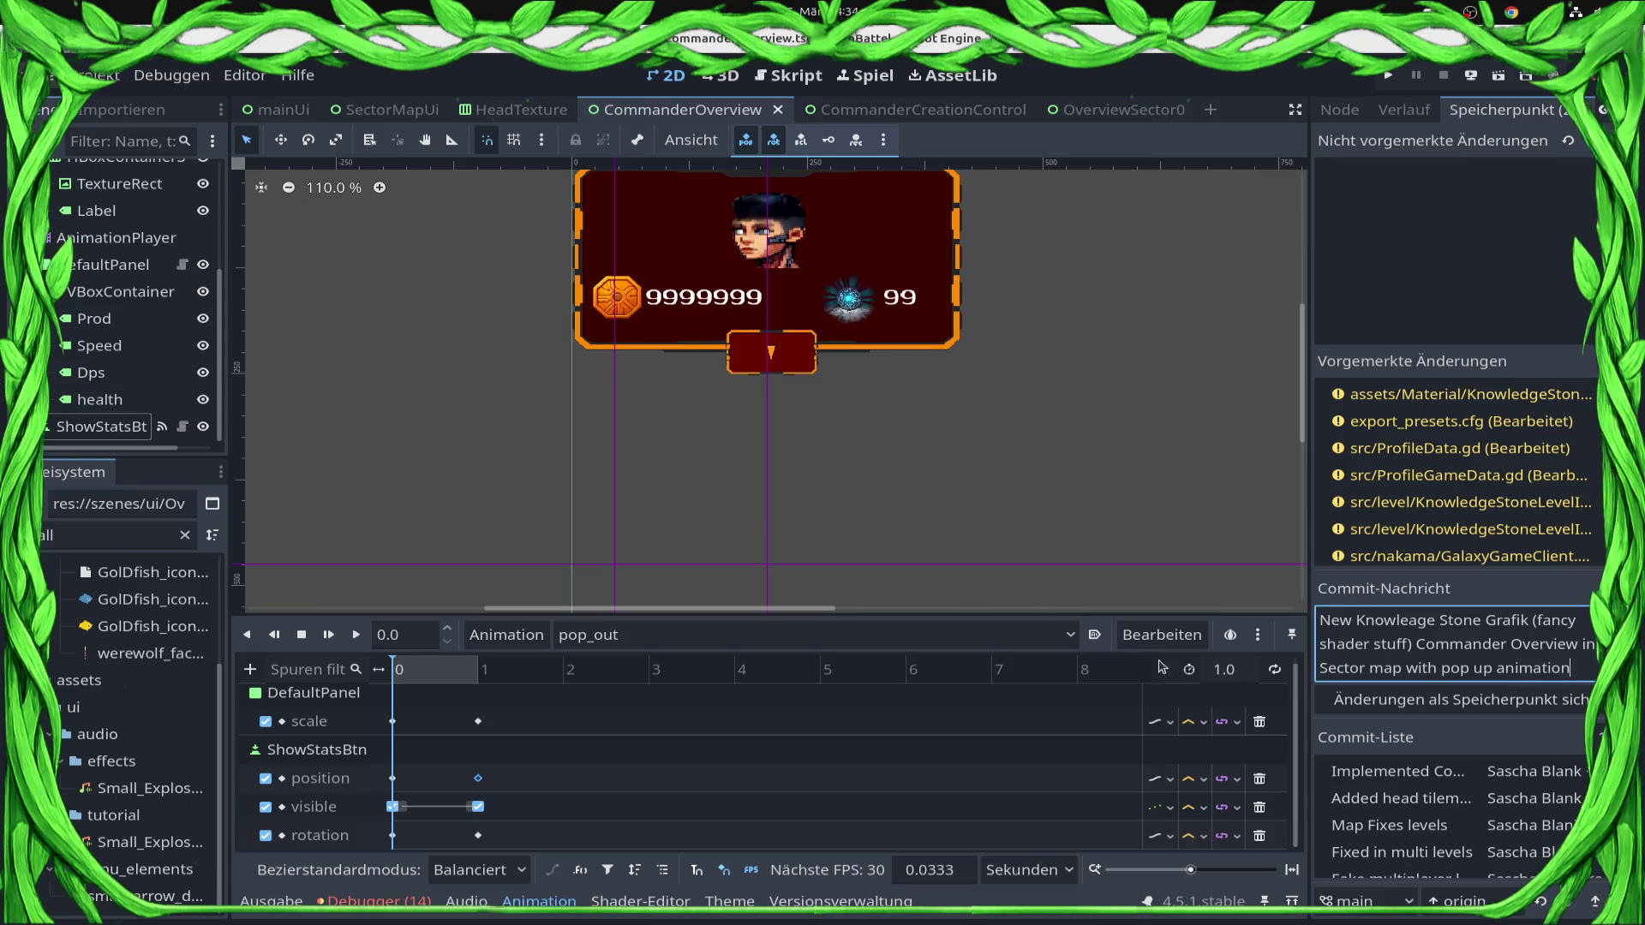
click(1376, 707)
Open the file manager and close it again.
scroll(1047, 420, down, 10)
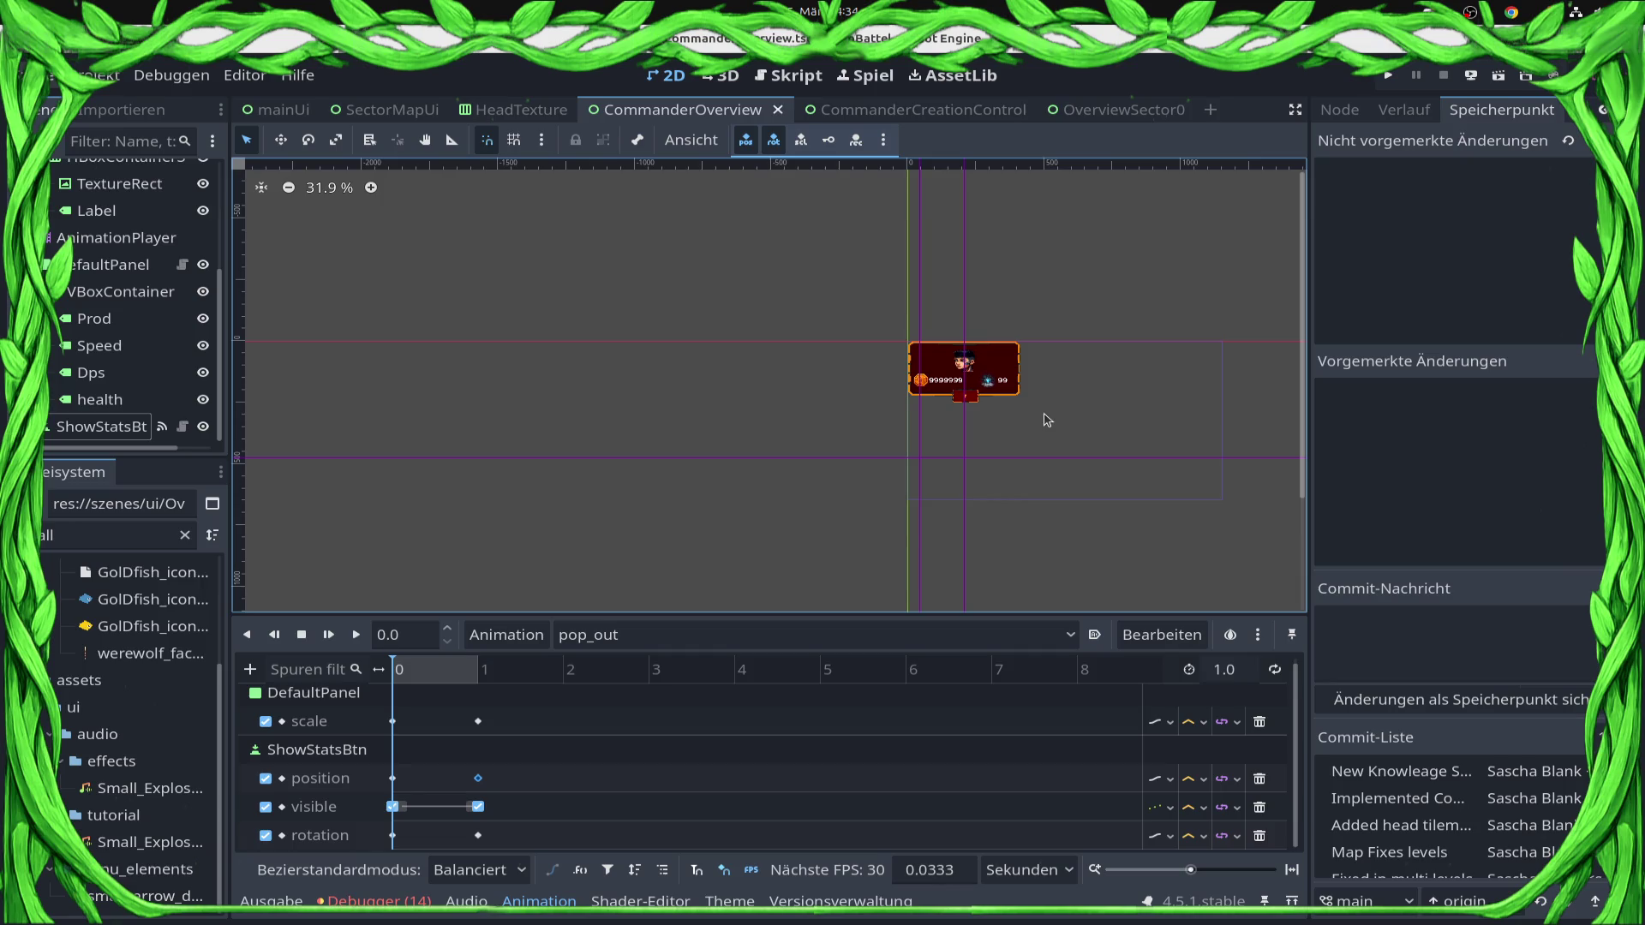
scroll(1047, 420, up, 10)
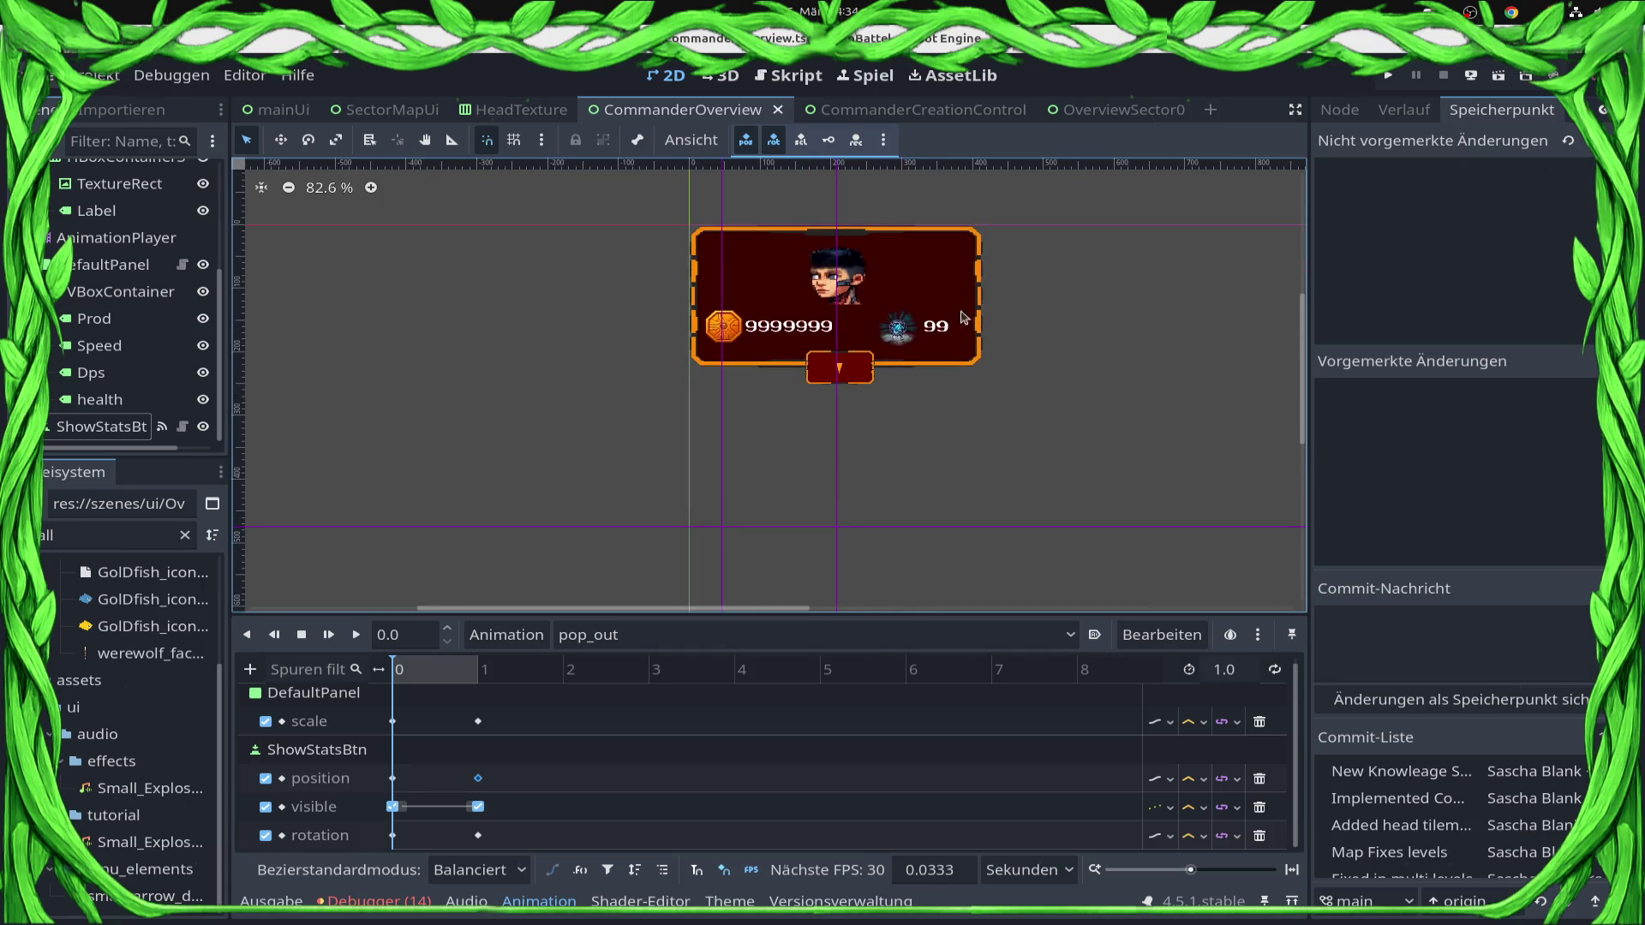
click(38, 601)
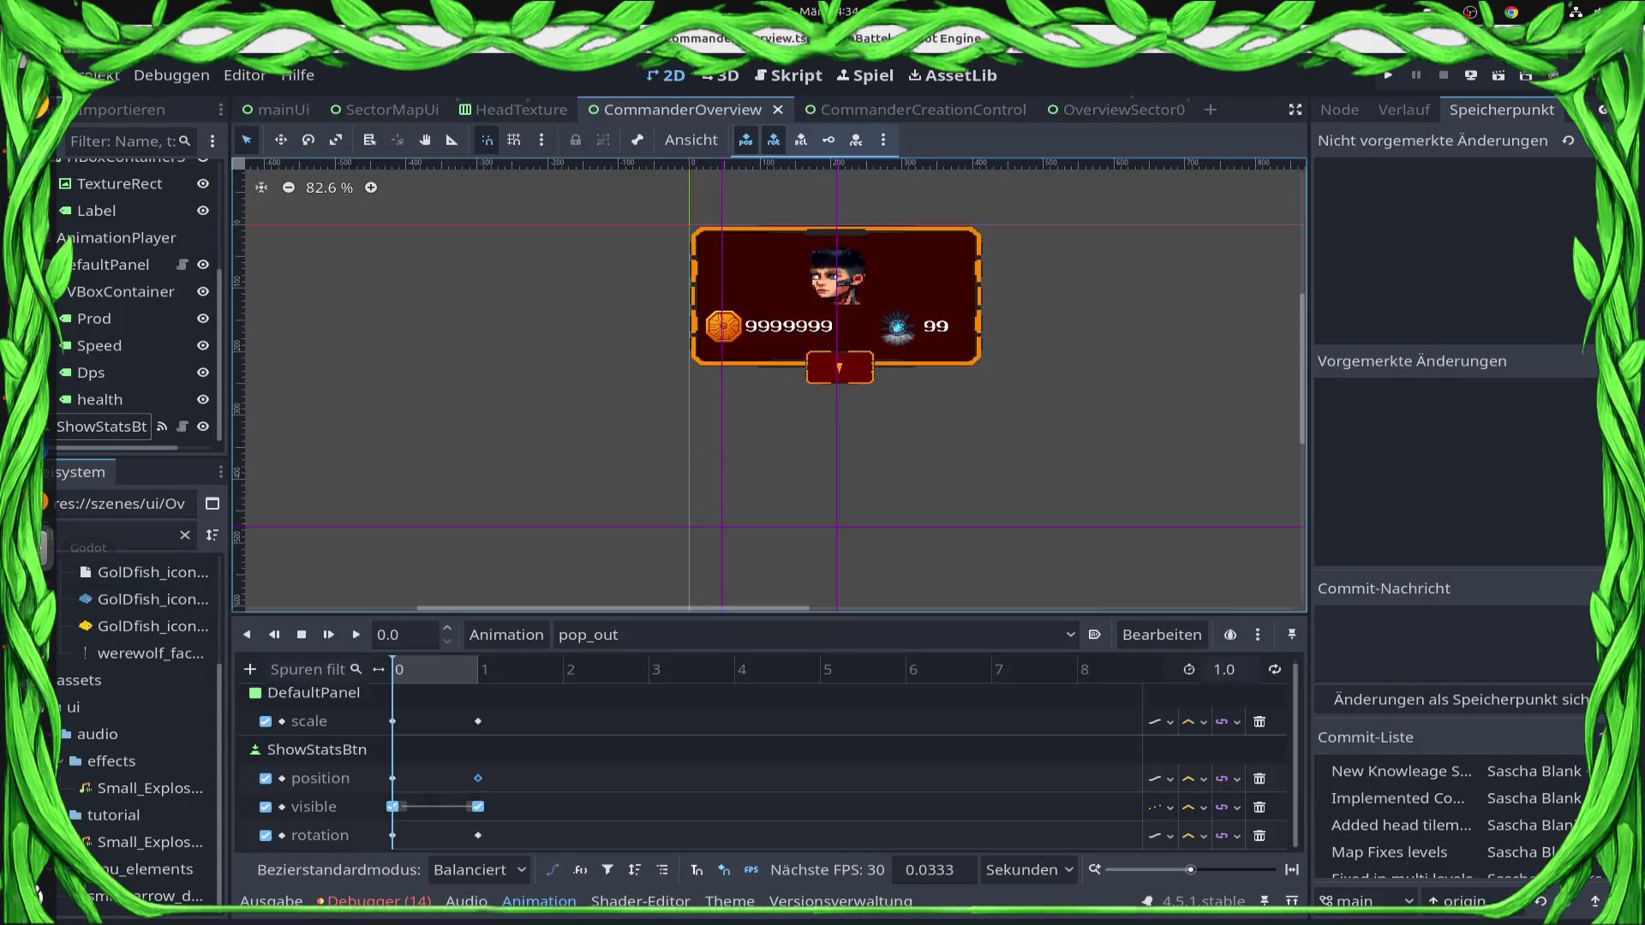
click(44, 548)
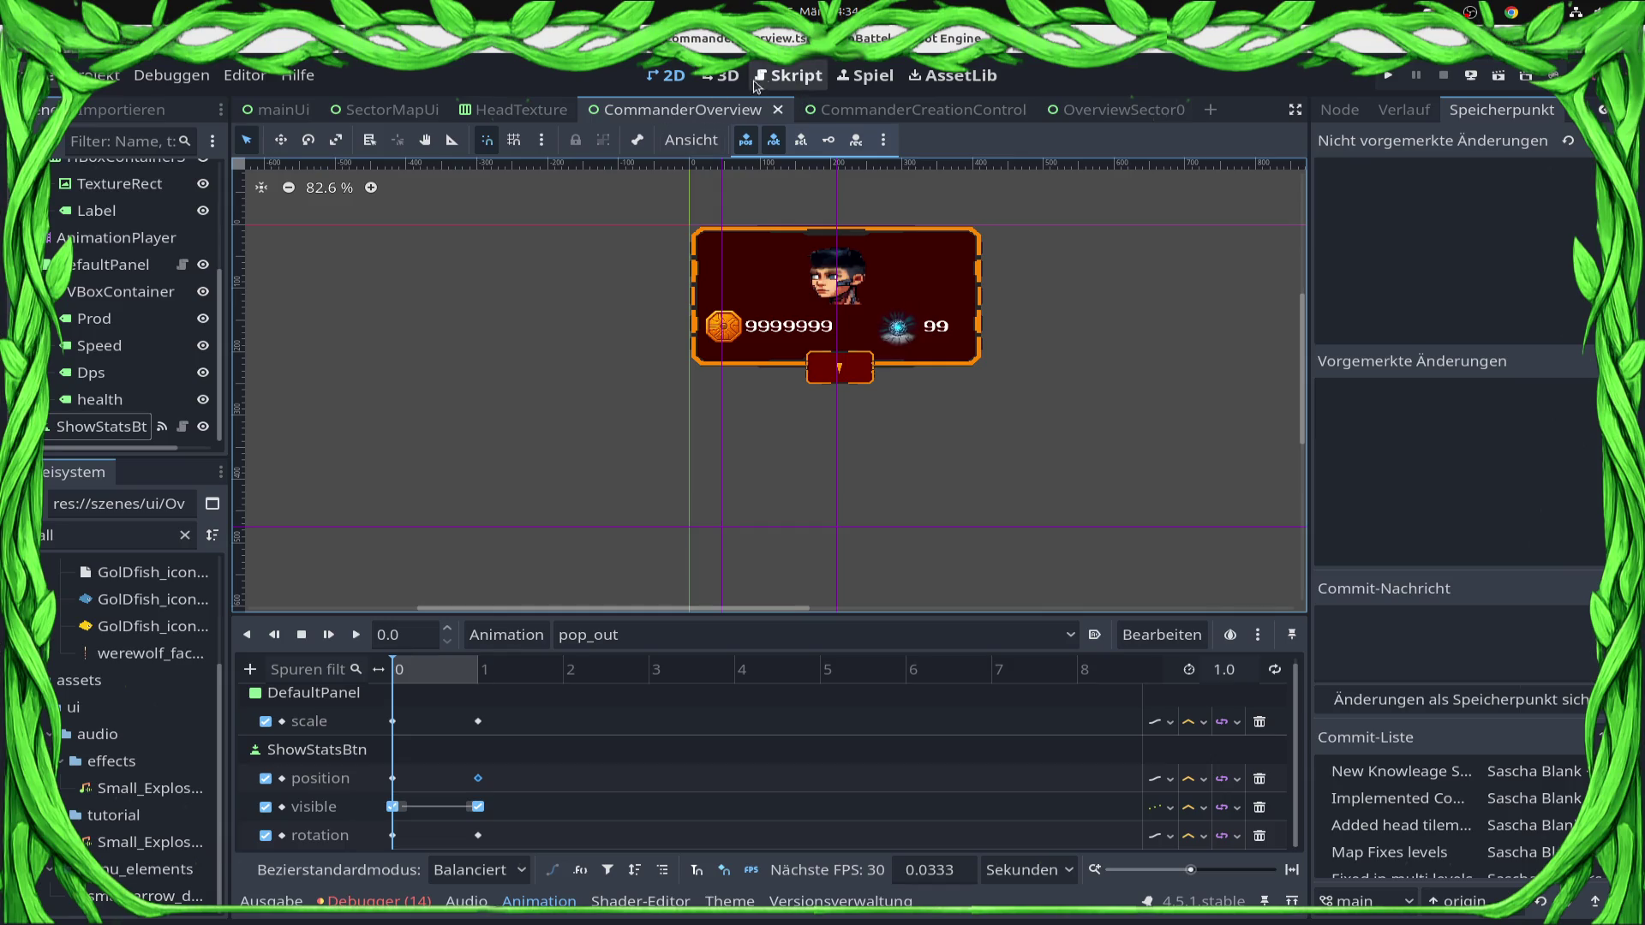
Open the CommanderCreationControl scene's script at _on_control__on_okbtn_pressed, then launch a terminal.
scroll(111, 283, up, 4)
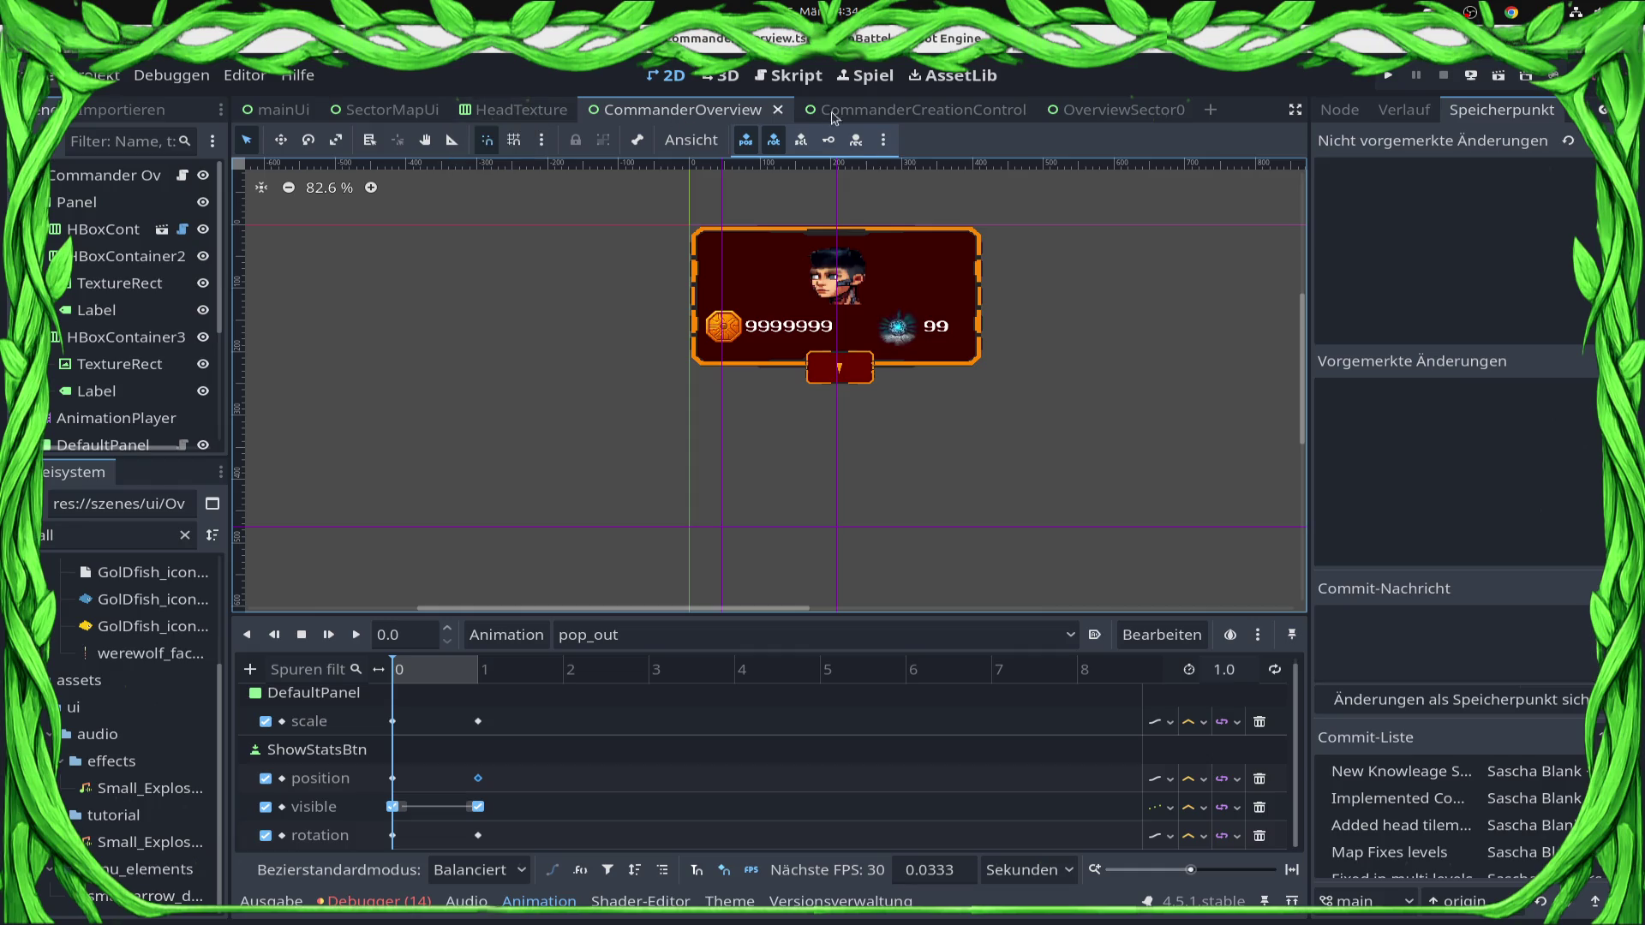
click(908, 110)
click(185, 176)
scroll(1124, 376, down, 3)
scroll(1124, 375, up, 3)
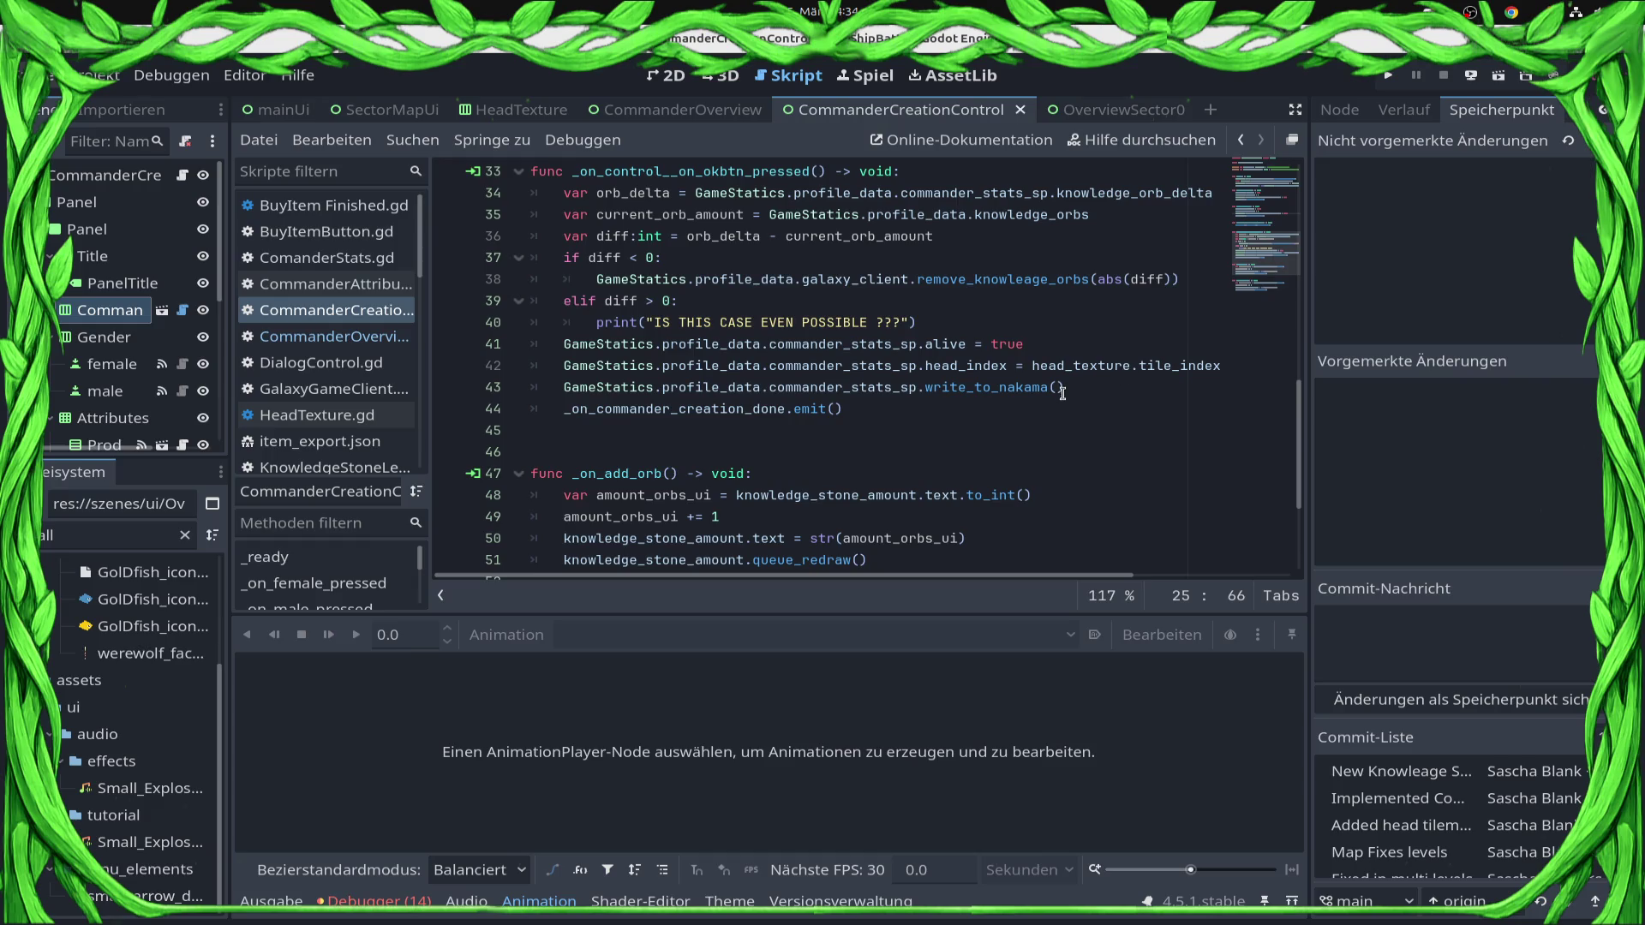
click(34, 347)
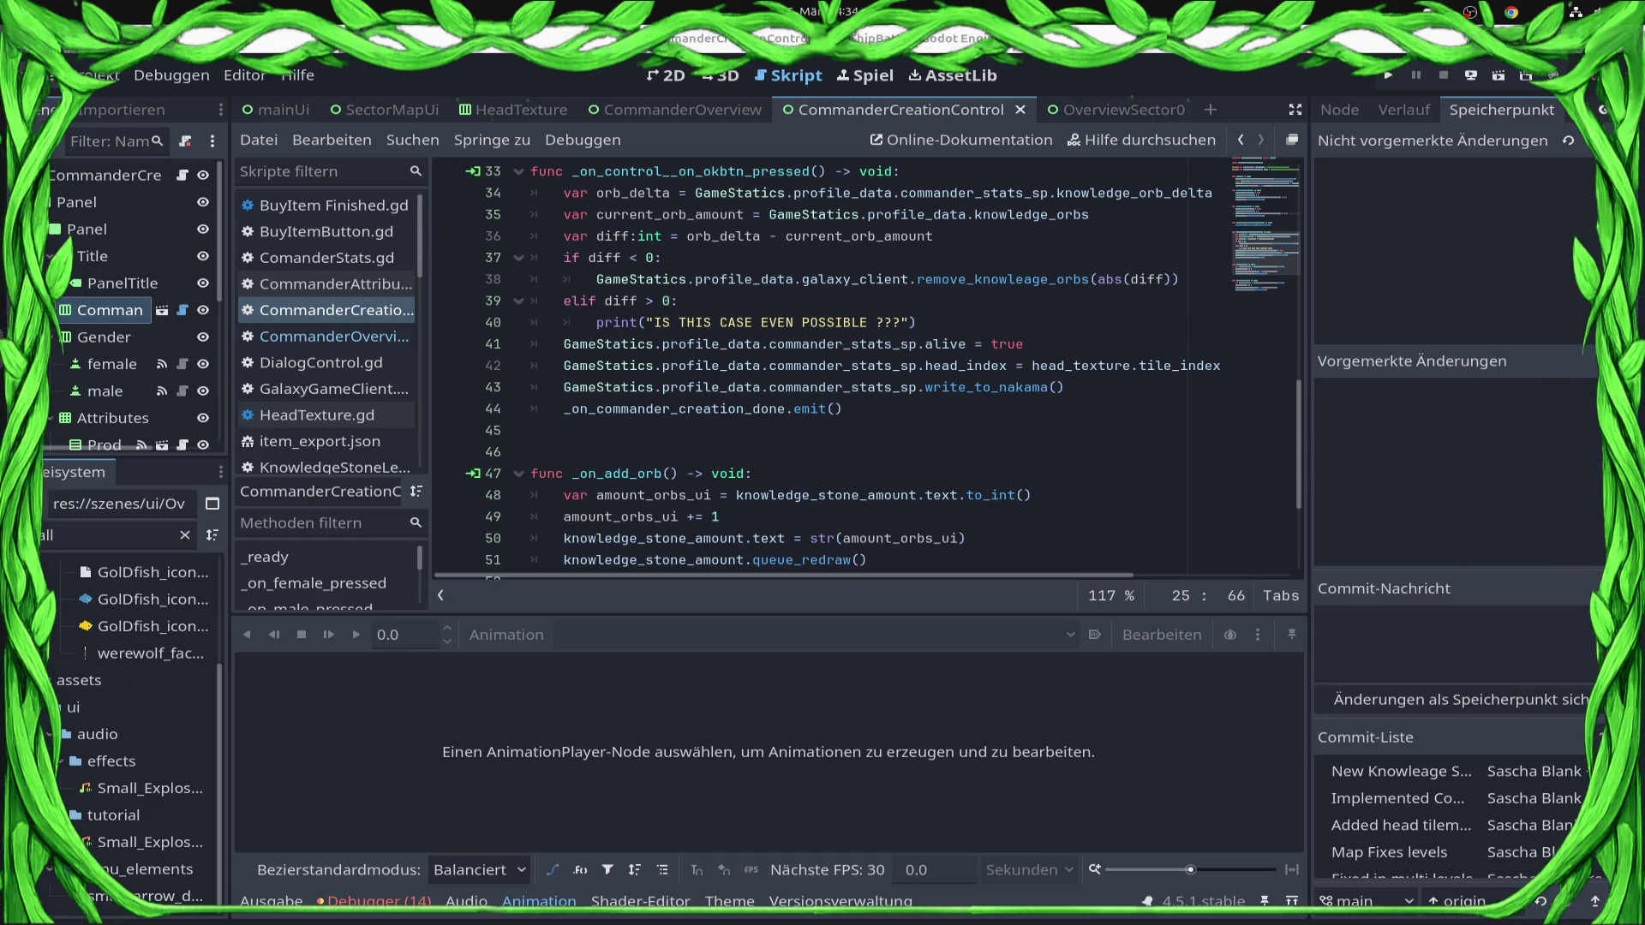
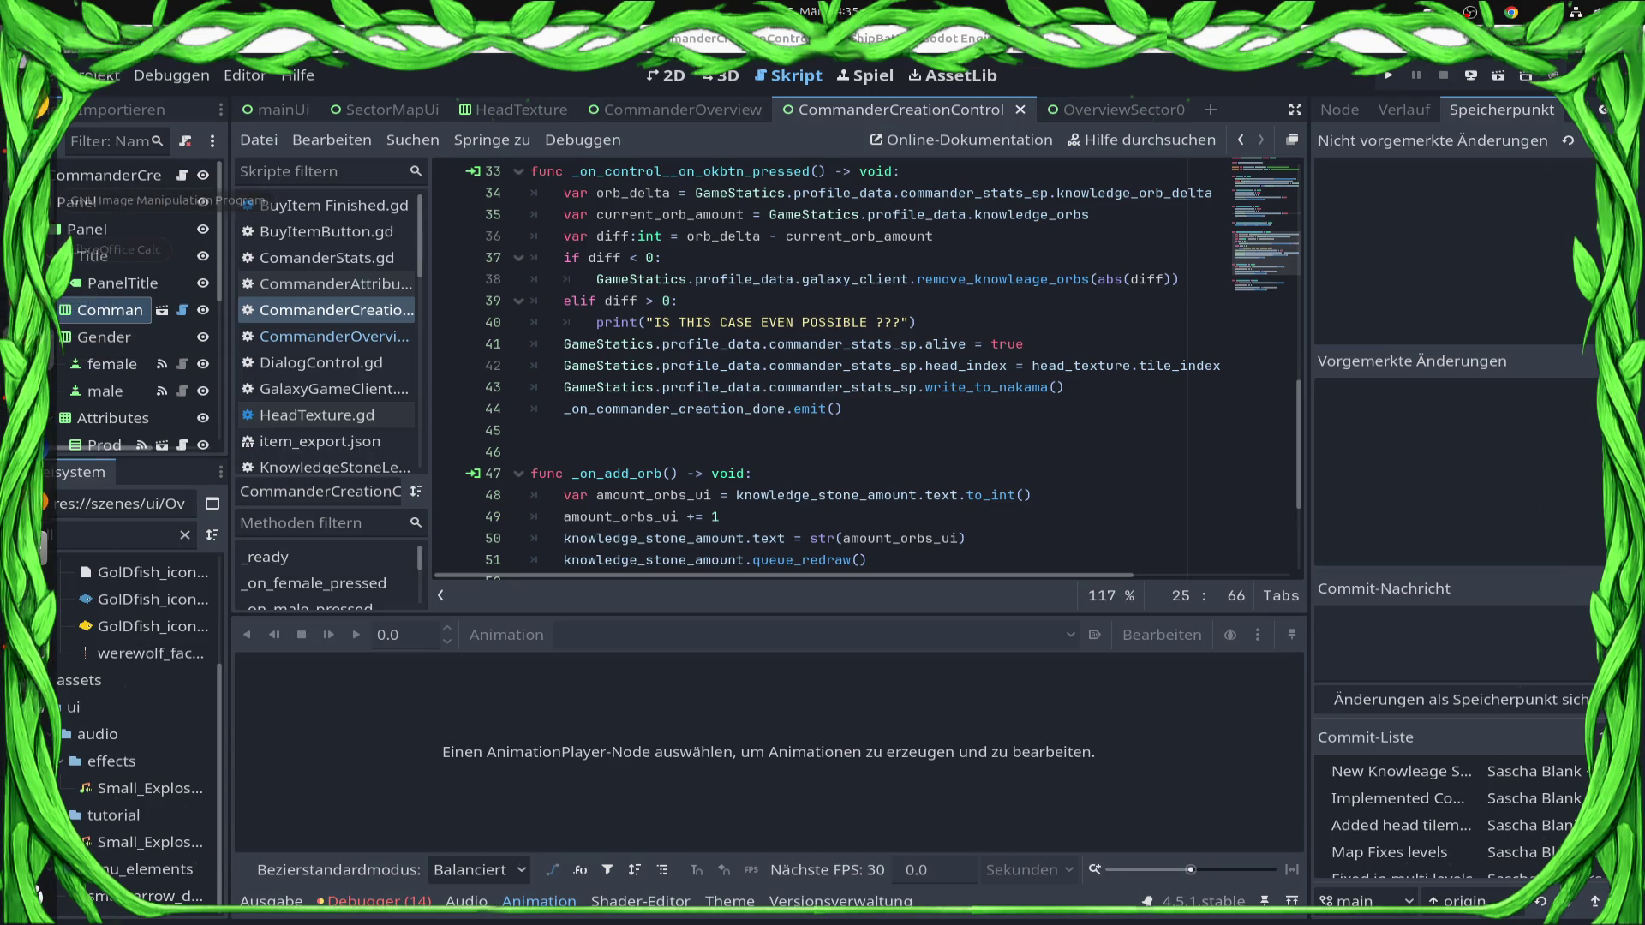
Switch to the OverviewSector0 scene and locate the alive = false line in SectorMapController.
key(ctrl+Tab)
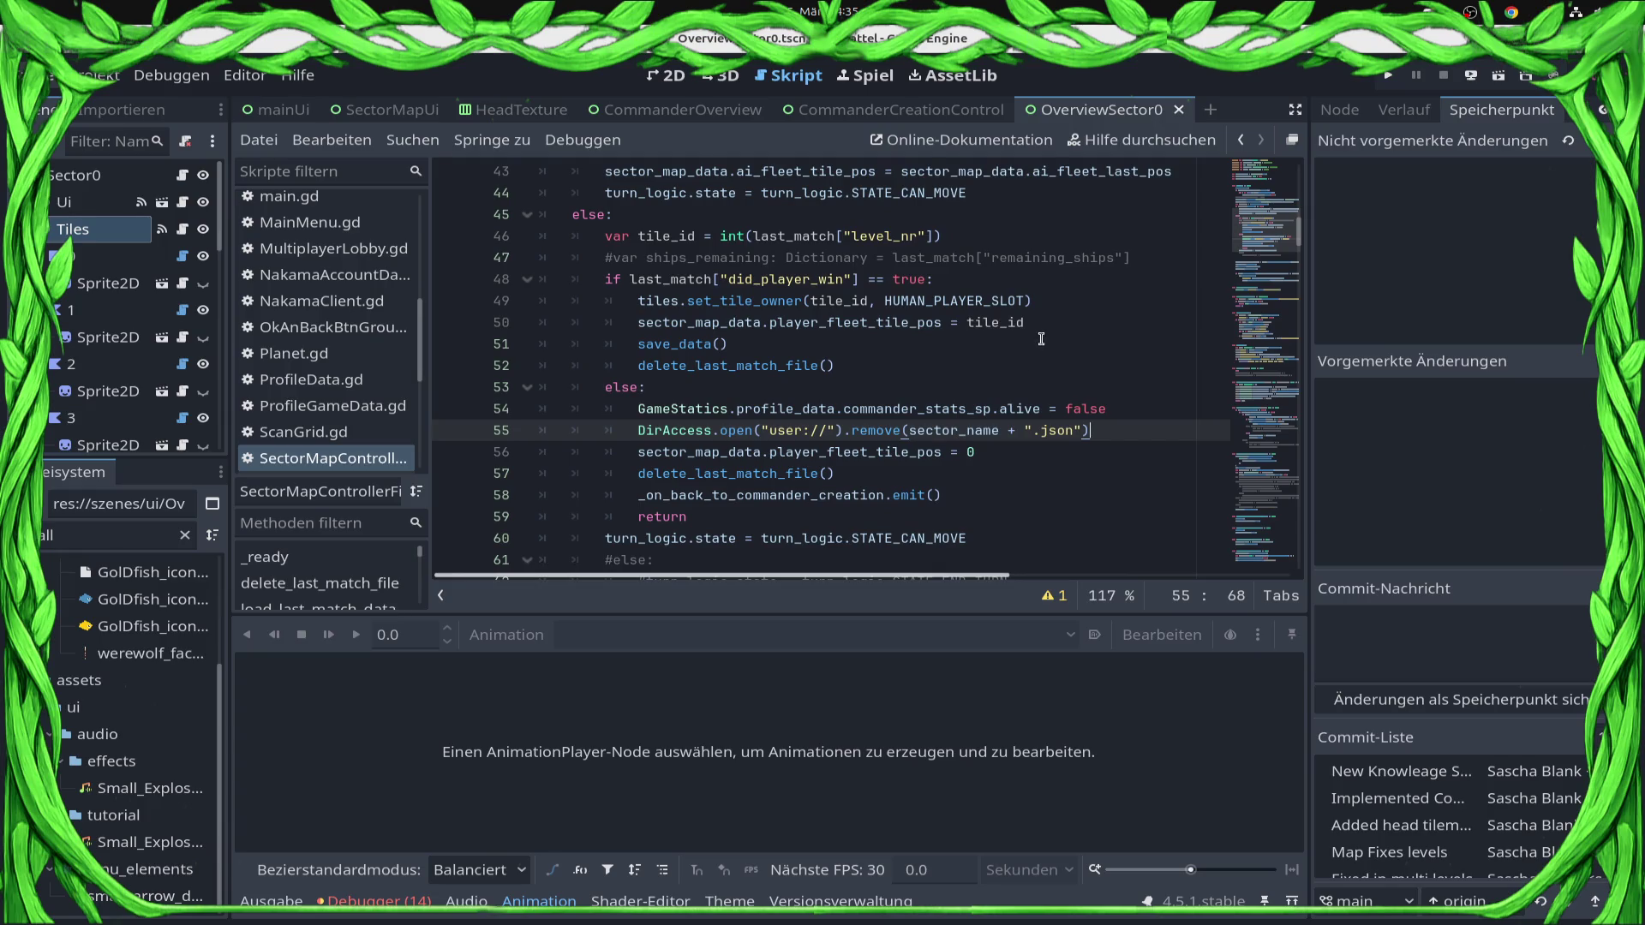
scroll(1036, 340, down, 1)
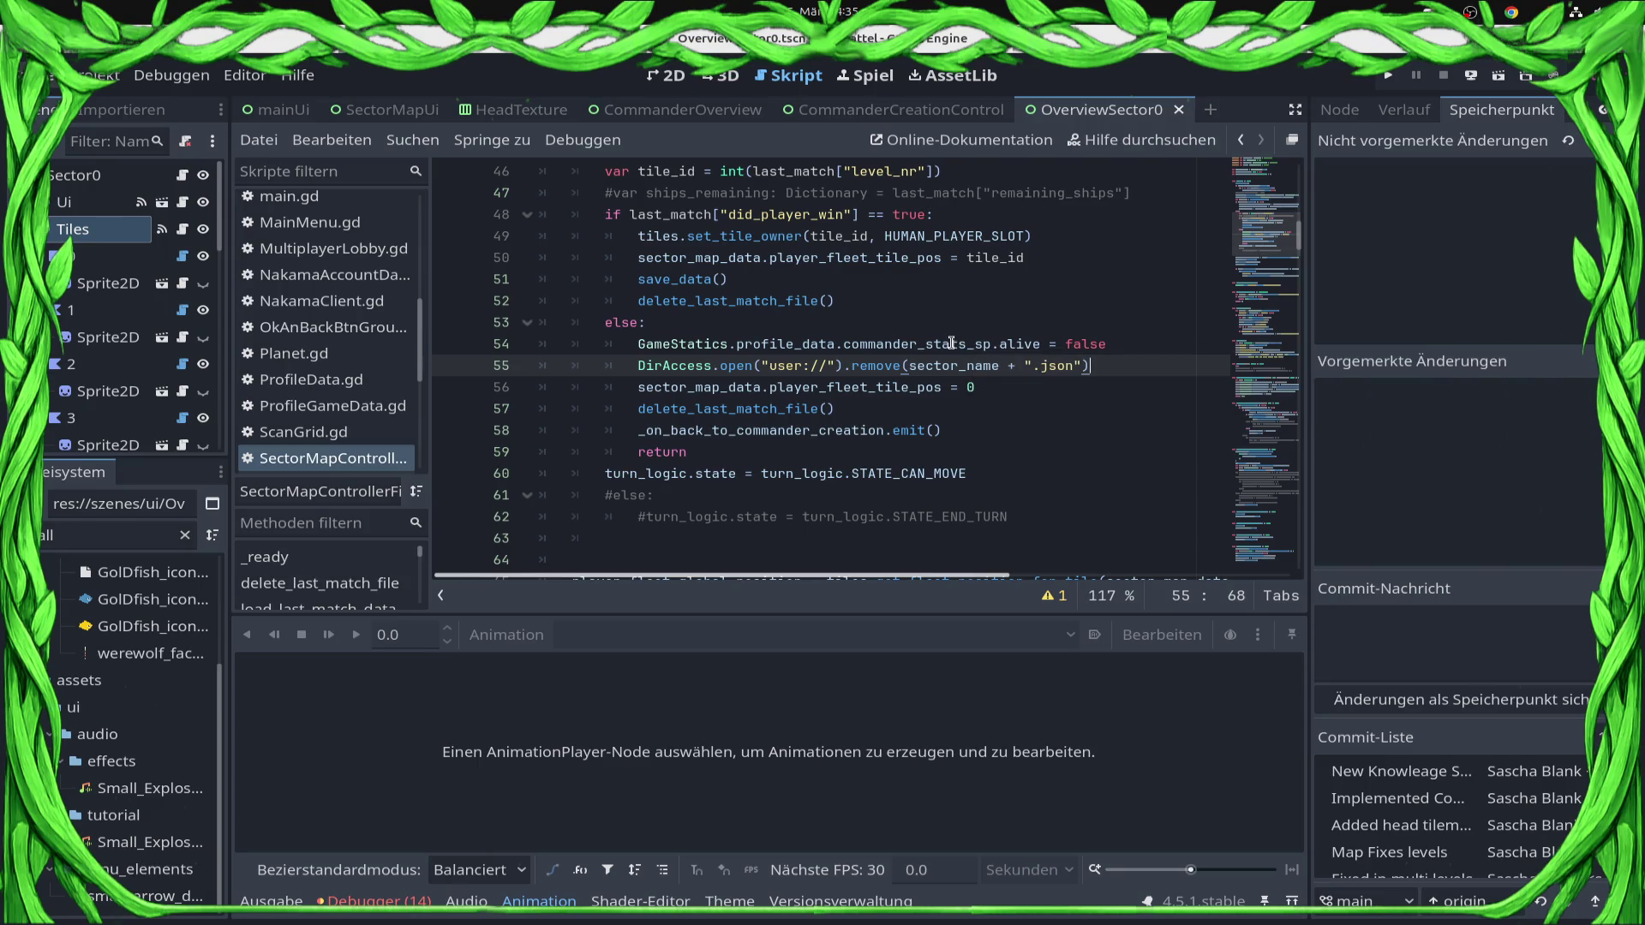
scroll(938, 368, up, 2)
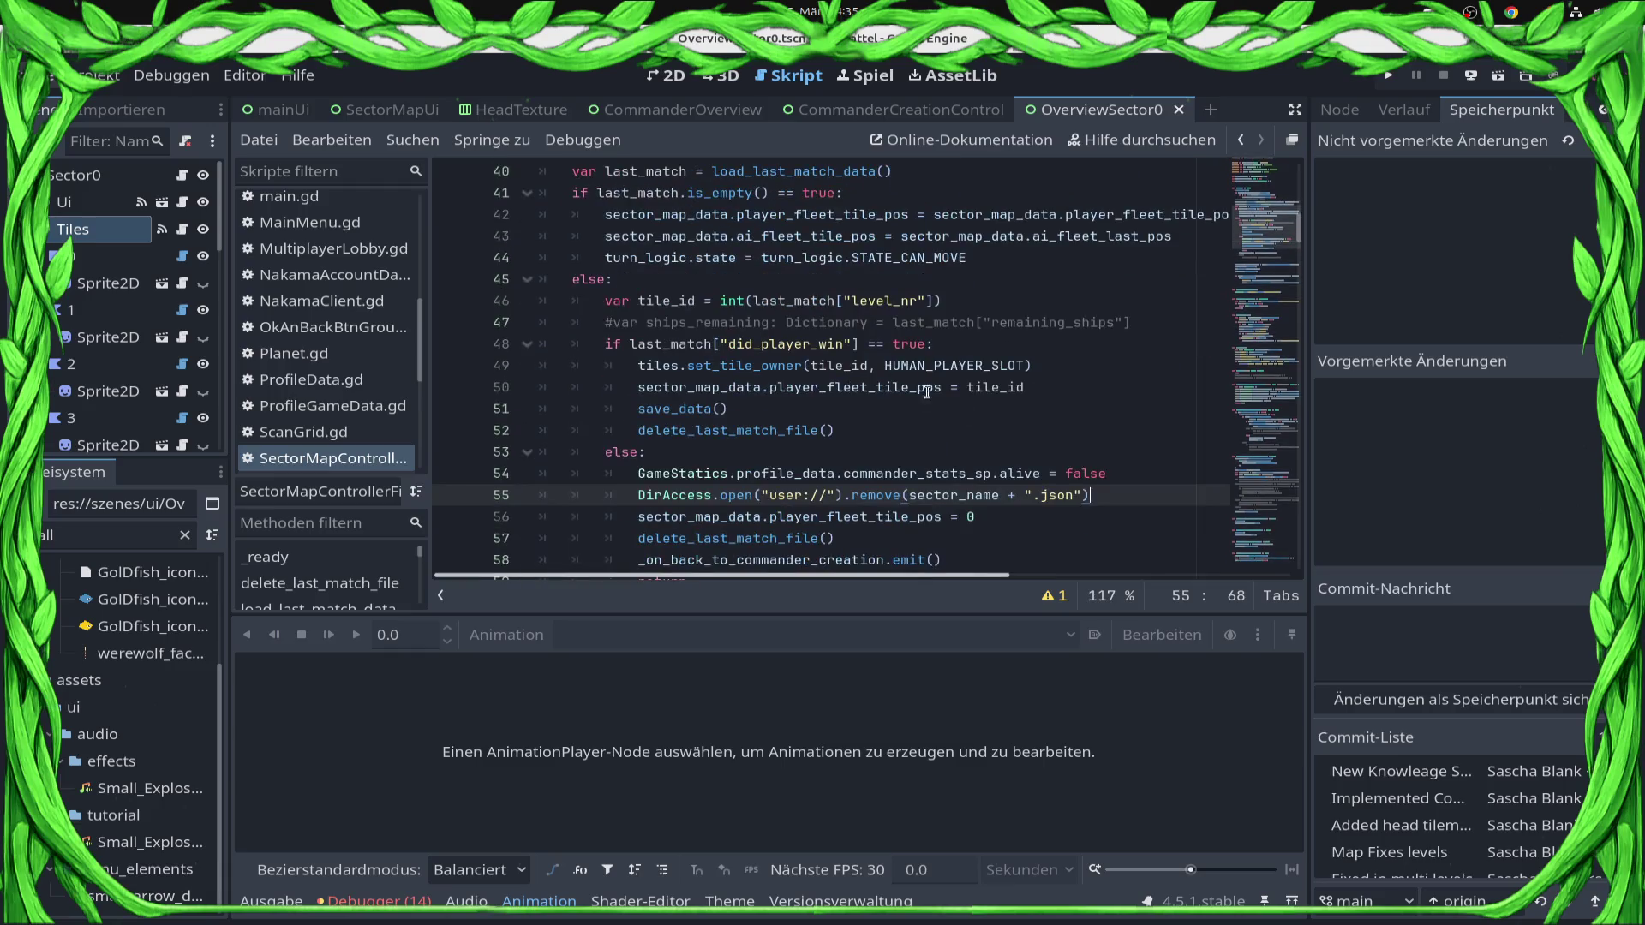
Duplicate the commander alive statement into the is_empty branch as alive = true and save.
click(1132, 473)
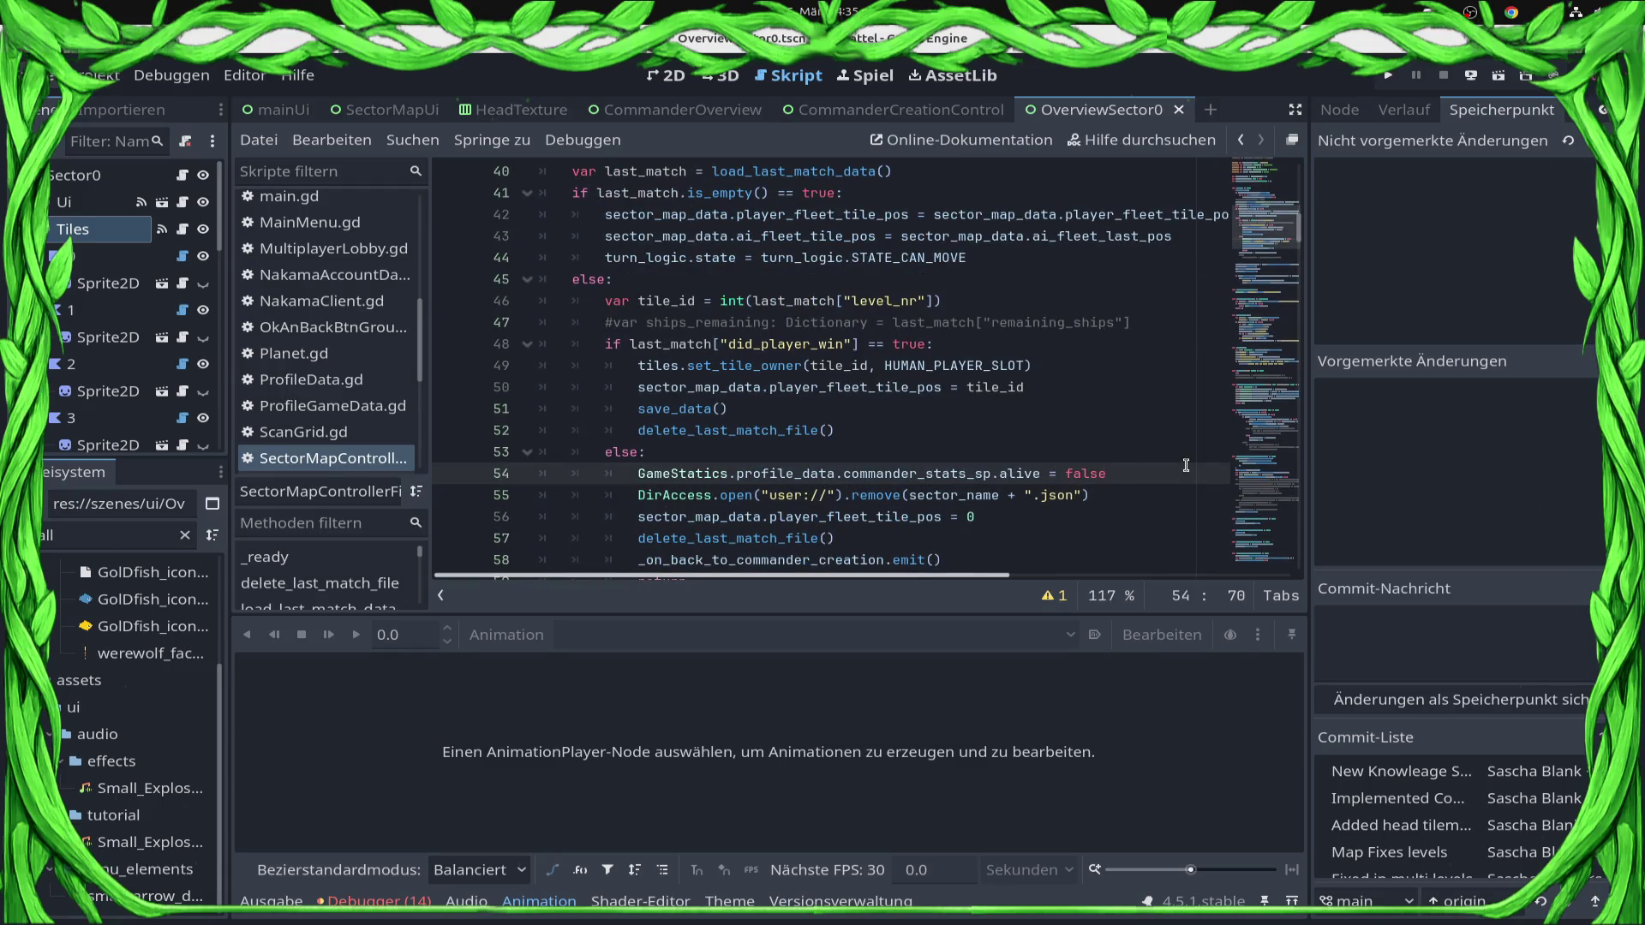
key(shift+Home)
key(ctrl+alt+Down)
key(alt+Up)
key(alt+Up)
key(alt+Up)
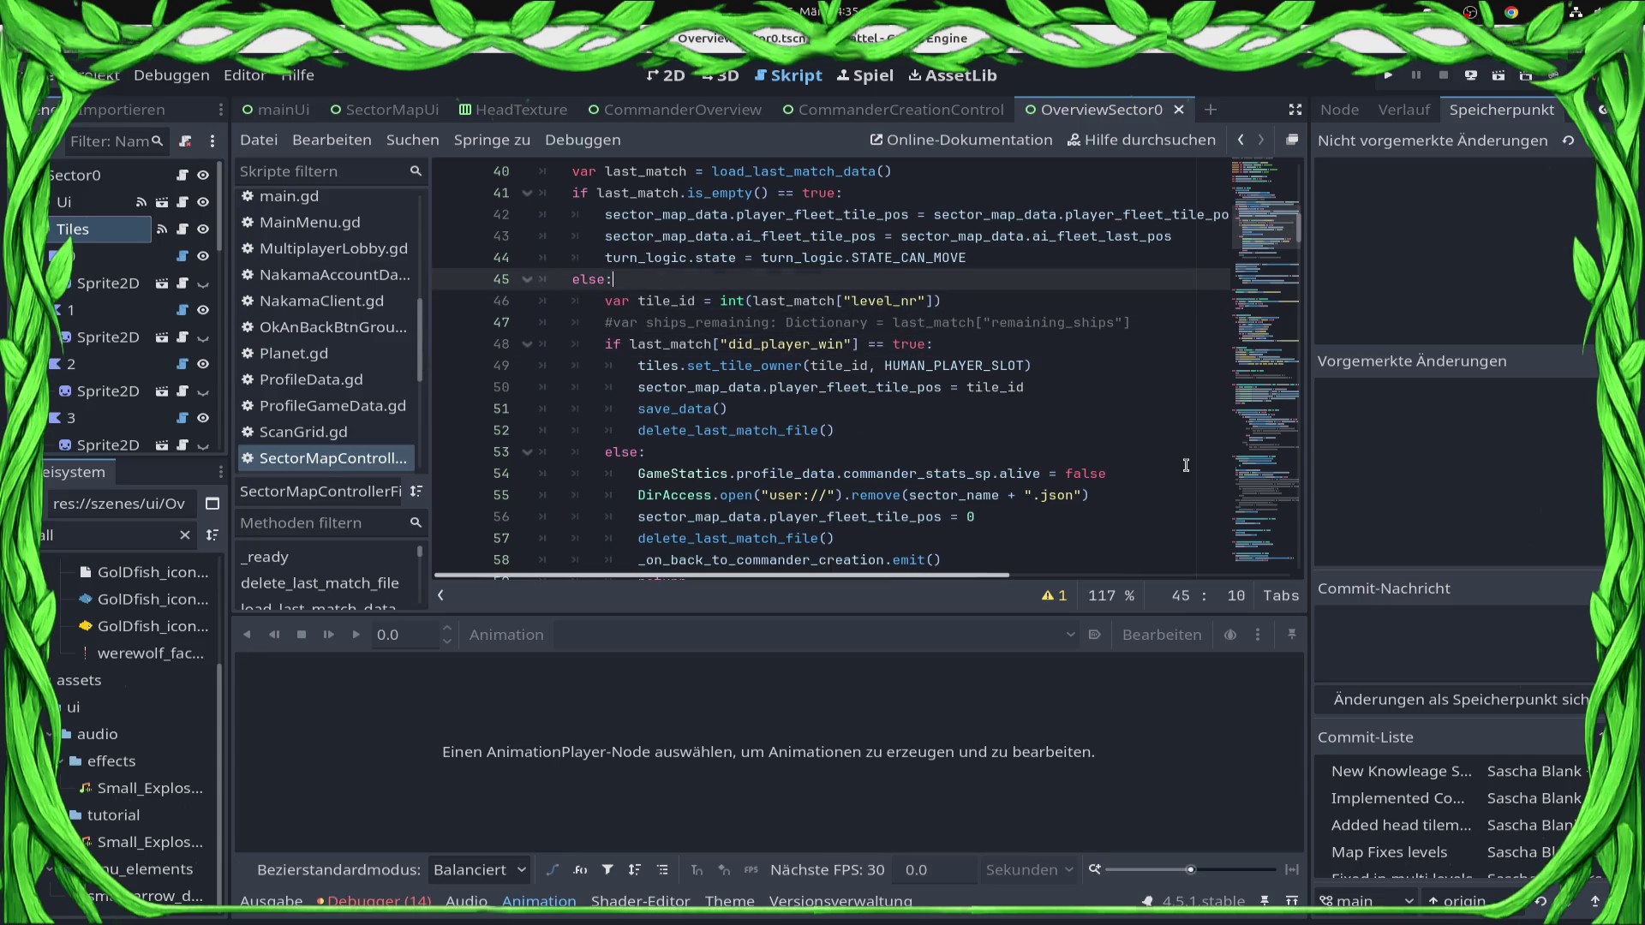
key(shift+Tab)
key(End)
key(BackSpace)
key(BackSpace)
key(BackSpace)
text(true)
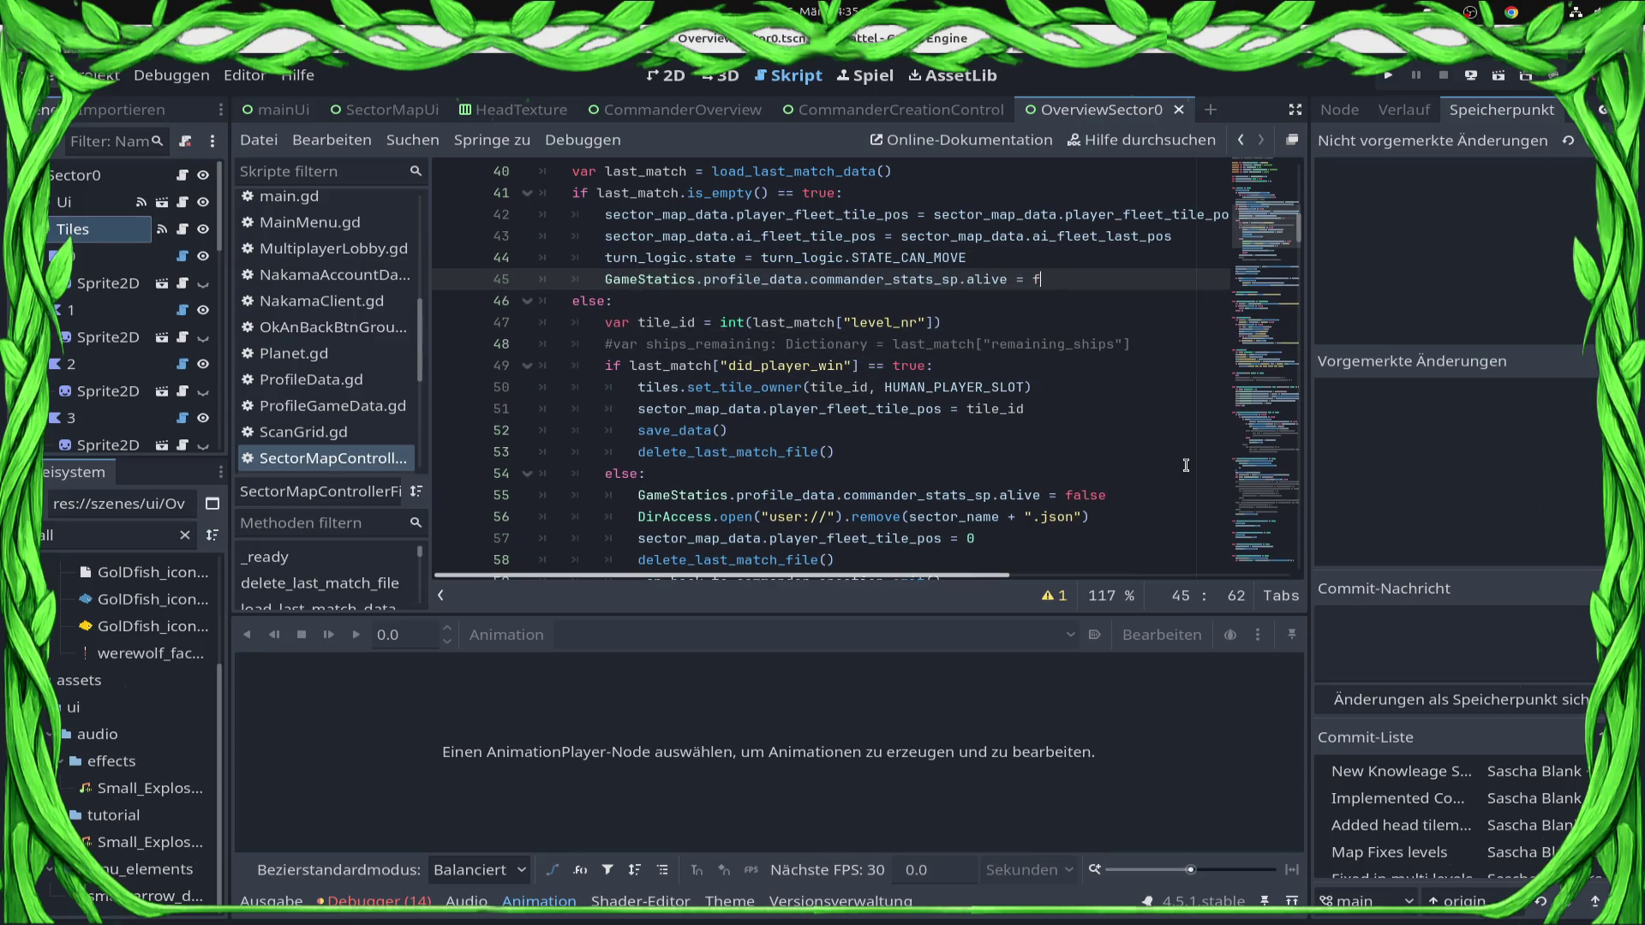
key(ctrl+s)
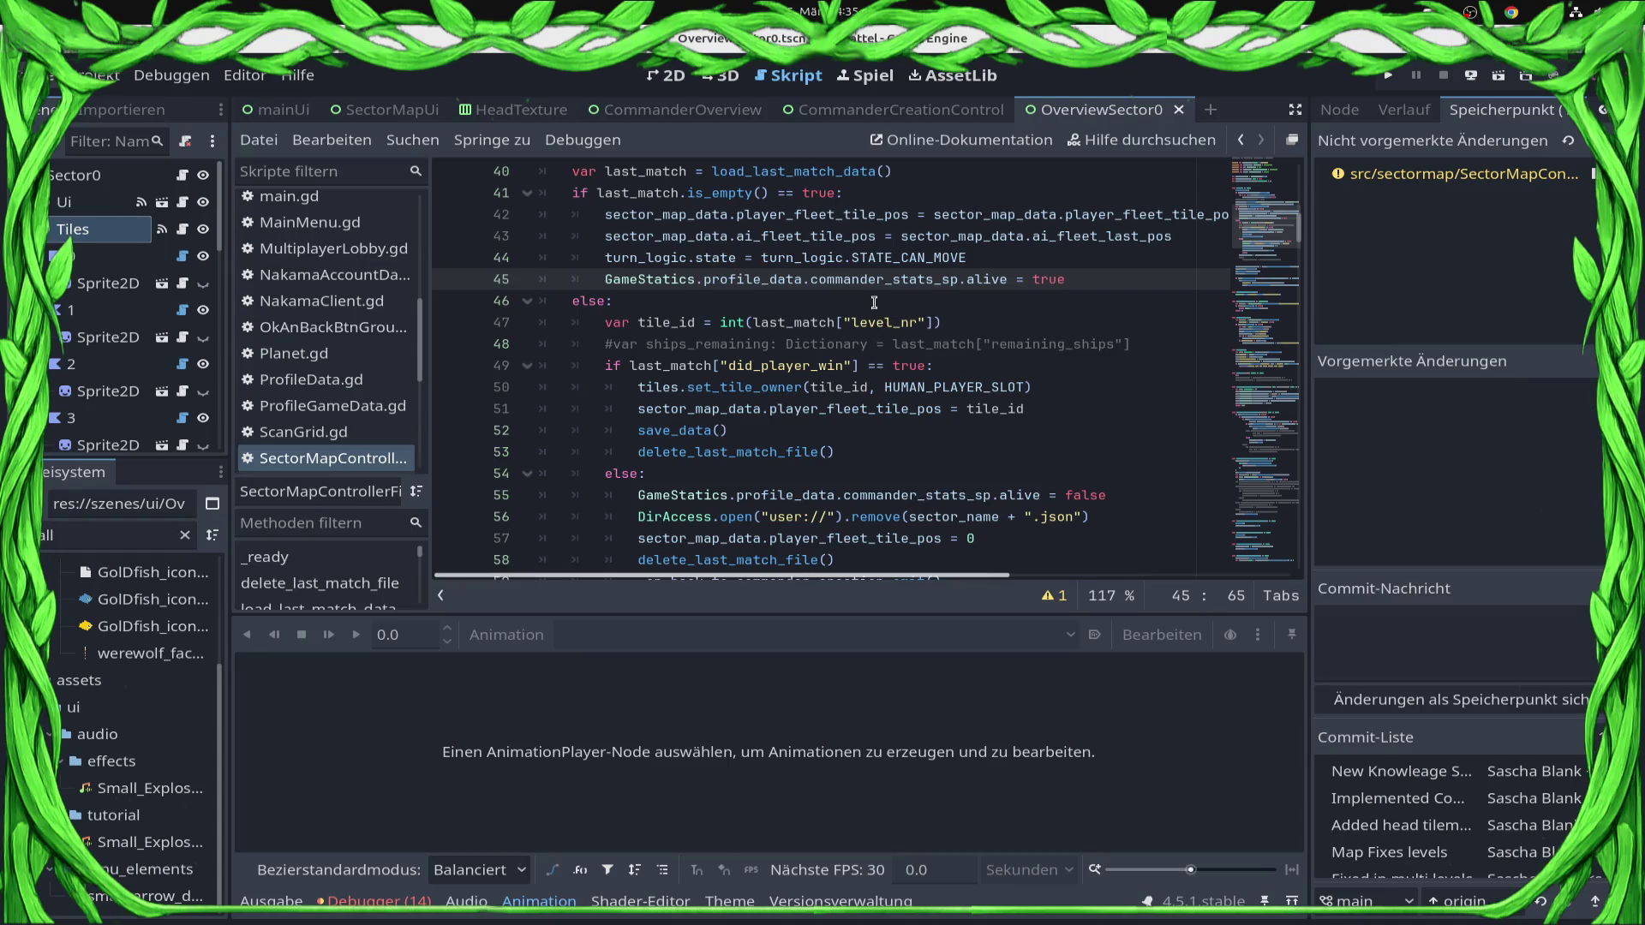
Paste the alive = true statement into the player-won branch after the fleet position line and save.
key(Home)
key(Down)
key(Down)
key(Down)
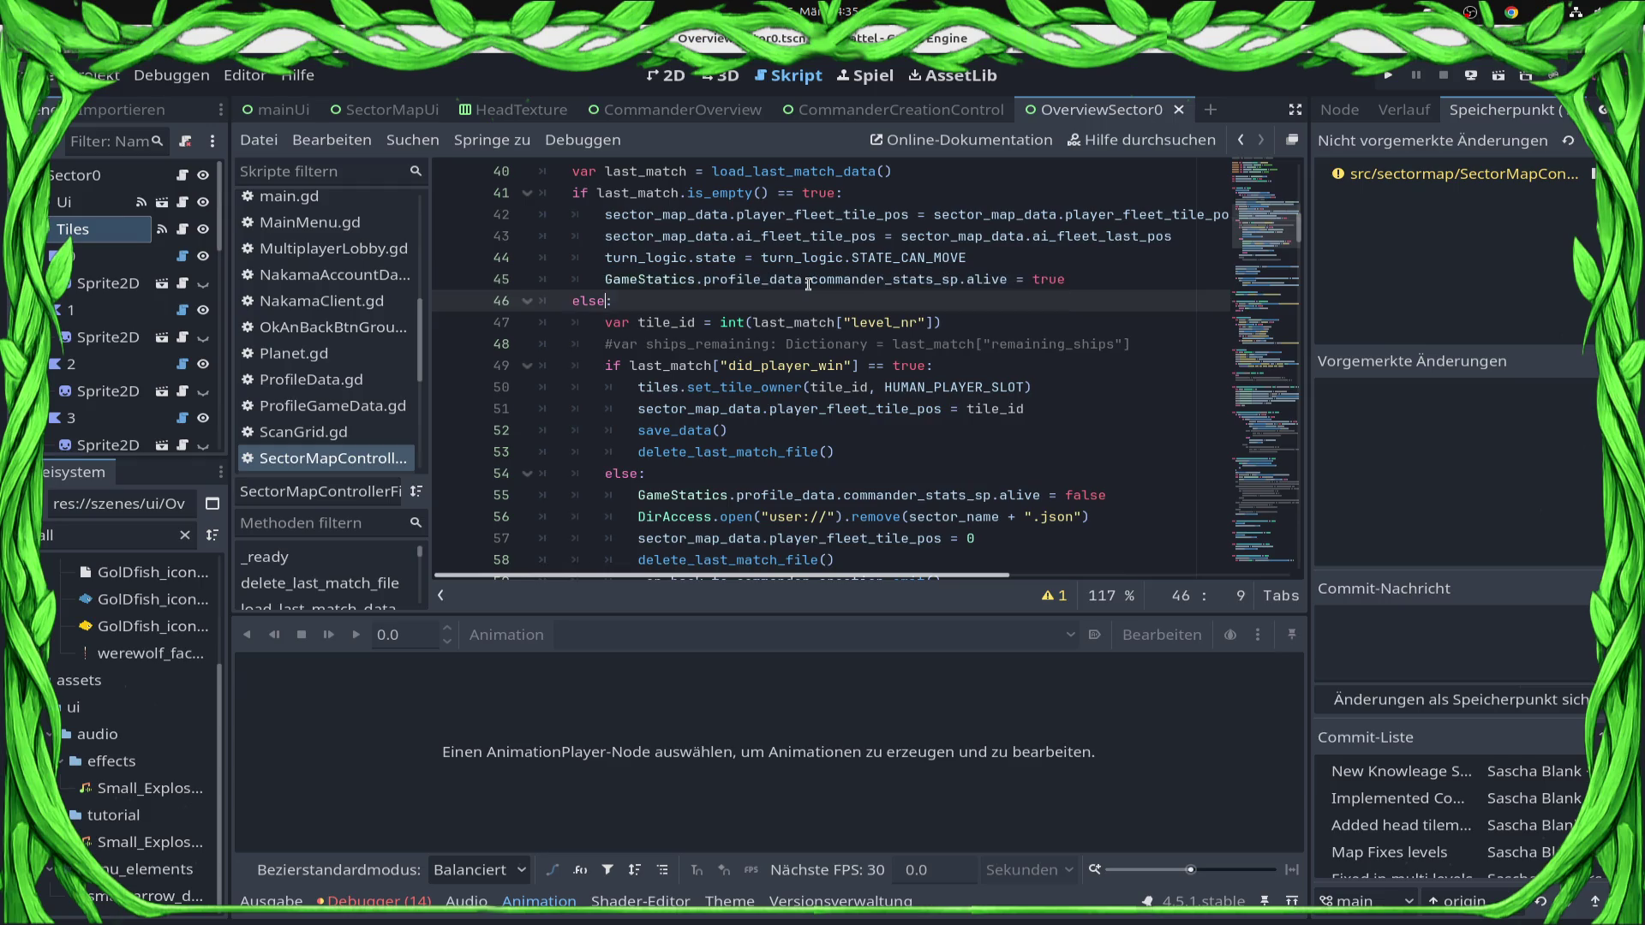
key(Down)
key(End)
key(Return)
text(GameStatics.profile_data.commander_stats_sp.alive = true)
key(ctrl+s)
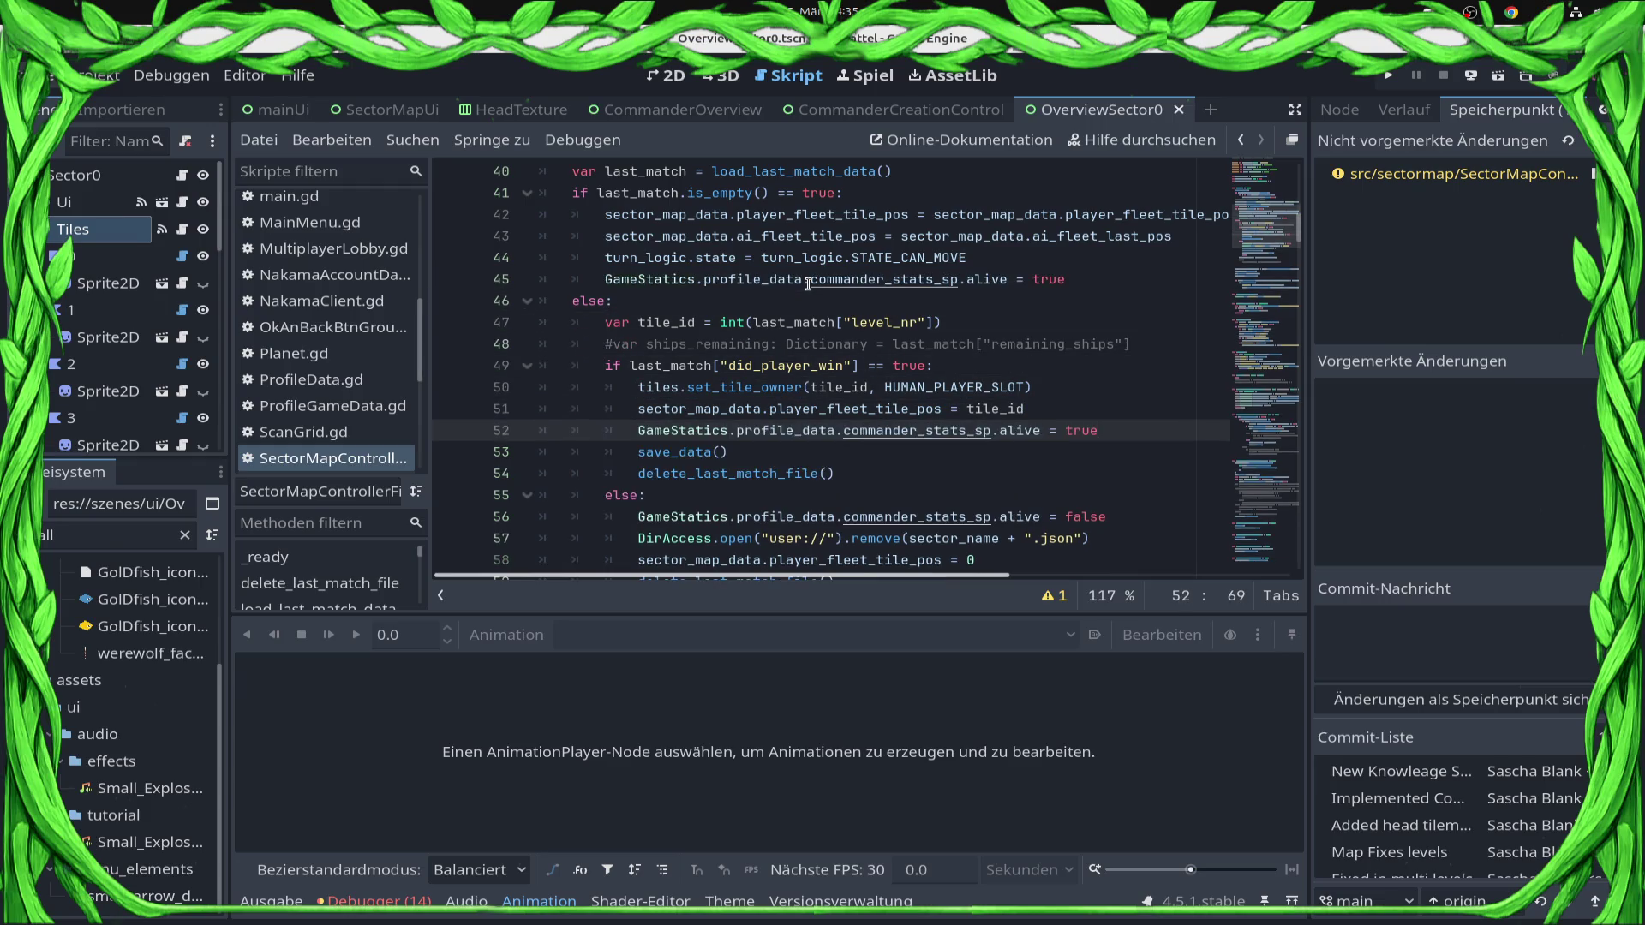
scroll(694, 233, down, 10)
click(111, 535)
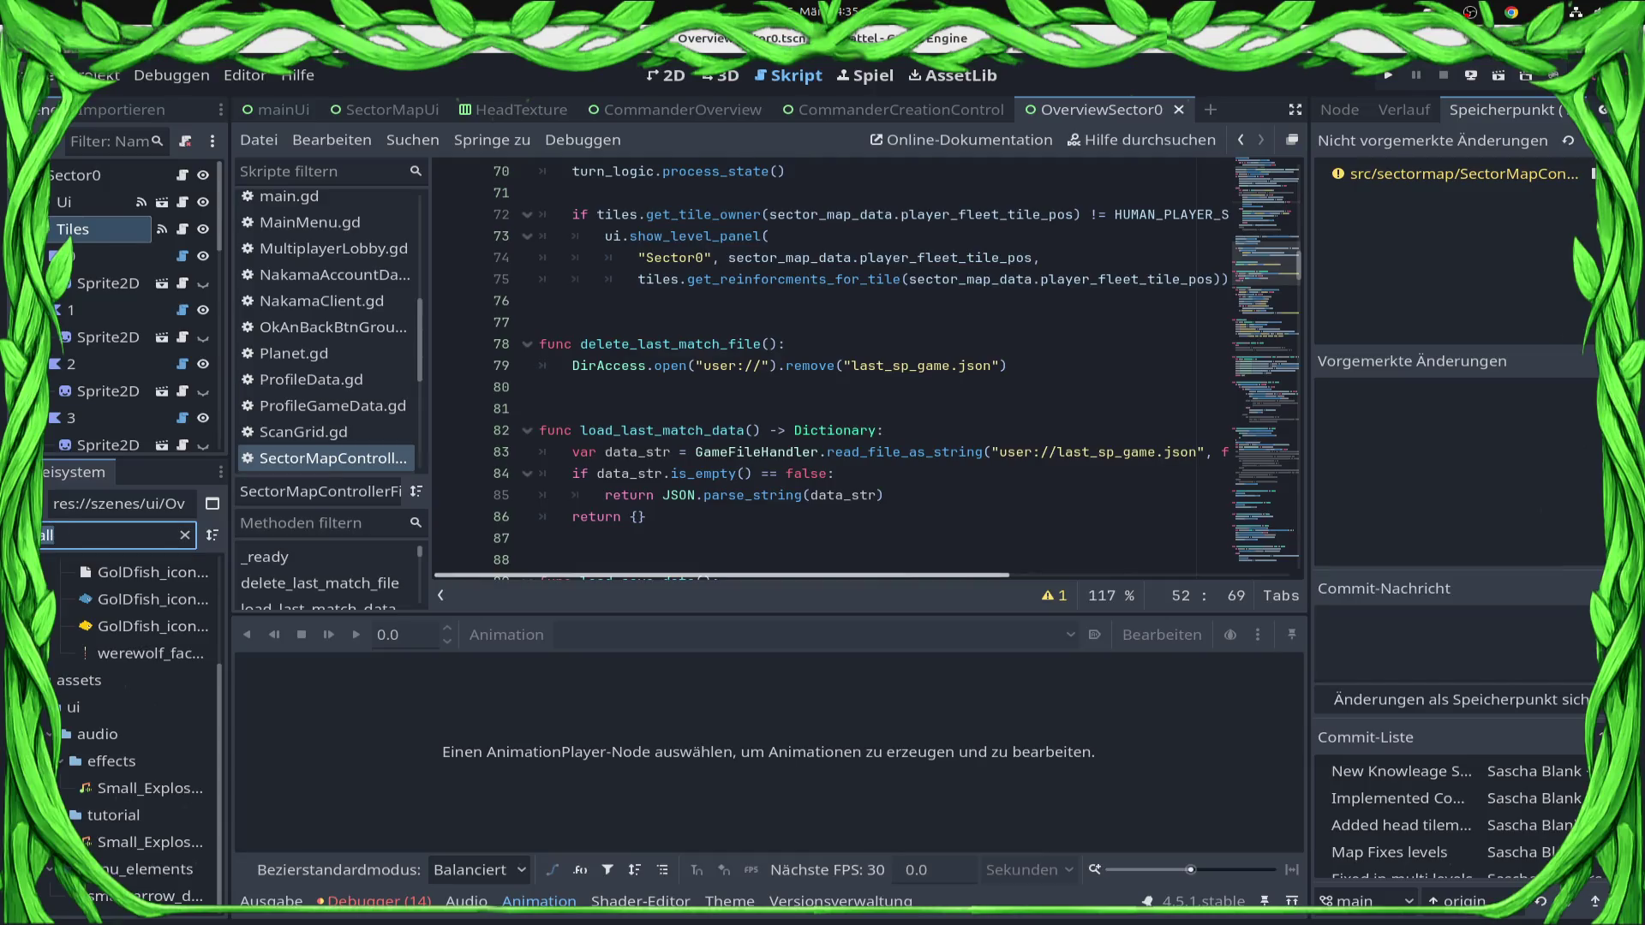
Open the LevelUI scene from a 'levelui' file search and select the HighlightR node.
text(levelui)
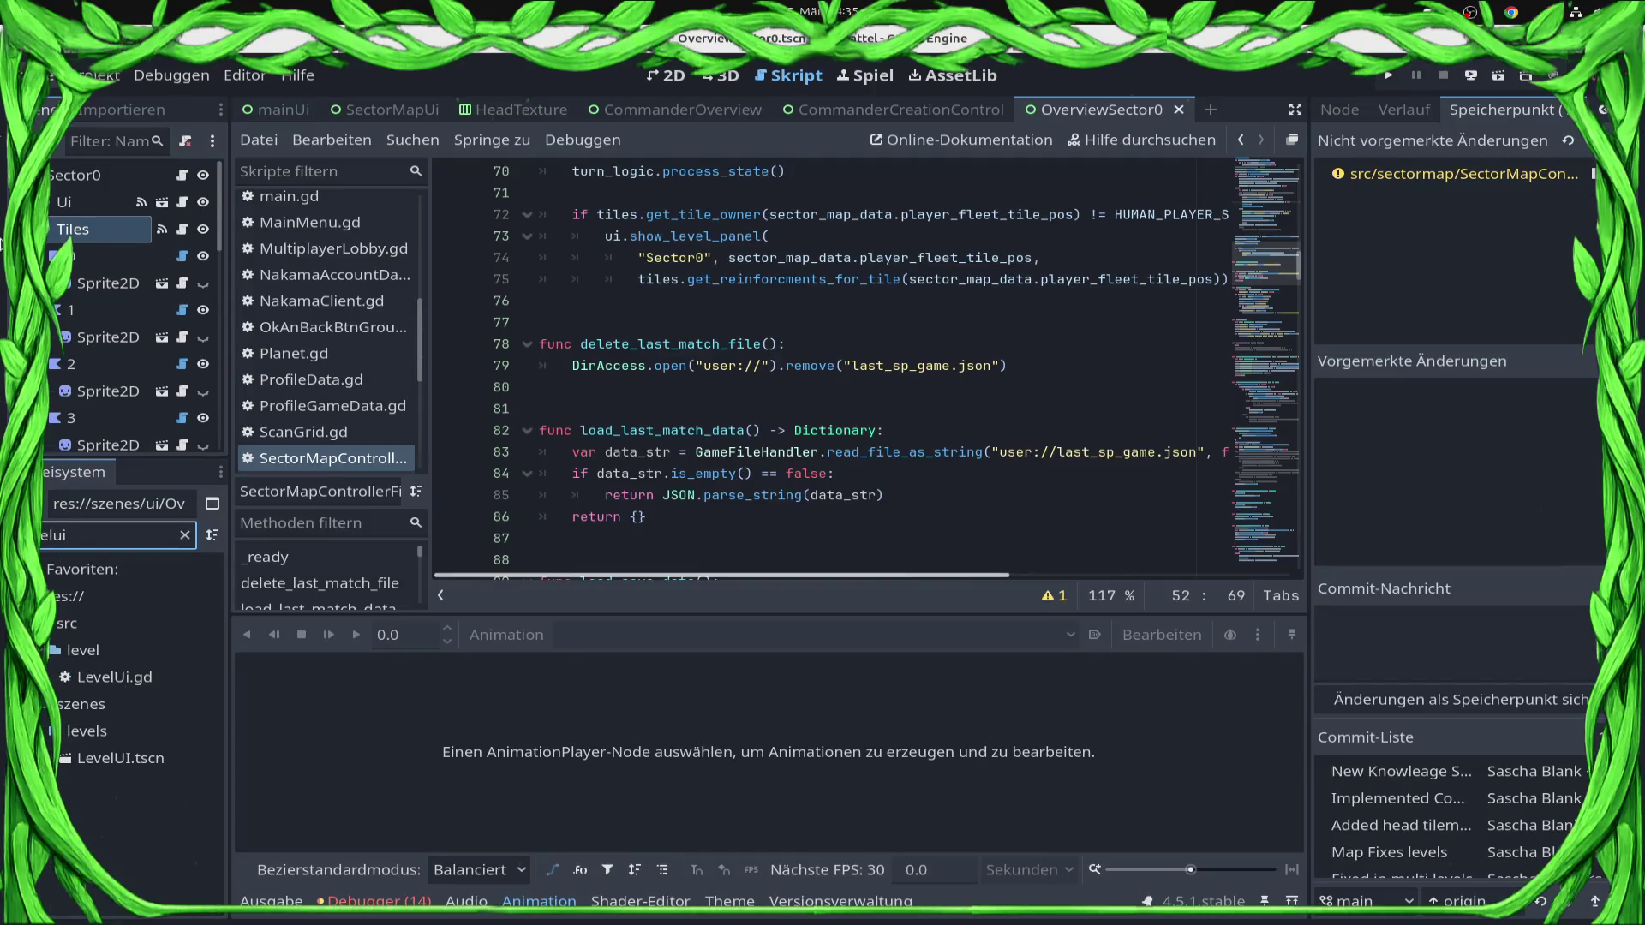
double_click(120, 758)
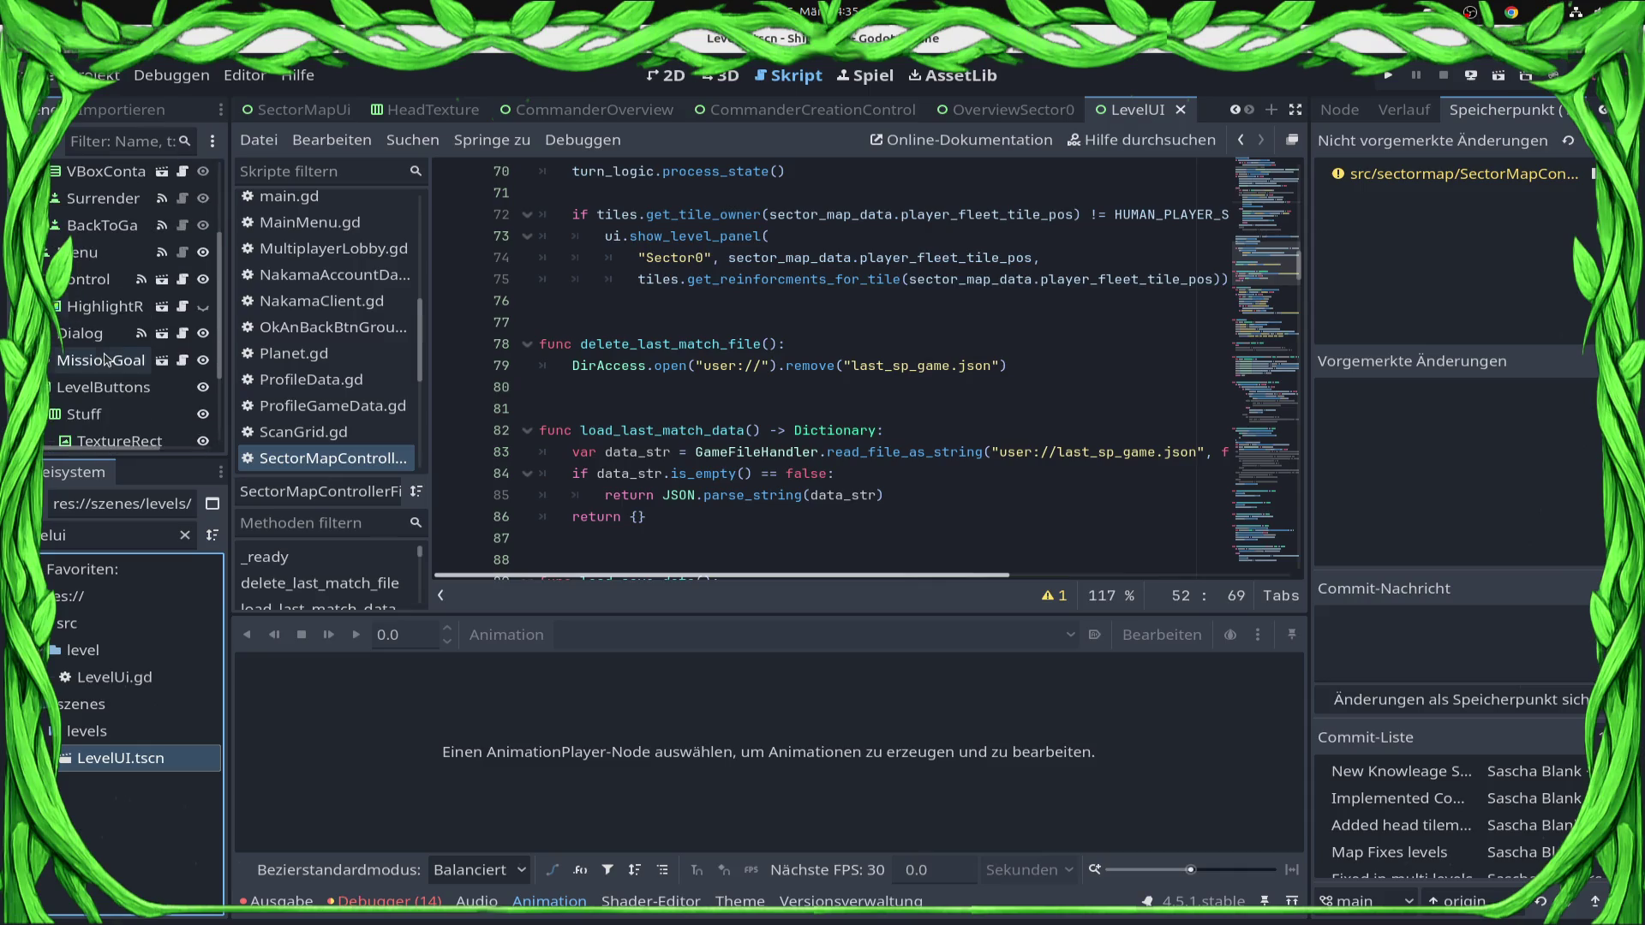
click(96, 306)
right_click(94, 306)
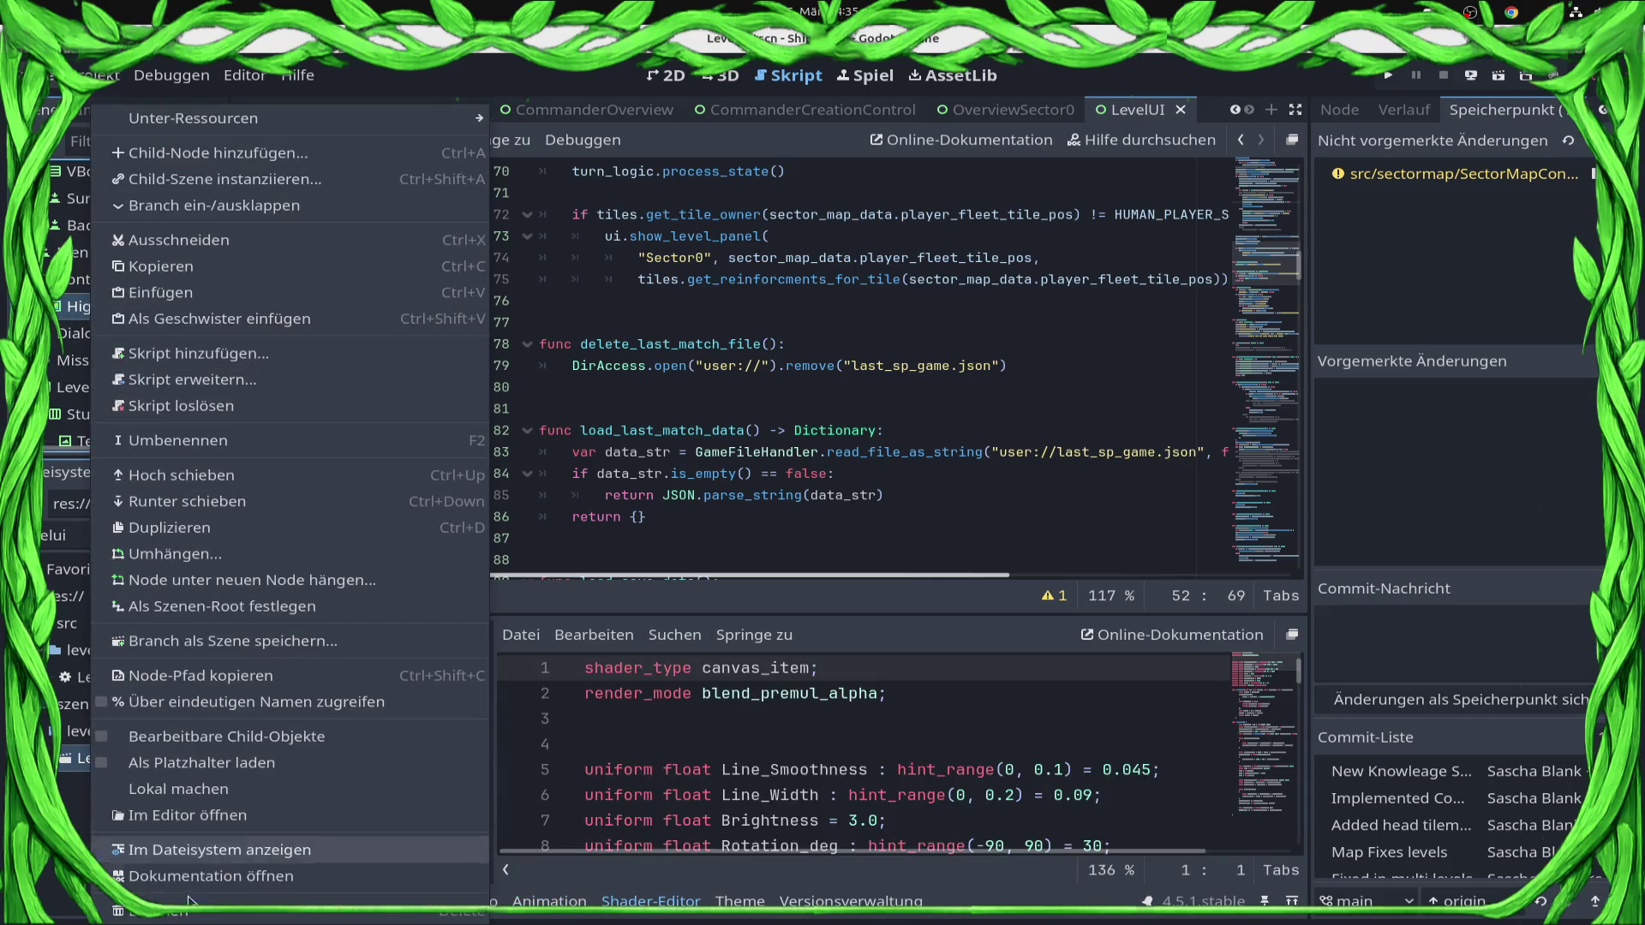
click(654, 92)
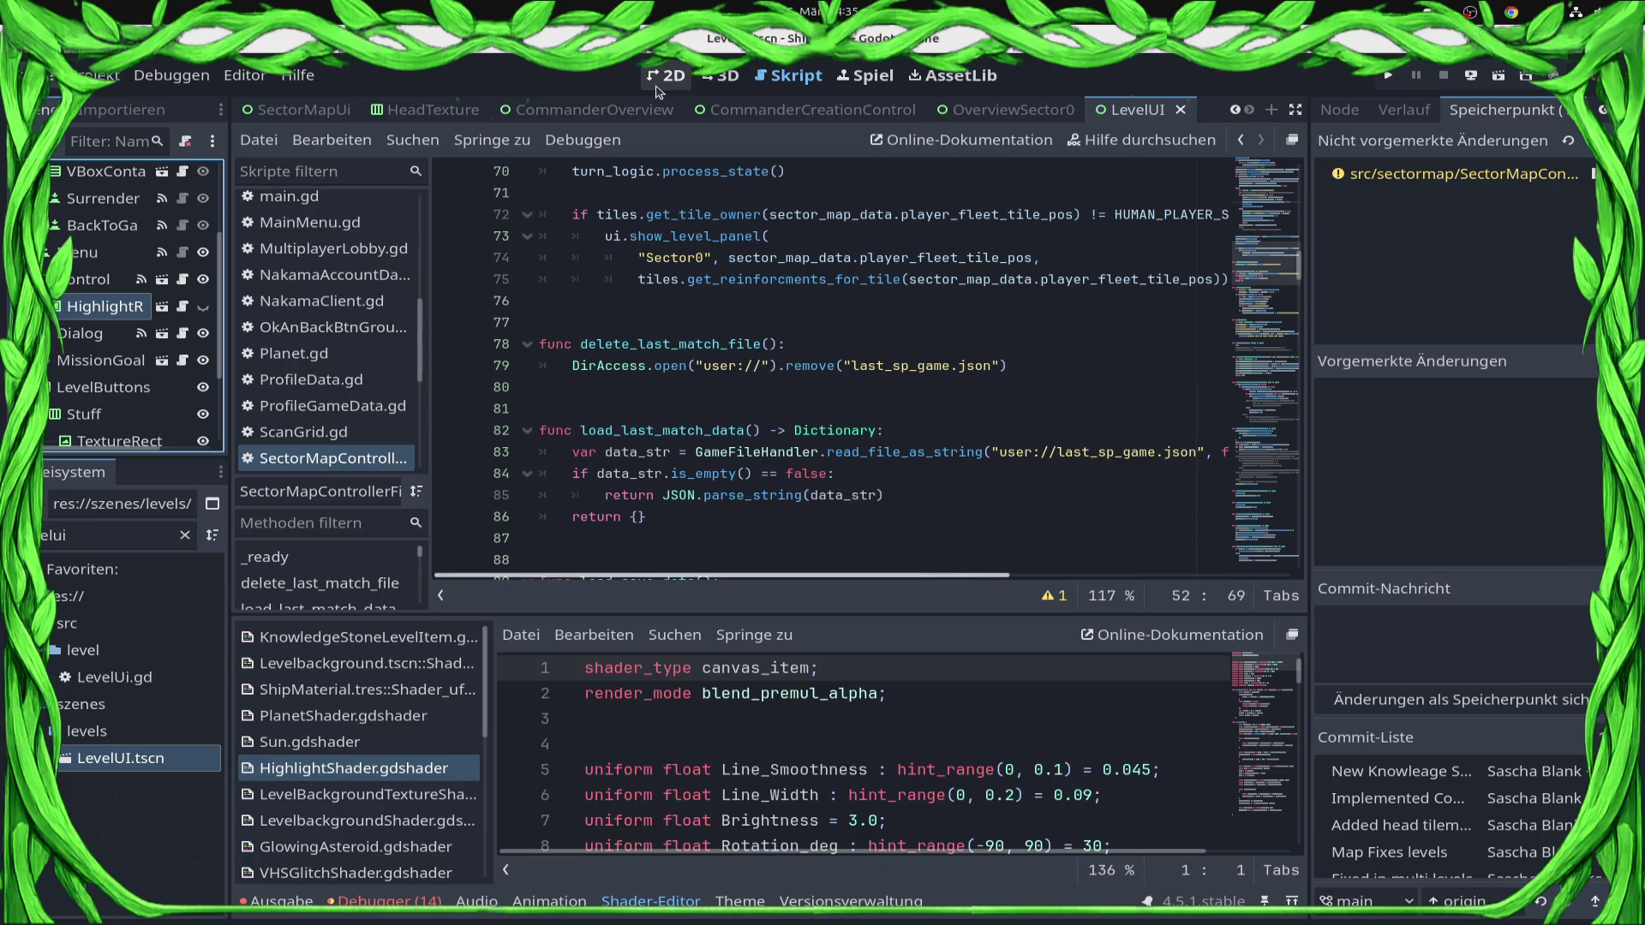
Show LevelUI on the 2D canvas and toggle HighlightR's visibility to inspect it.
click(665, 77)
scroll(716, 384, up, 8)
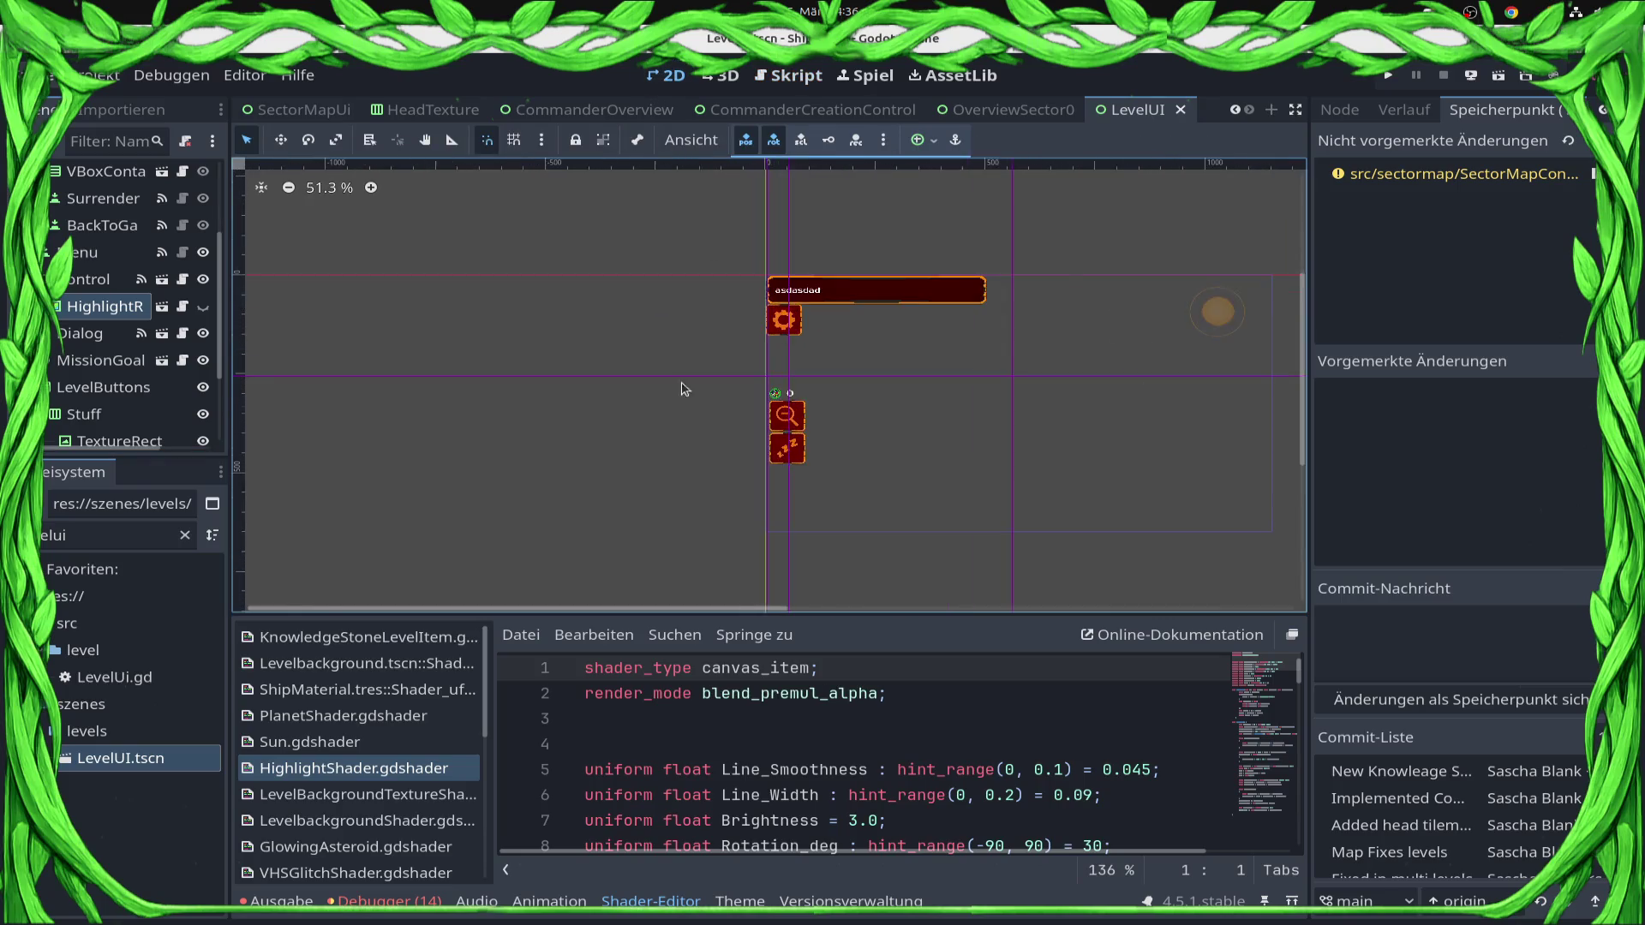
scroll(716, 384, up, 2)
click(203, 309)
click(204, 310)
click(204, 310)
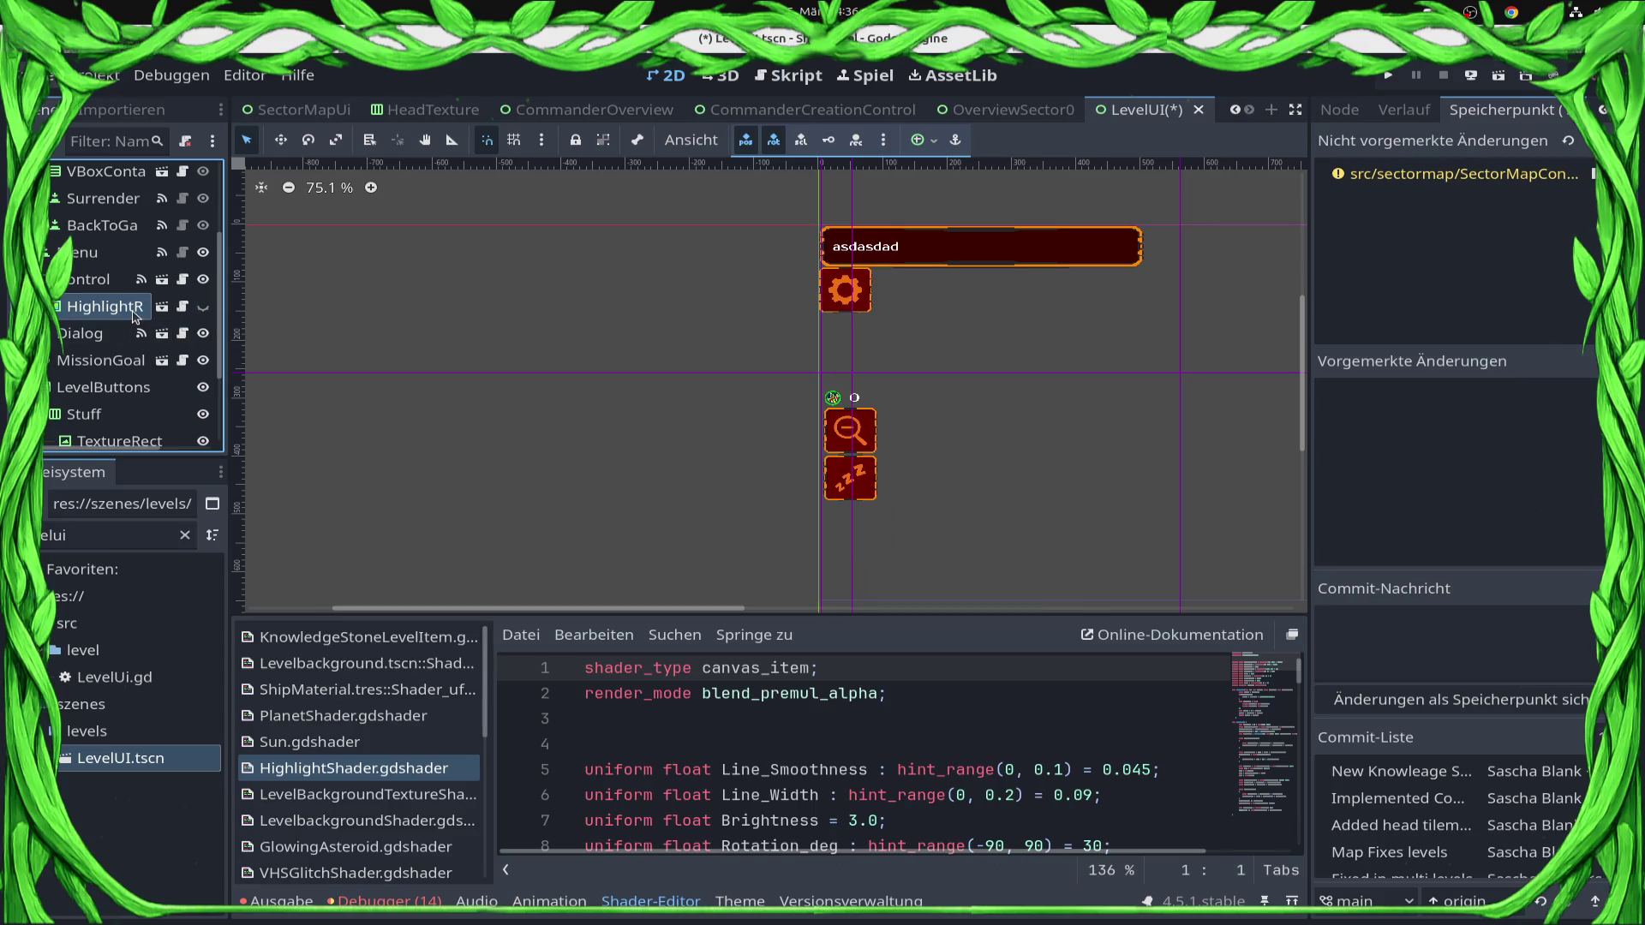
Check the Control node's JoyStick.gd script, then return to the LevelUI 2D canvas.
click(177, 281)
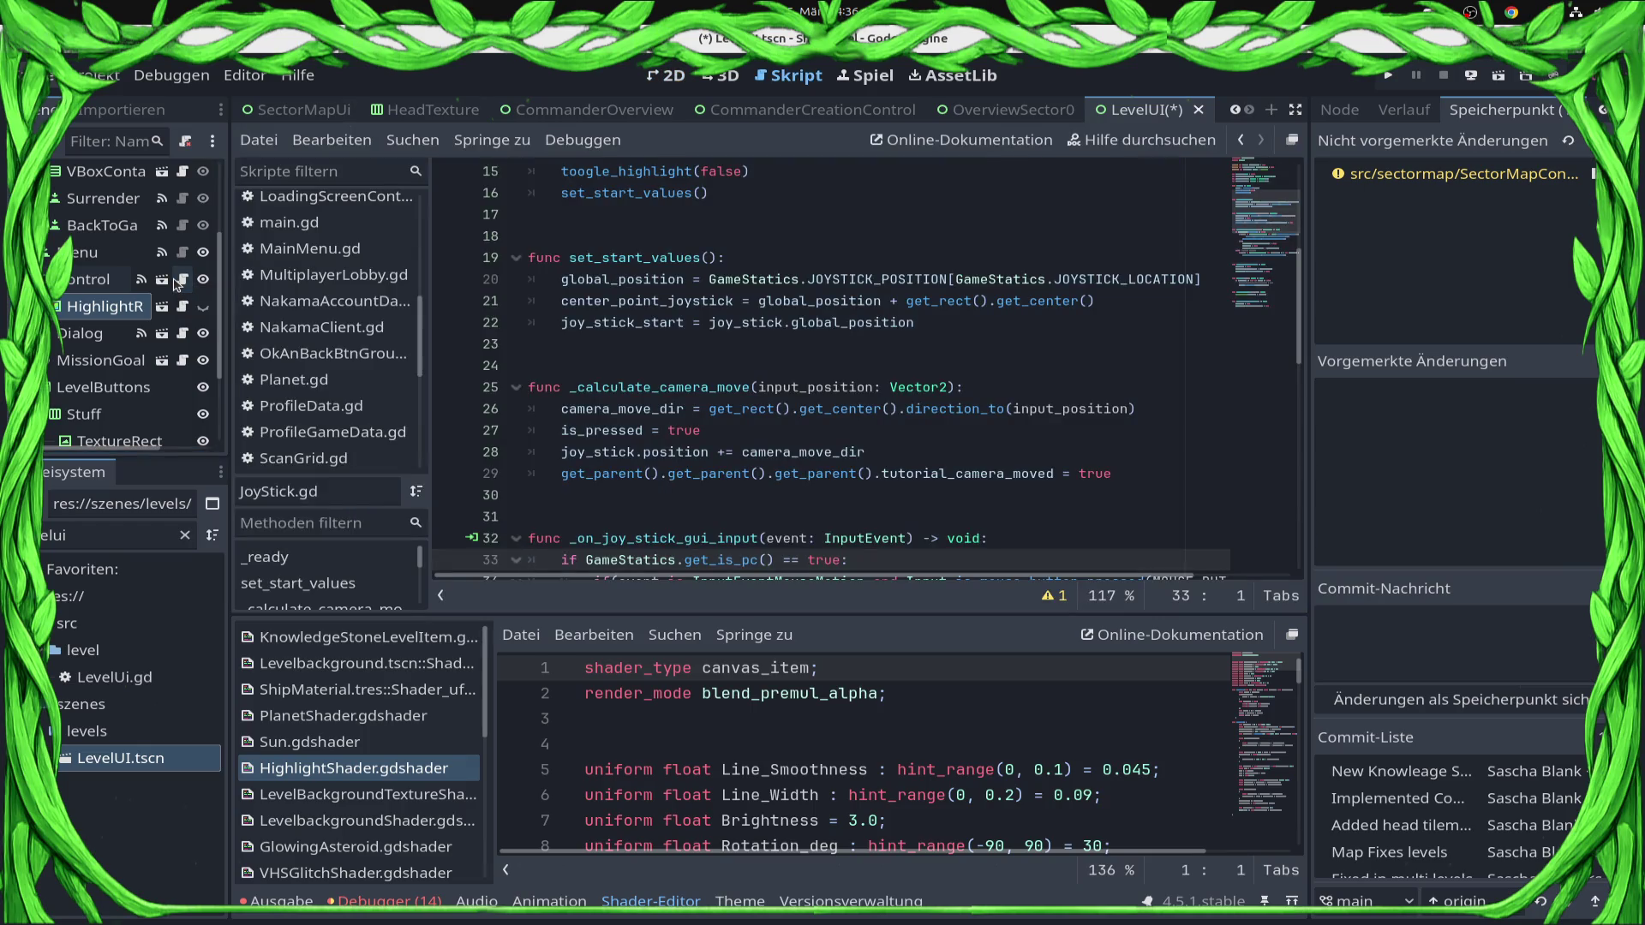
click(85, 311)
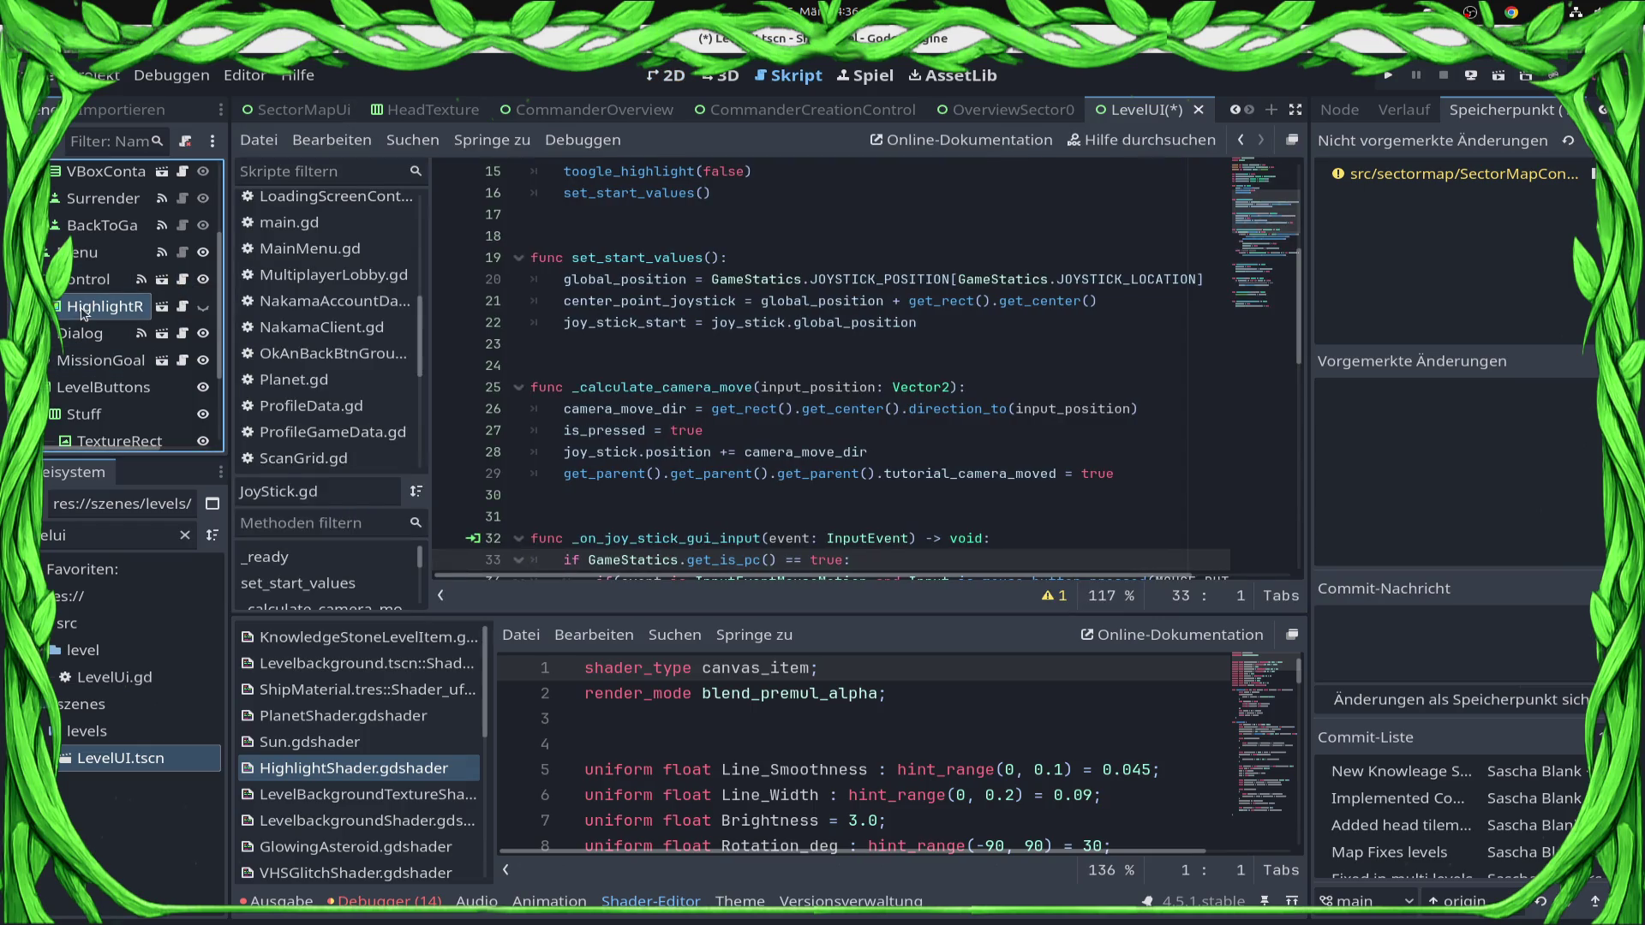
click(667, 75)
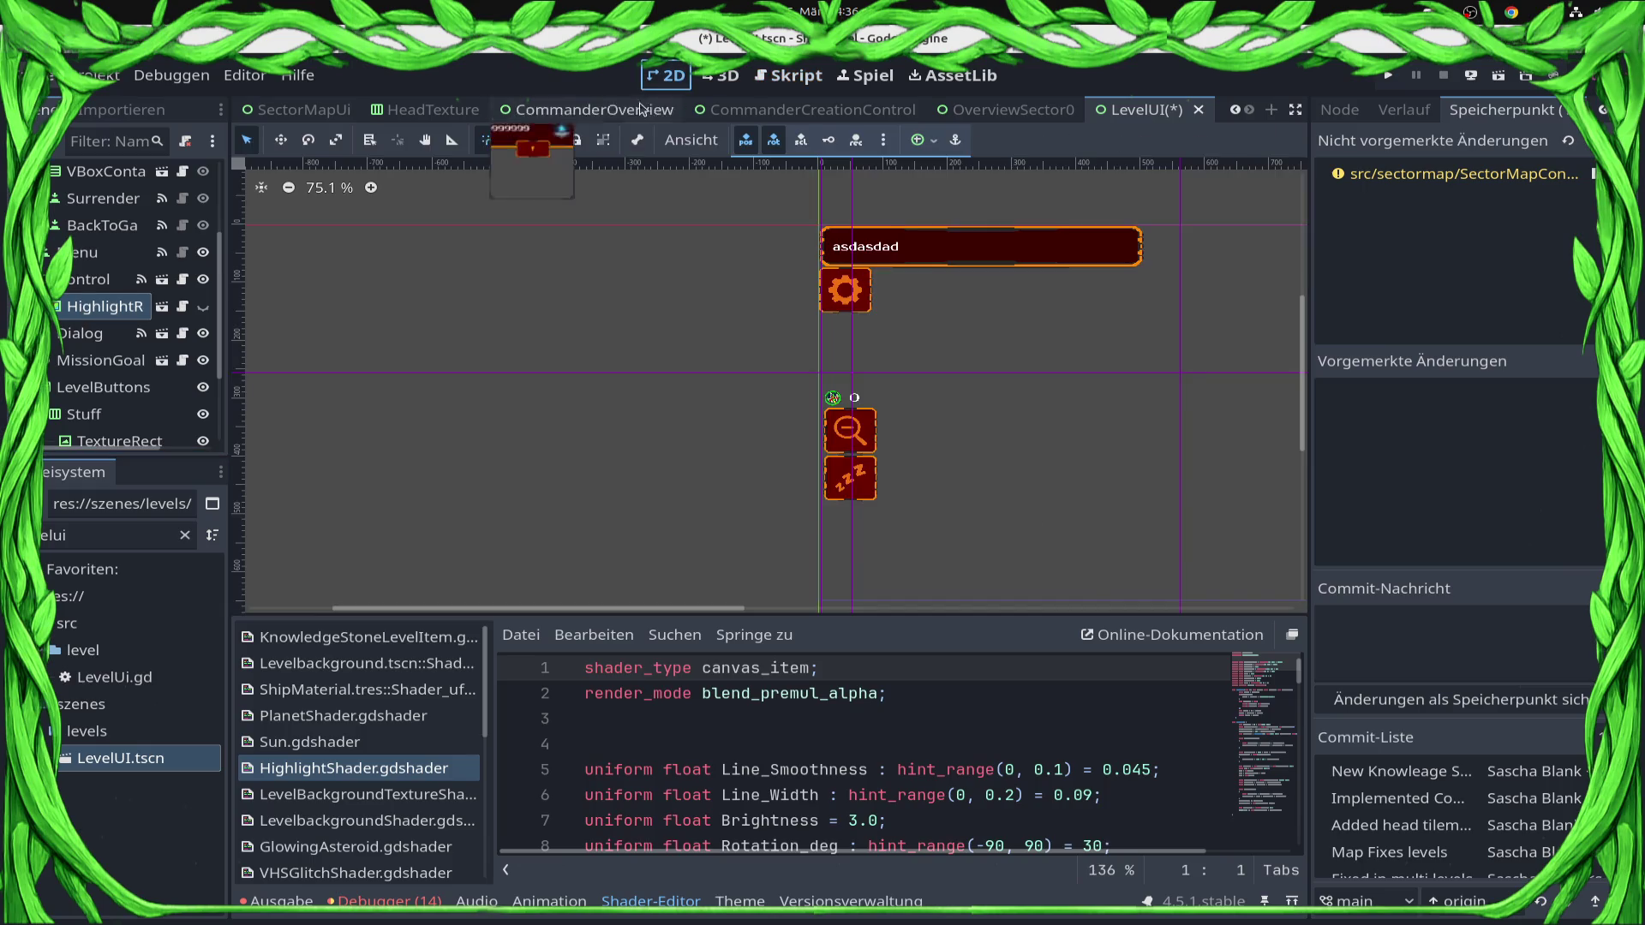
right_click(77, 309)
Delete the HighlightRect2 node from LevelUI, confirm, and save the scene.
click(171, 896)
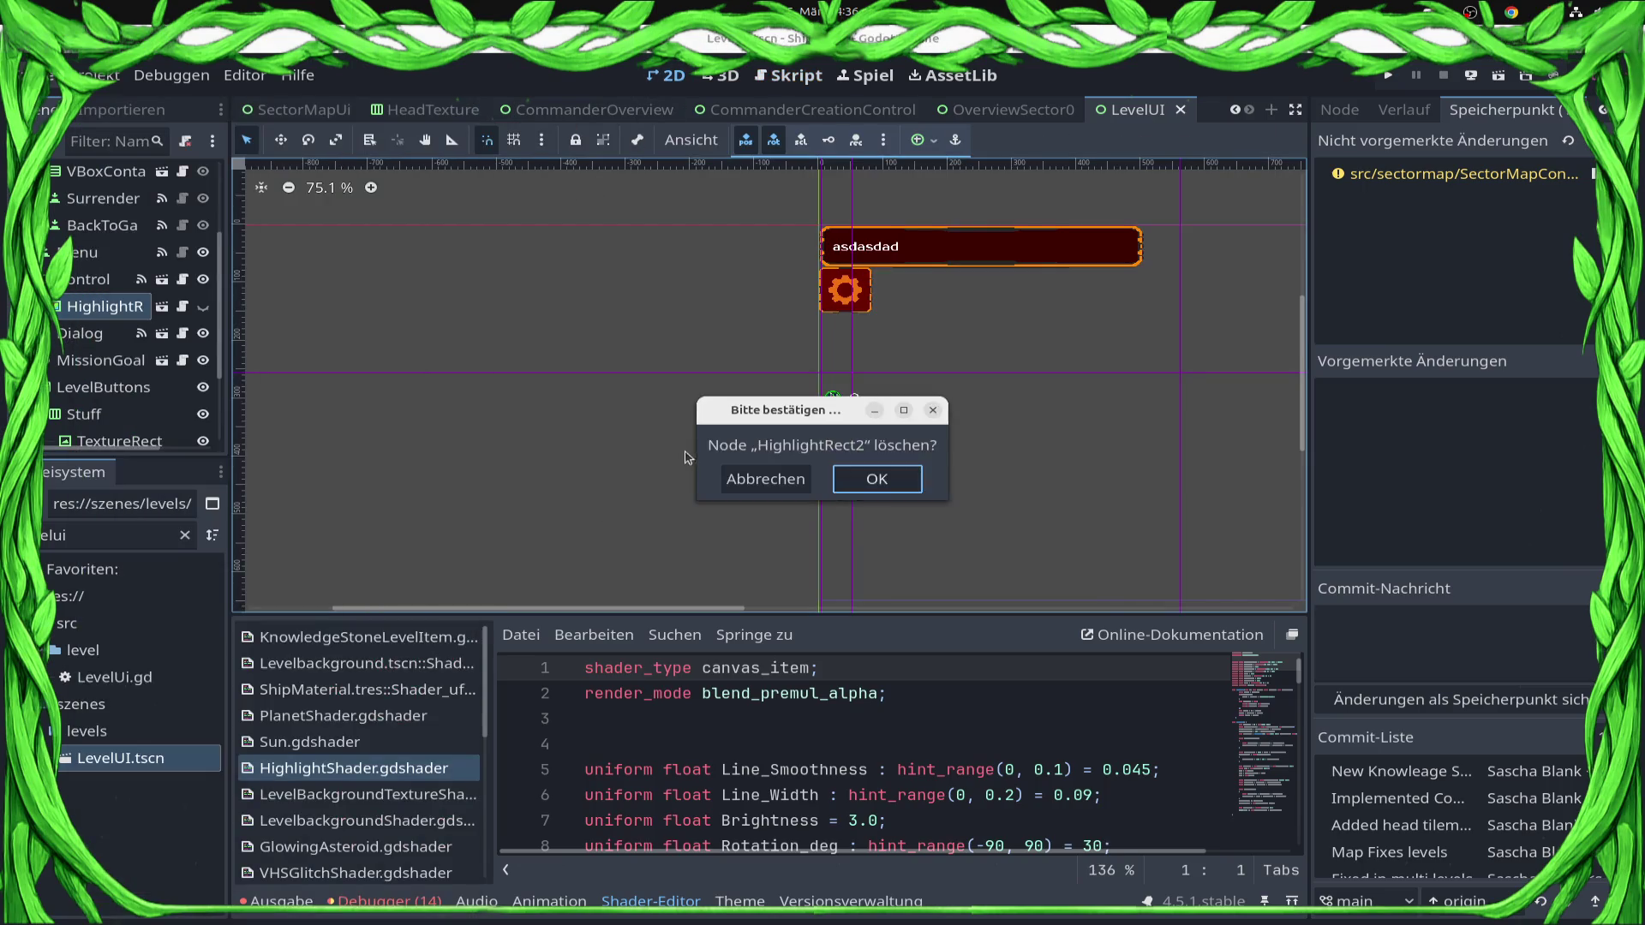
click(895, 484)
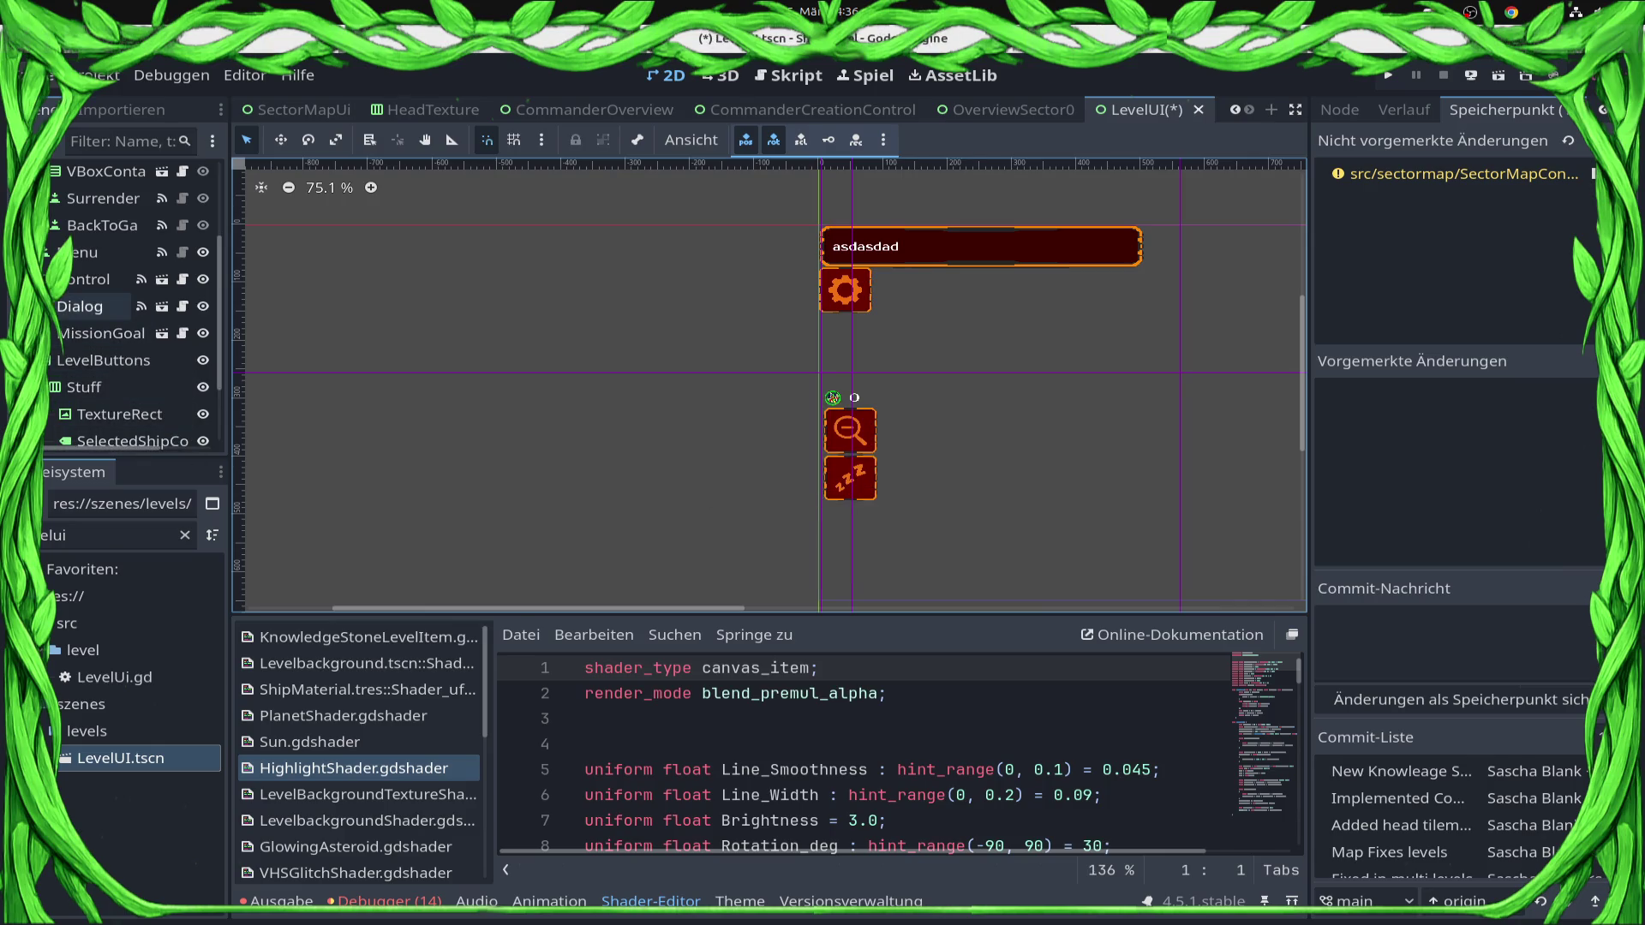
scroll(102, 312, up, 2)
scroll(105, 313, down, 5)
key(ctrl+s)
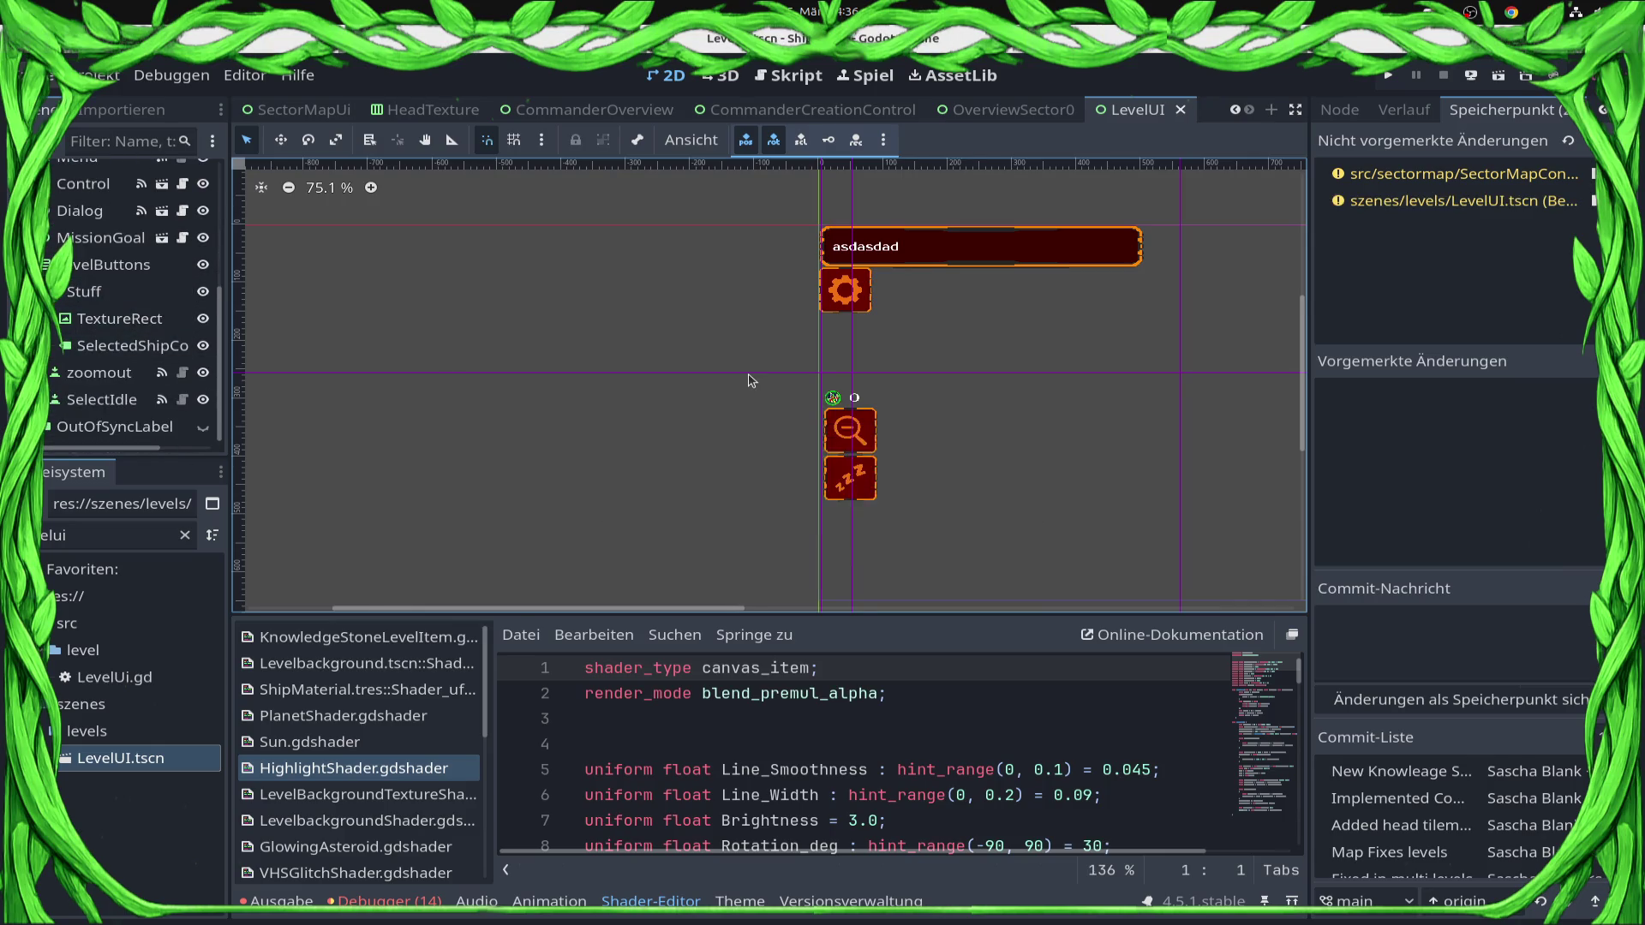
scroll(758, 381, down, 1)
scroll(757, 381, down, 9)
key(ctrl+s)
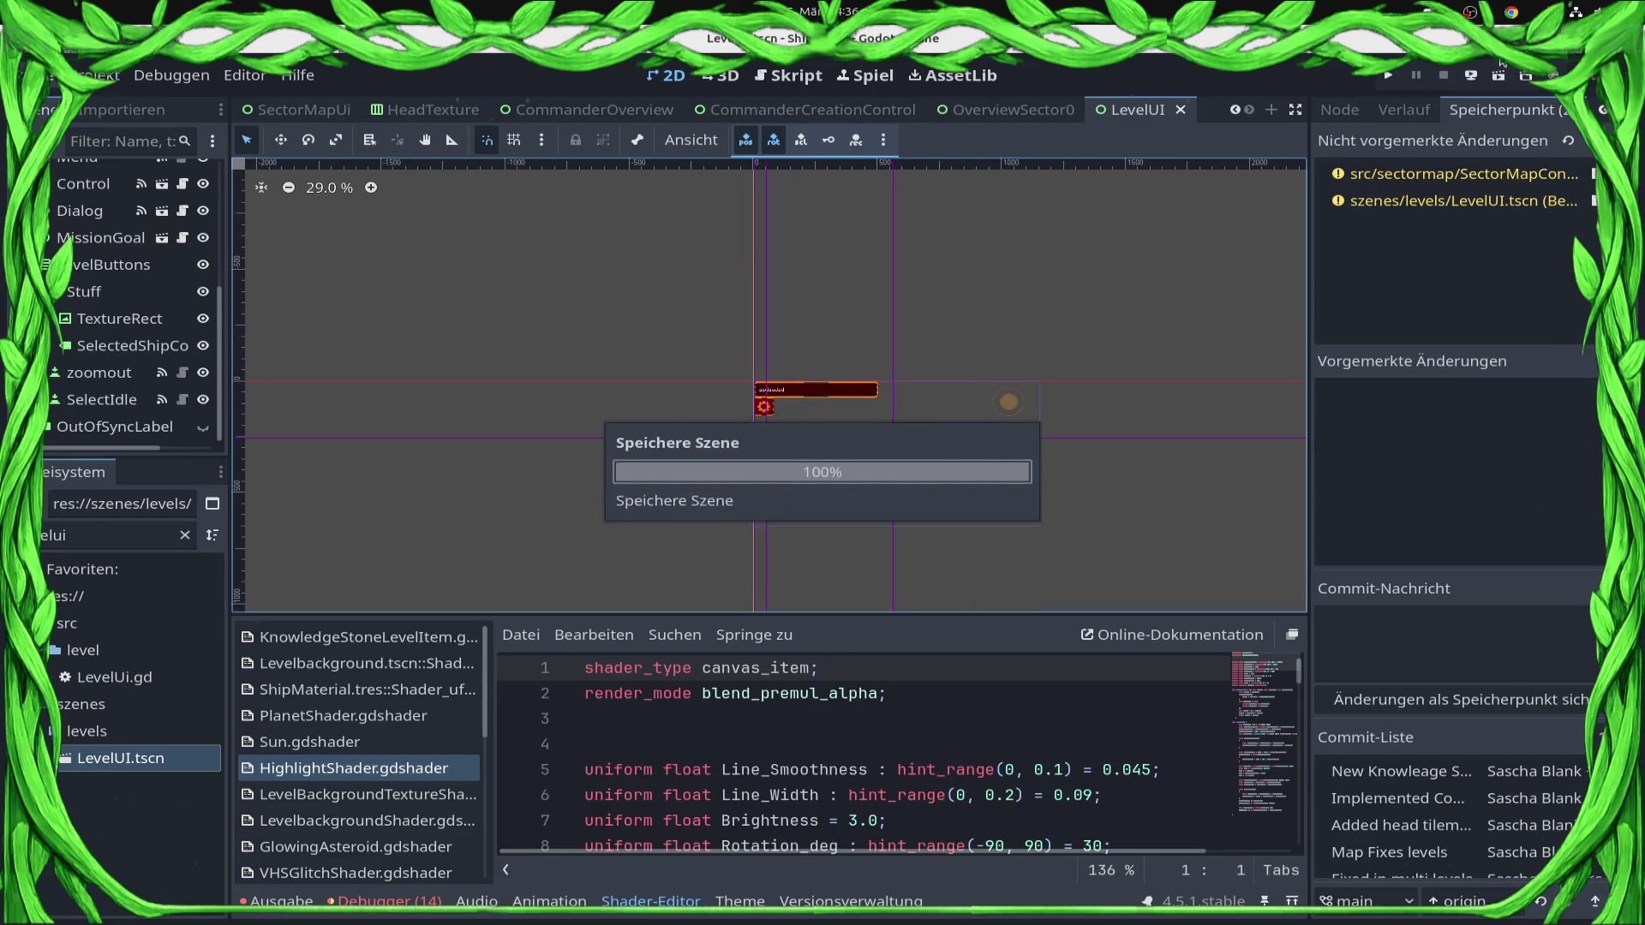
Stage both changed files, commit them as 'Bugfix LevelUi', and run the game.
click(1586, 141)
click(1497, 632)
text(Bugfix Ui)
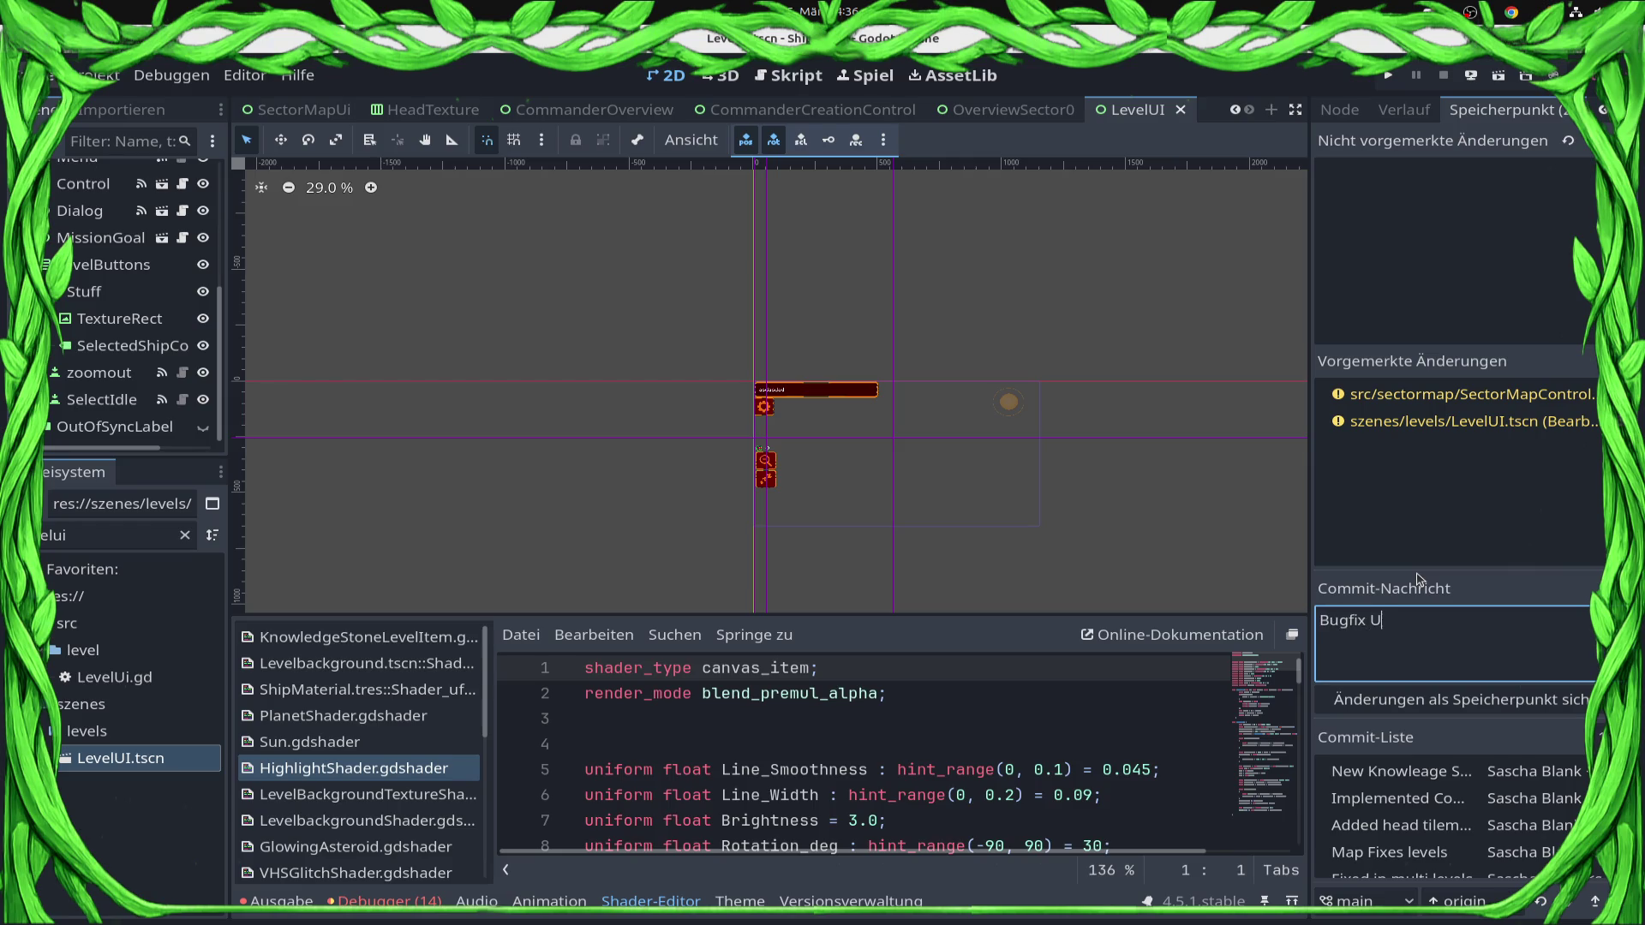
key(BackSpace)
key(BackSpace)
text(LevelUi)
click(1429, 701)
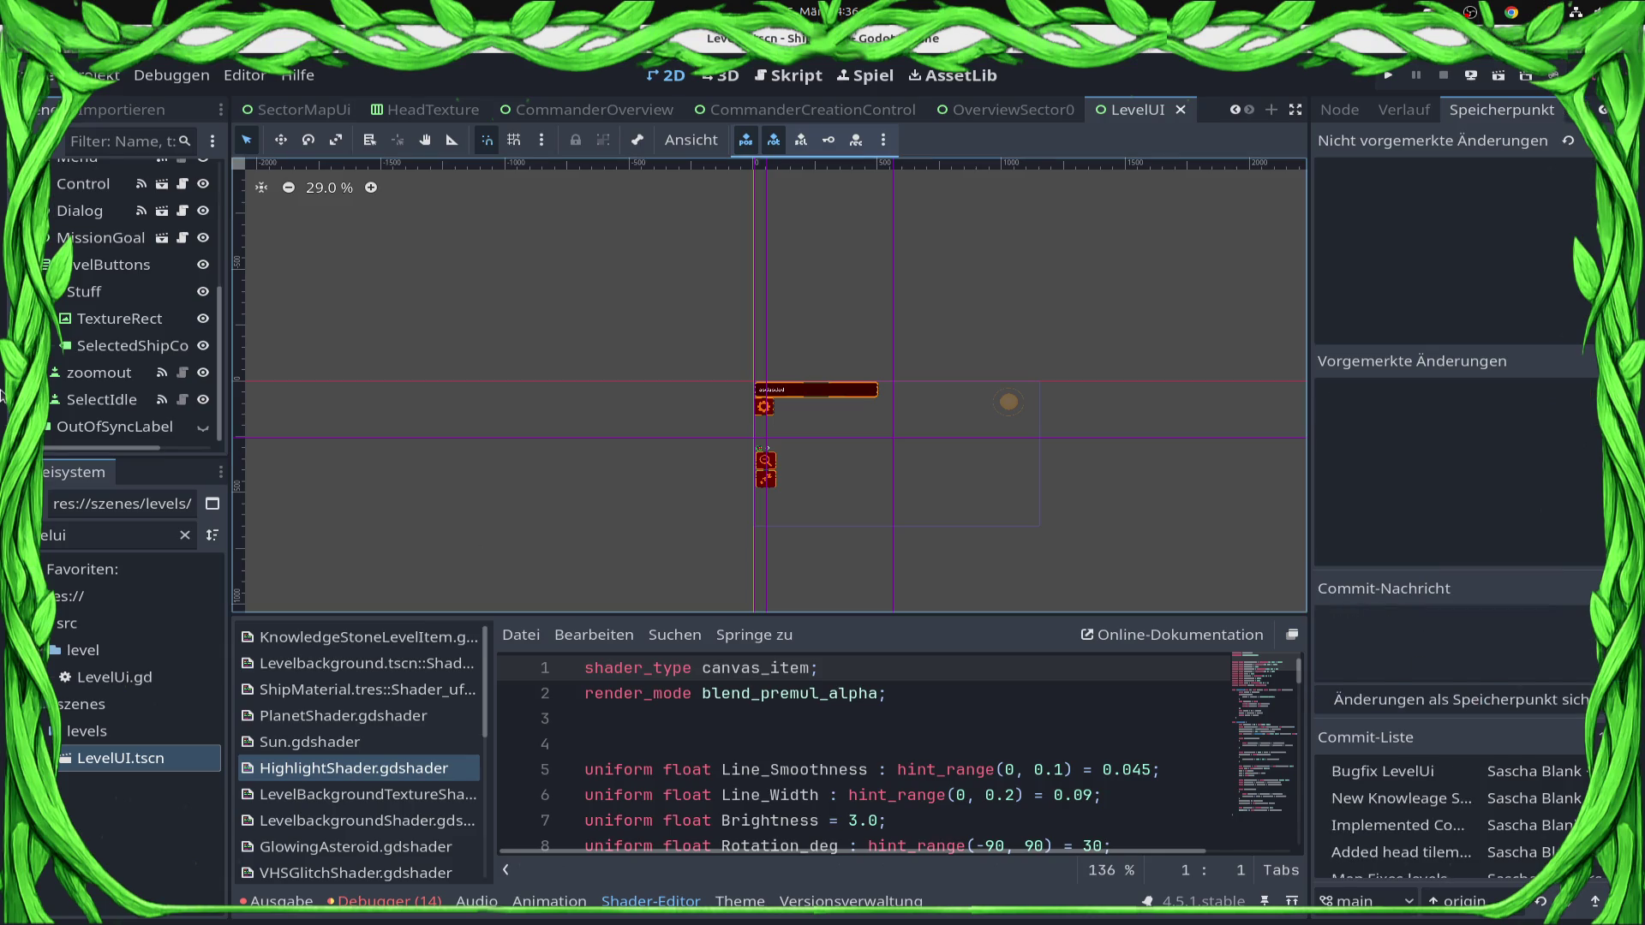
click(45, 398)
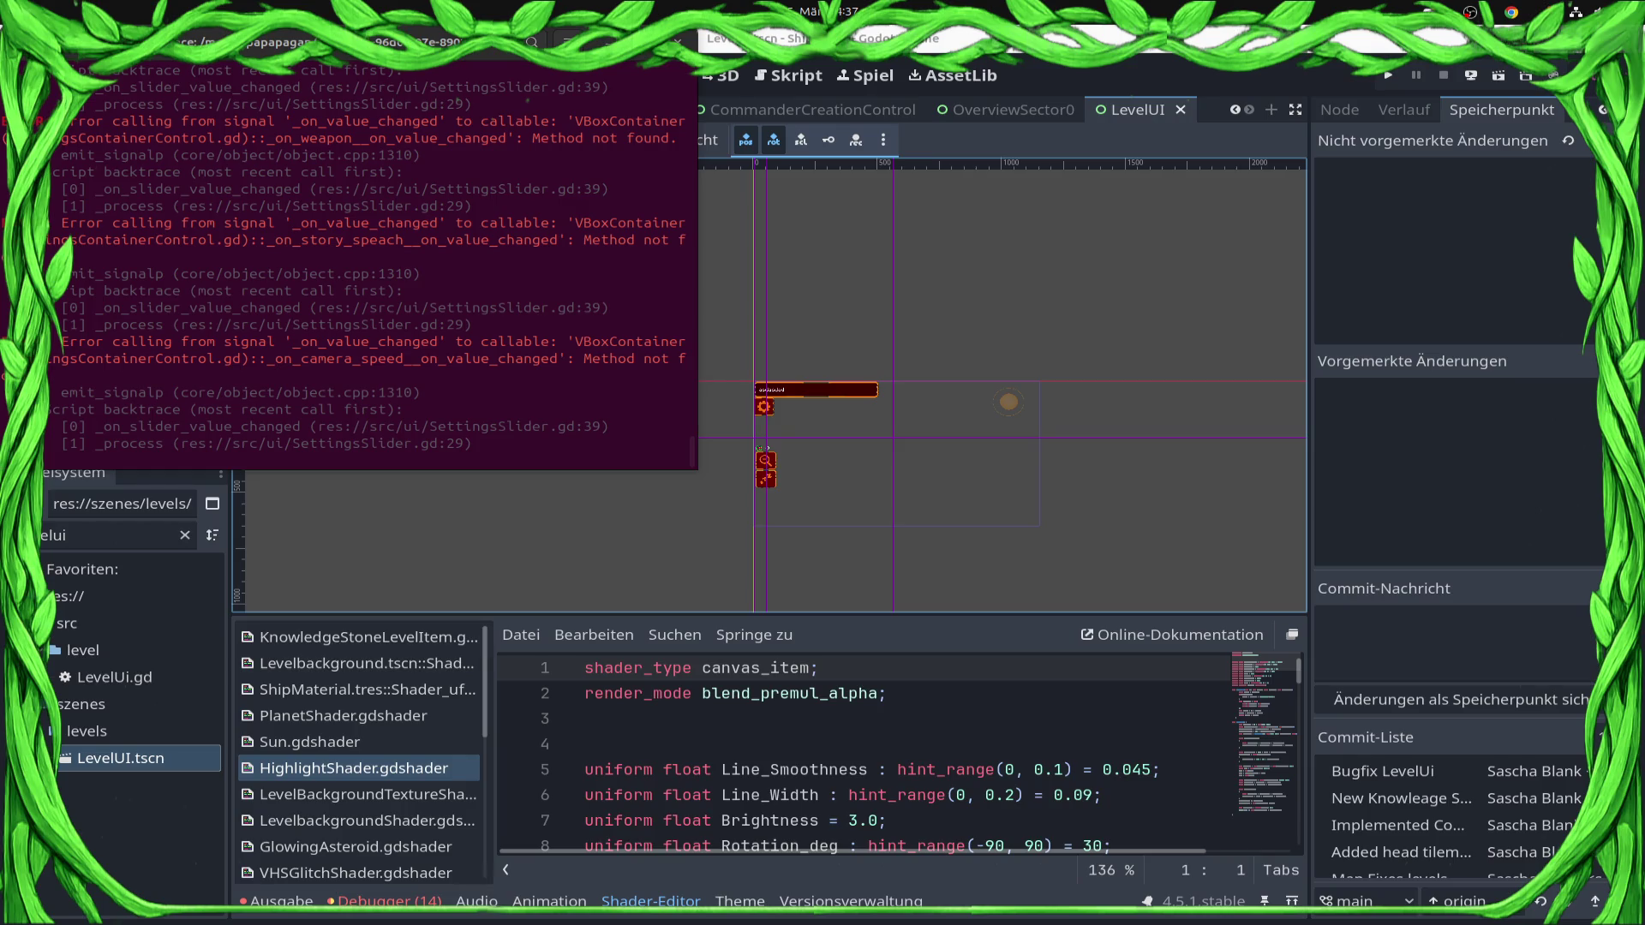
Stop the game and jump from the Errors list to the DialogControl.gd:6 error line.
scroll(802, 425, up, 4)
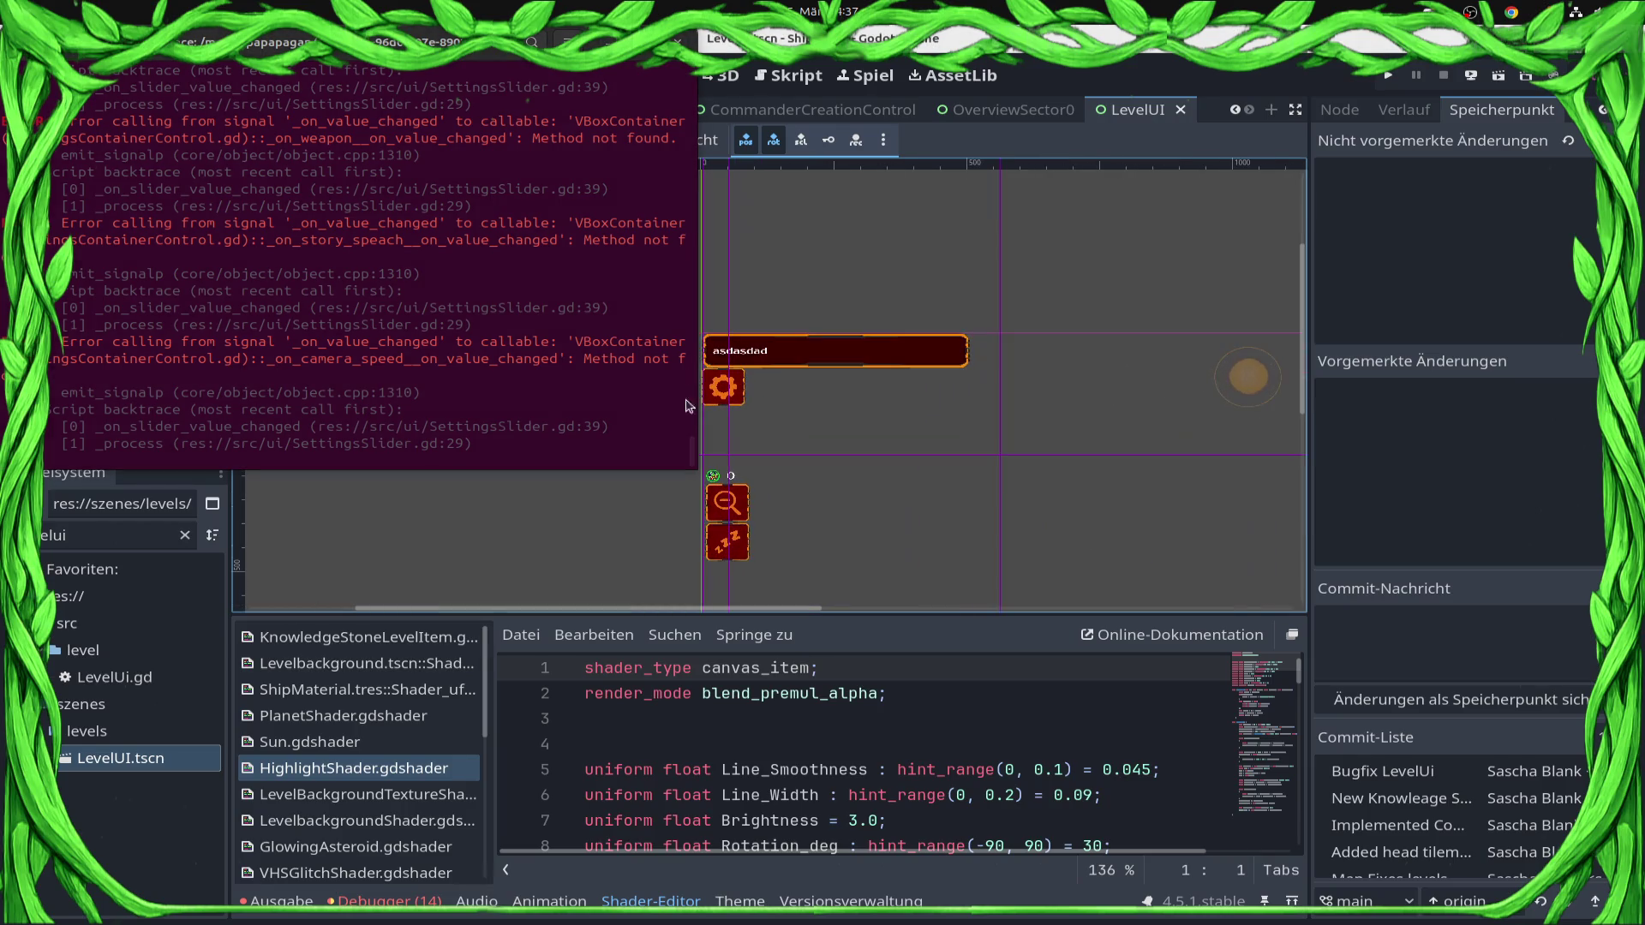
key(F8)
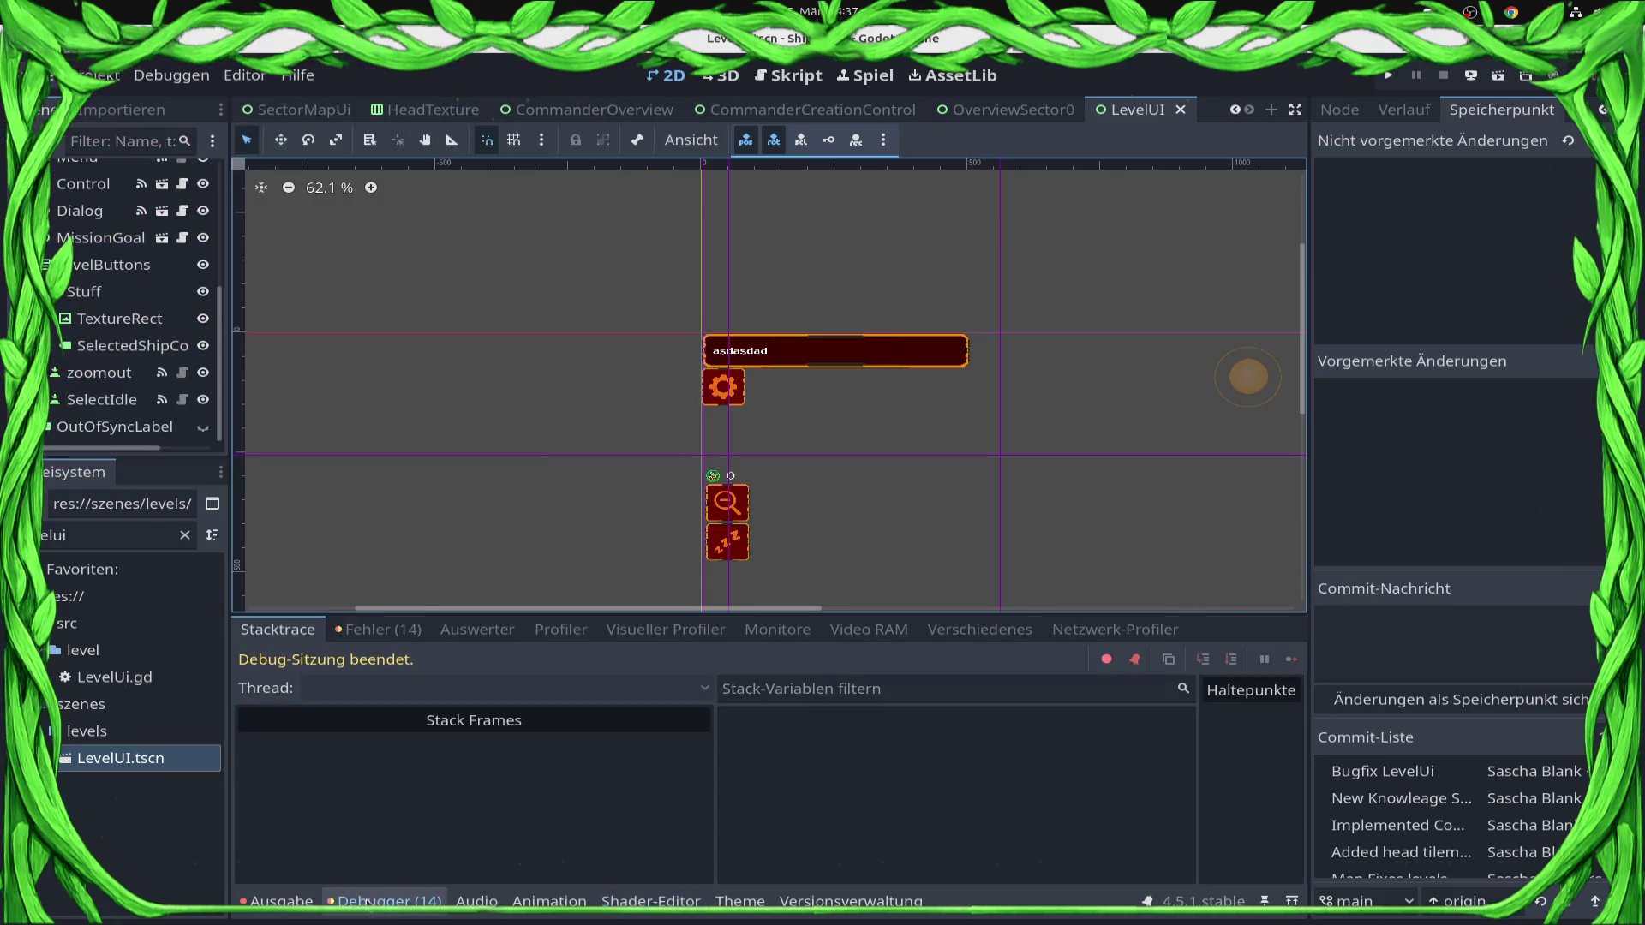
click(378, 628)
scroll(630, 814, down, 5)
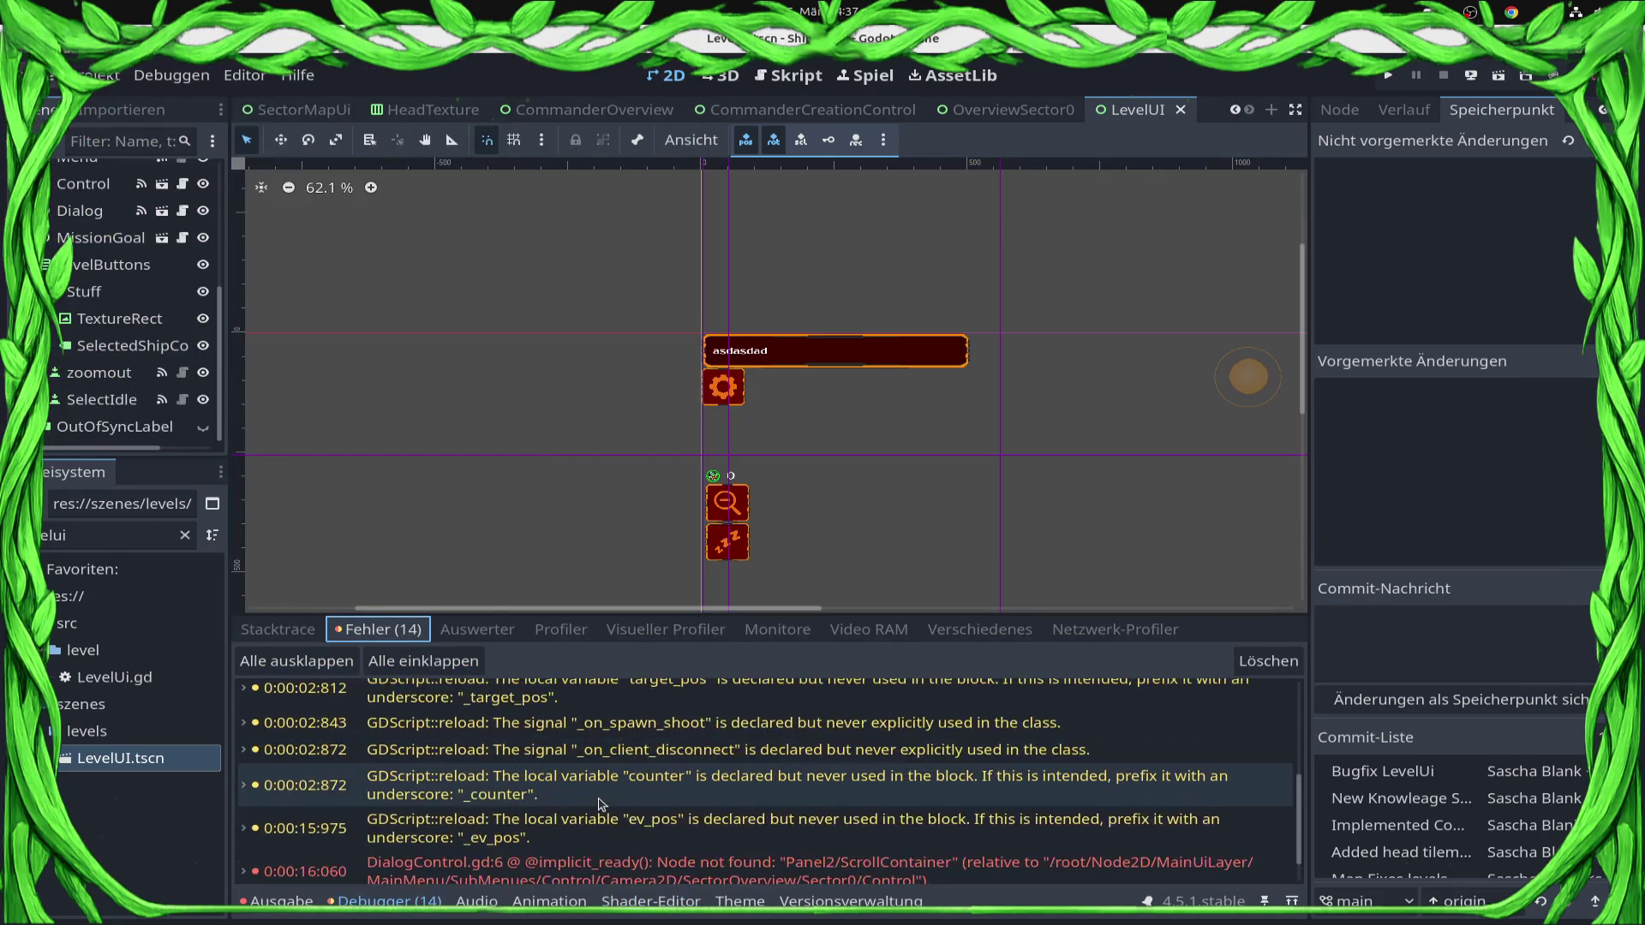
double_click(628, 813)
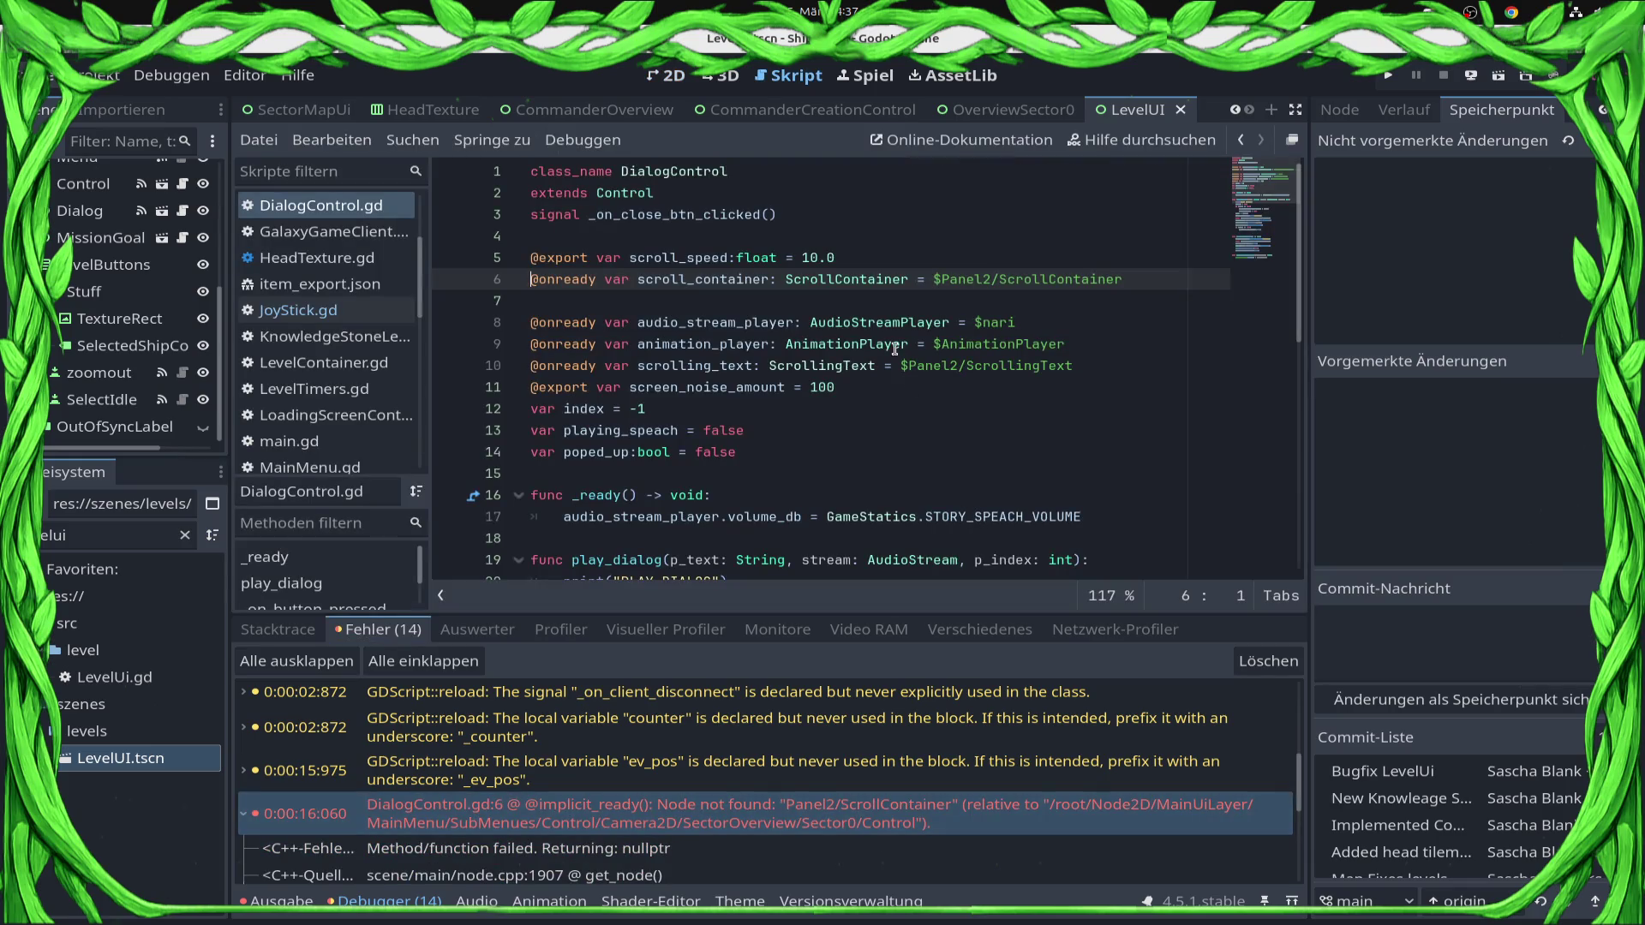
Filter the project files for 'dialog' and open the DialogControl scene.
double_click(744, 281)
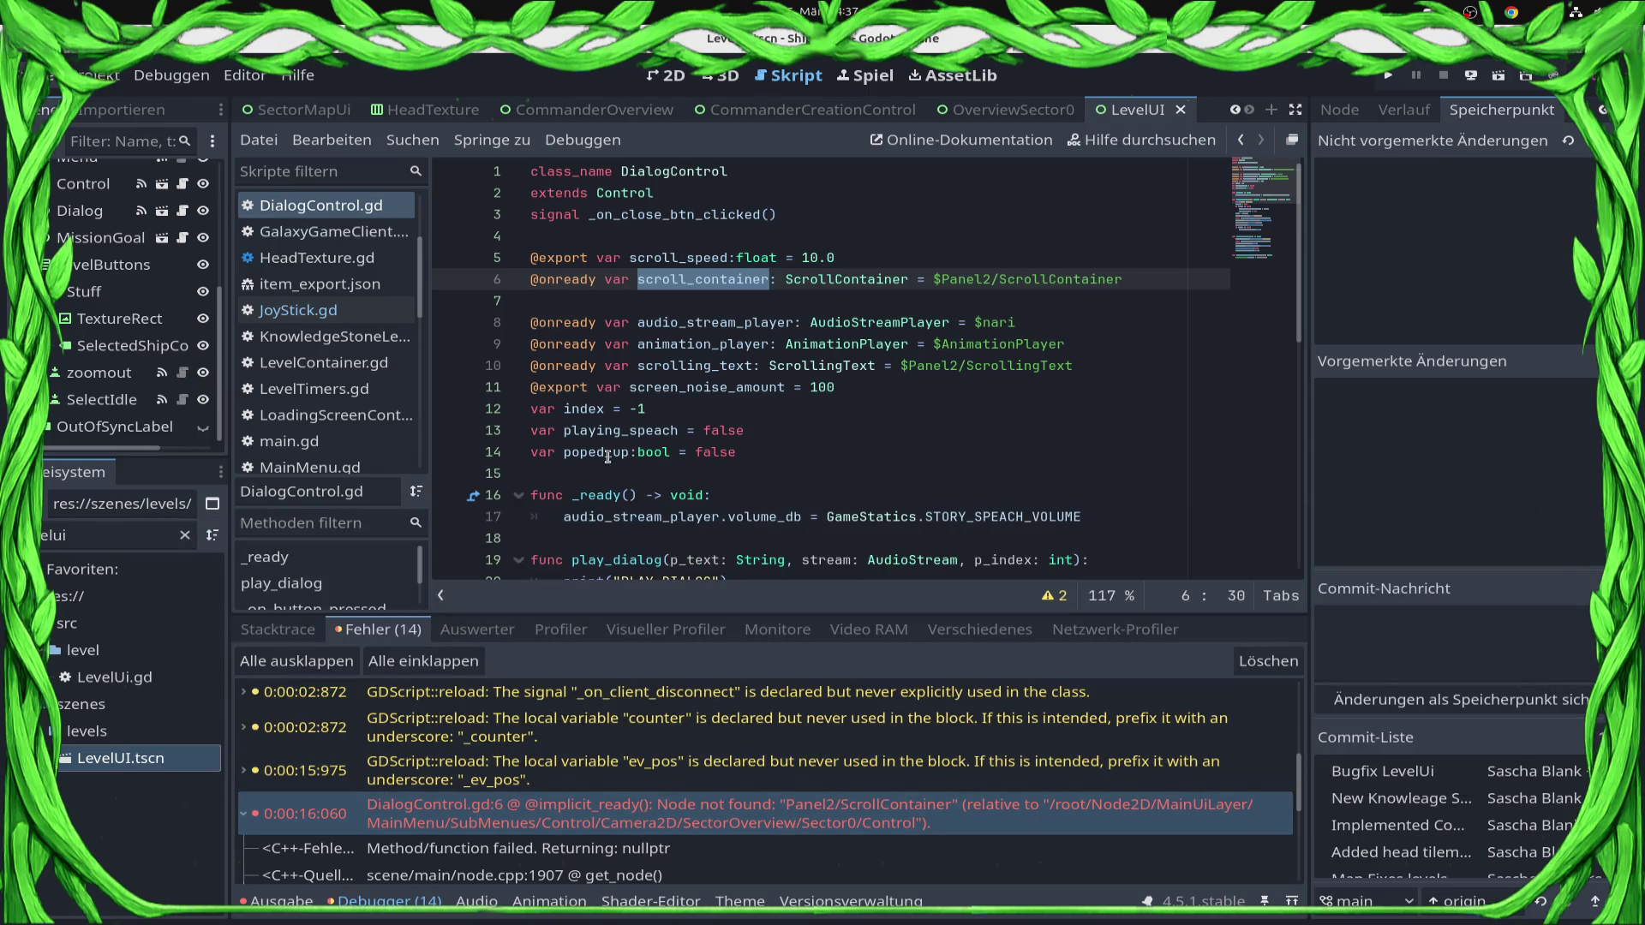
click(112, 534)
text(dialgo)
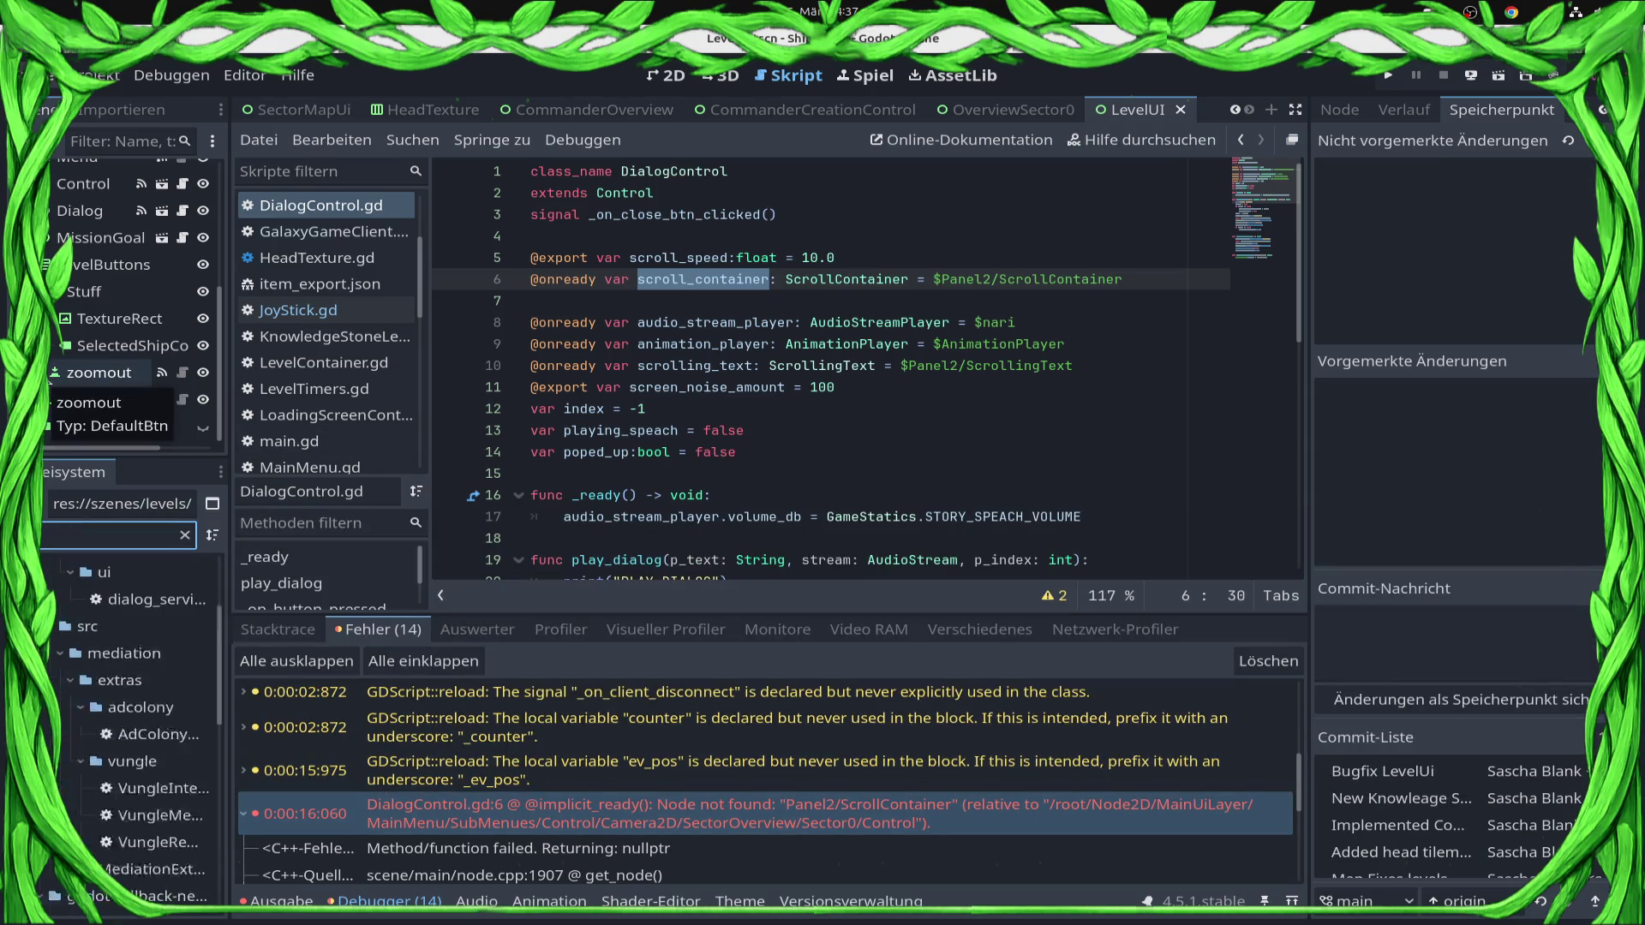
key(BackSpace)
key(BackSpace)
key(BackSpace)
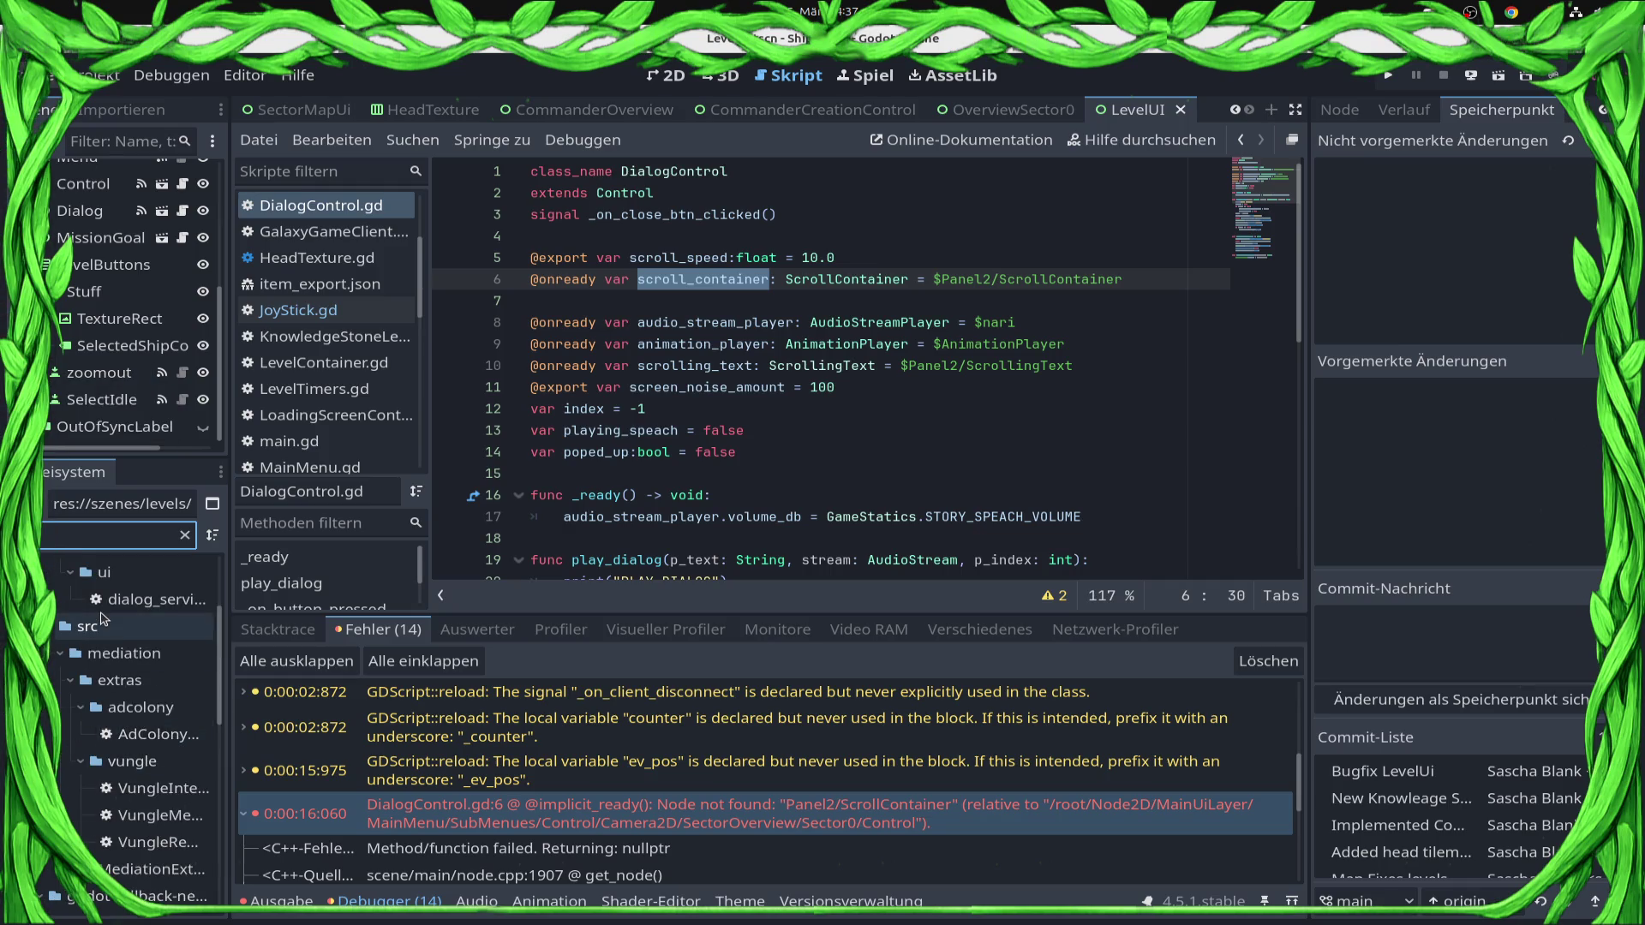
key(BackSpace)
key(BackSpace)
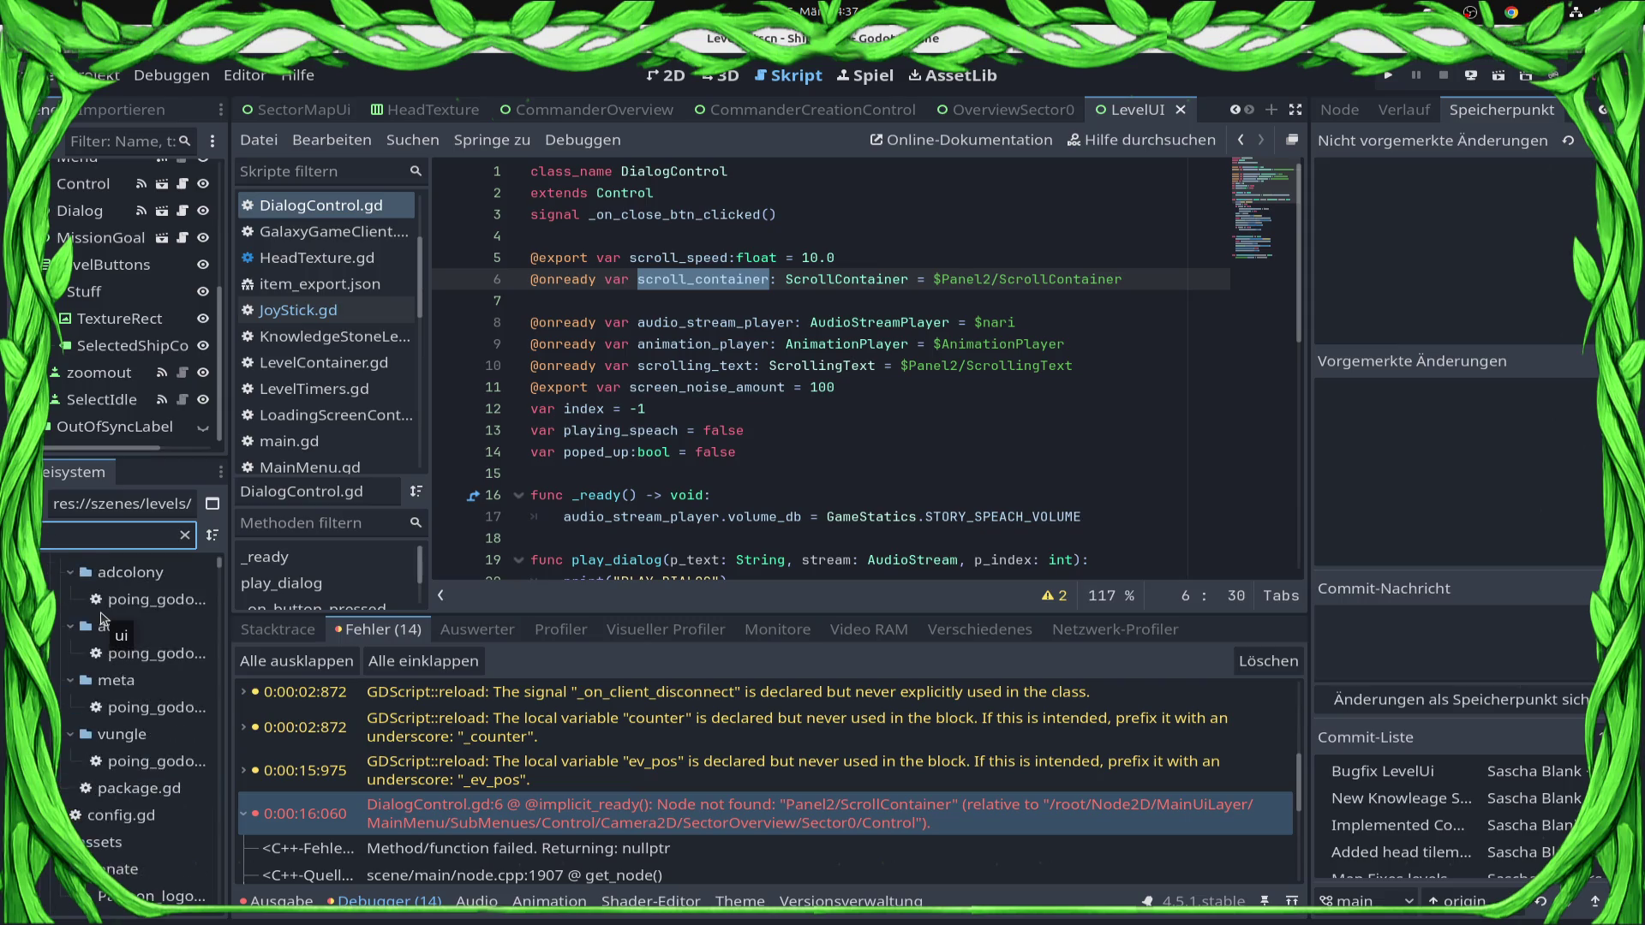
text(log)
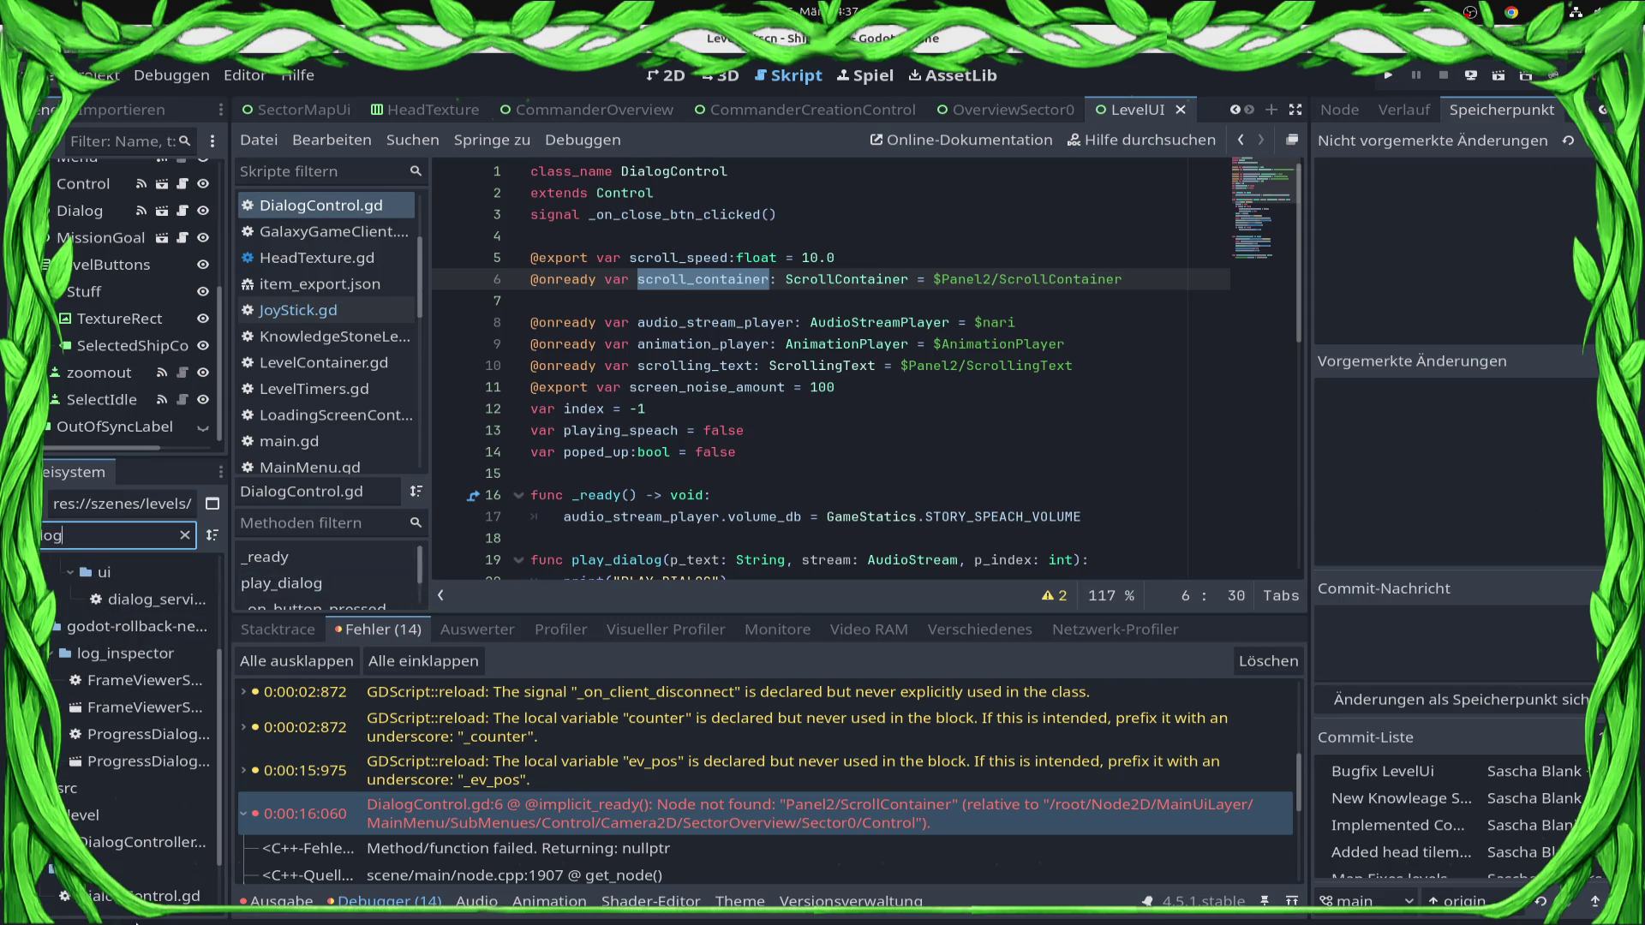
scroll(114, 805, down, 2)
double_click(120, 896)
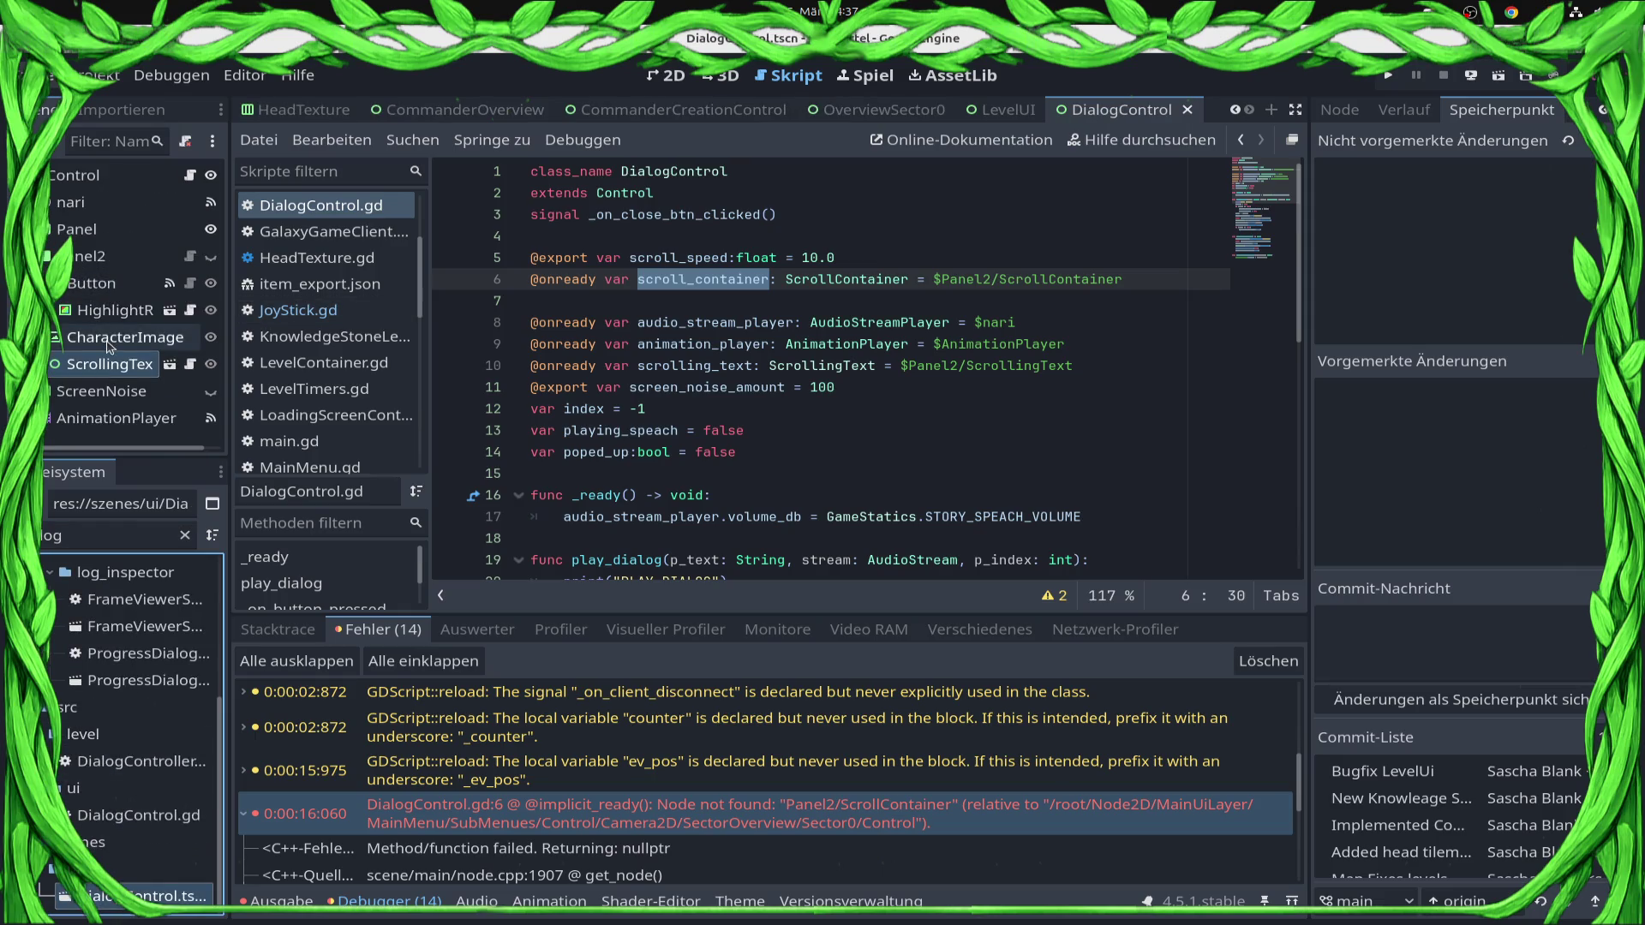
Delete the scroll_container declaration on line 6 of DialogControl.gd.
click(822, 257)
click(1139, 282)
key(shift+Home)
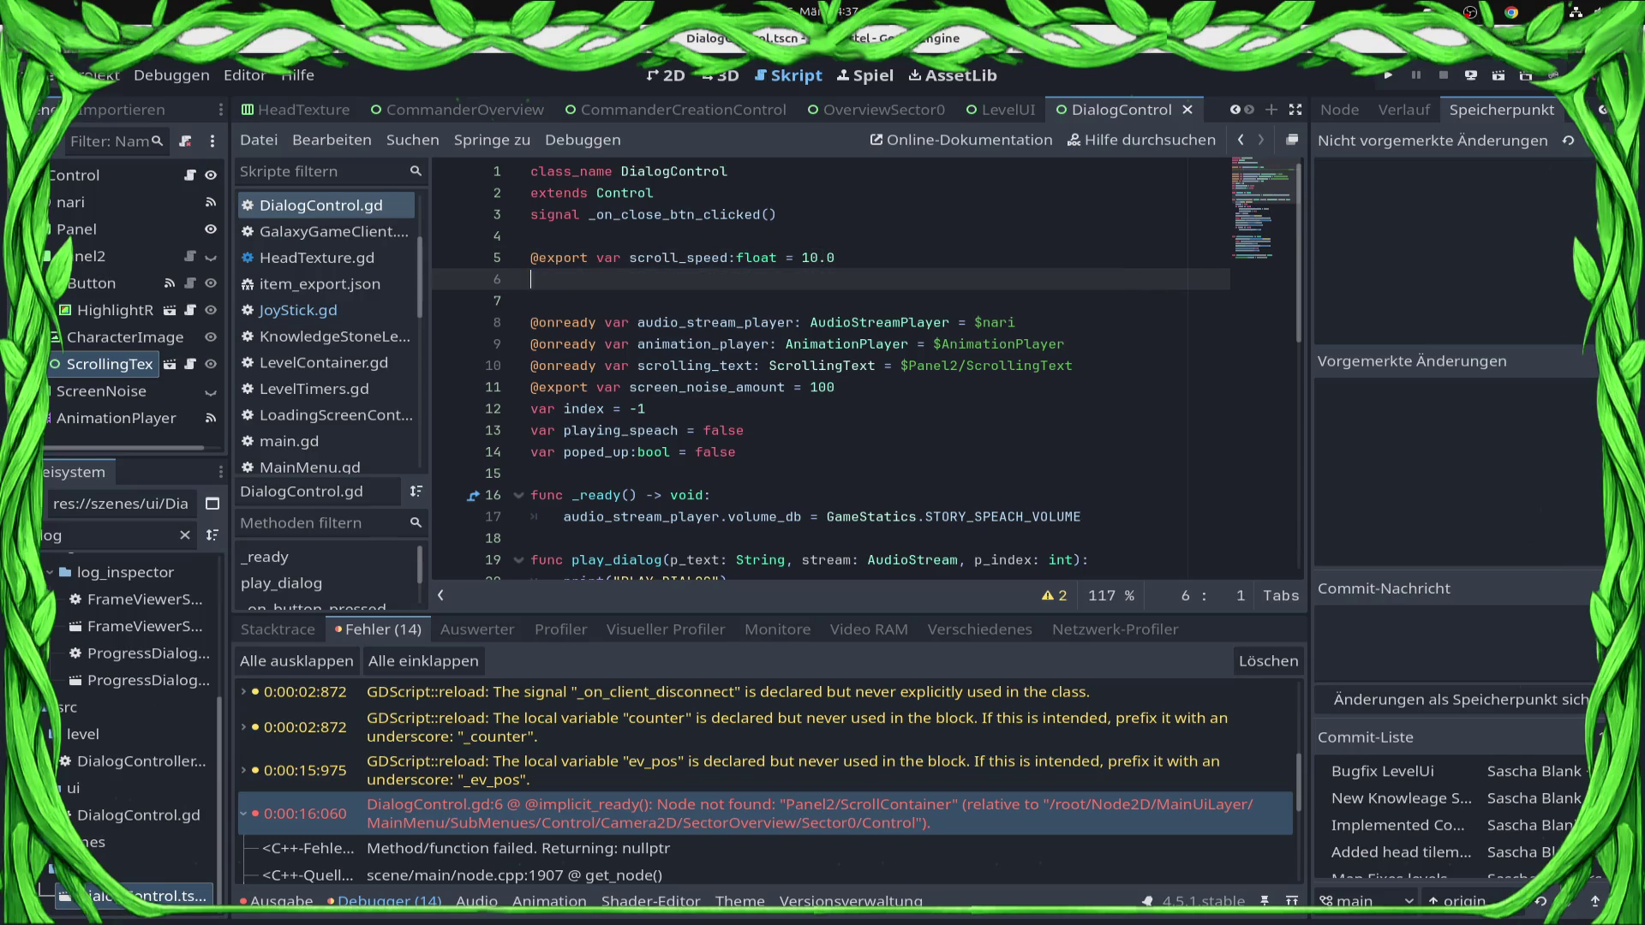